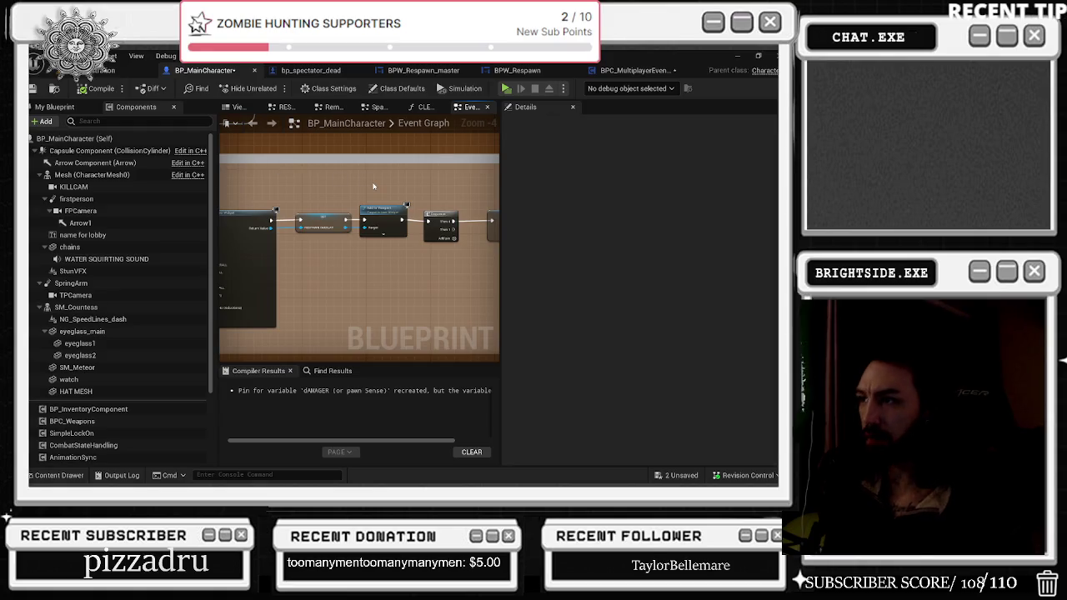
pyautogui.scroll(2, 336, 191)
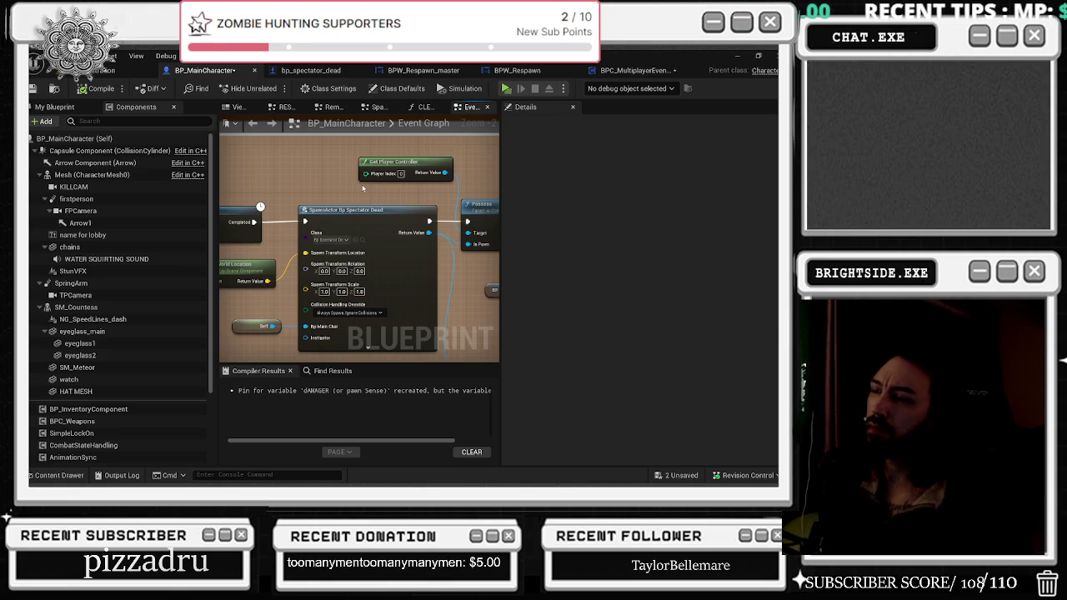
# - Drag the comment box's bottom edge down to leave space below the spawn nodes
pyautogui.scroll(-2, 342, 233)
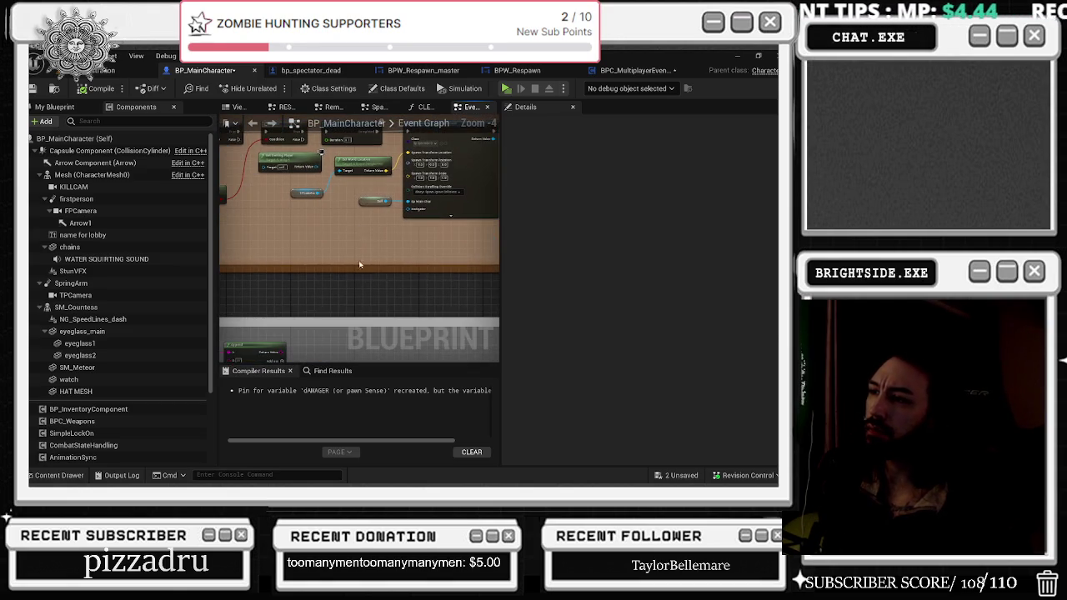
pyautogui.moveTo(357, 270); pyautogui.dragTo(363, 311)
pyautogui.moveTo(360, 263); pyautogui.dragTo(361, 296)
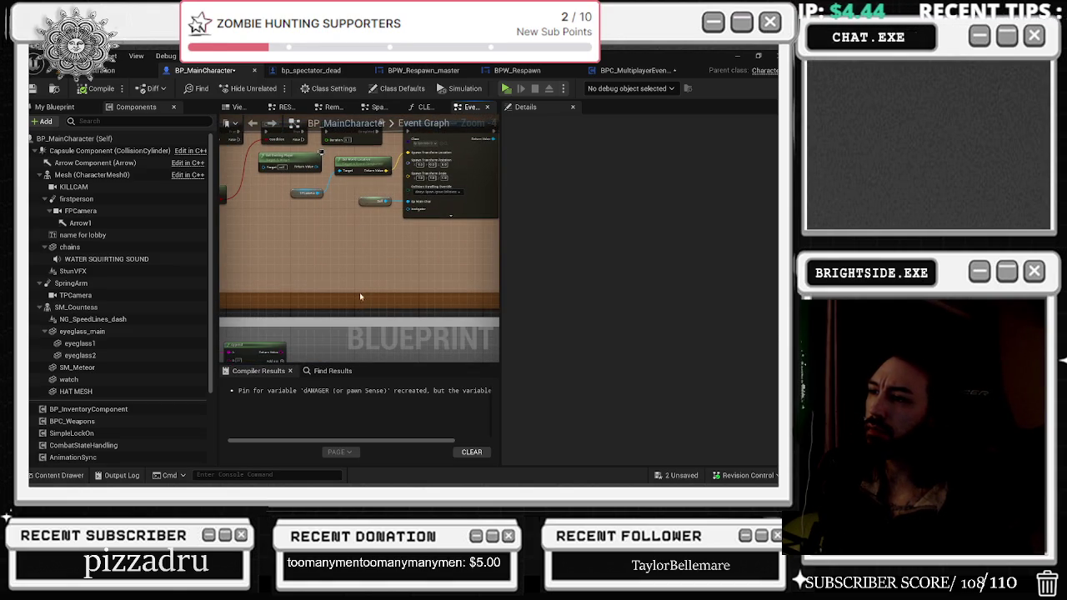
pyautogui.rightClick(280, 275)
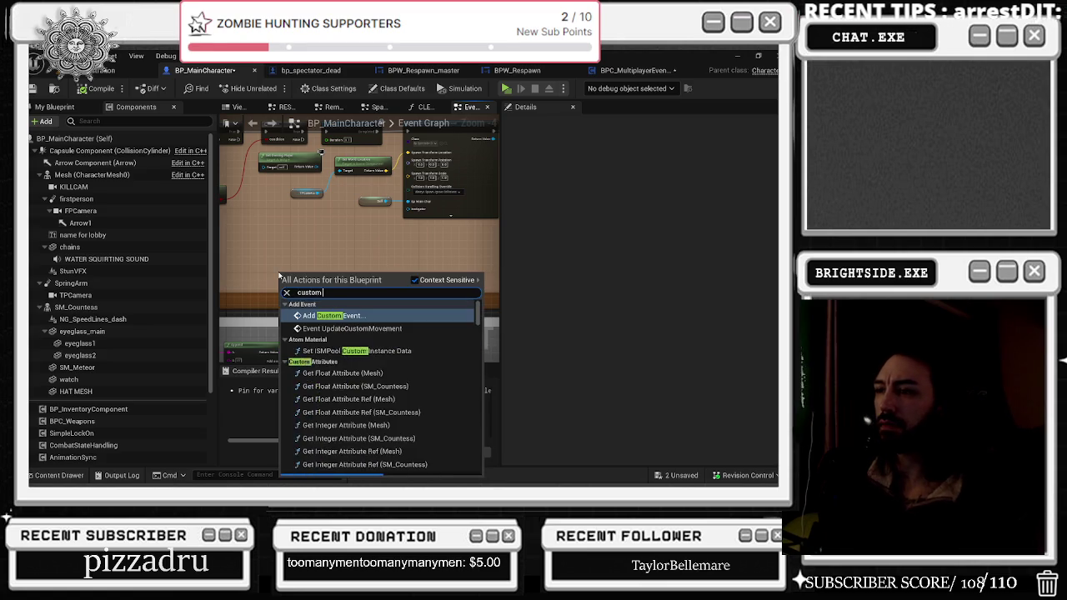
# - Create the custom event spawn spectator_owning_Server with Replicates set to Run on owning Client
pyautogui.press('Escape')
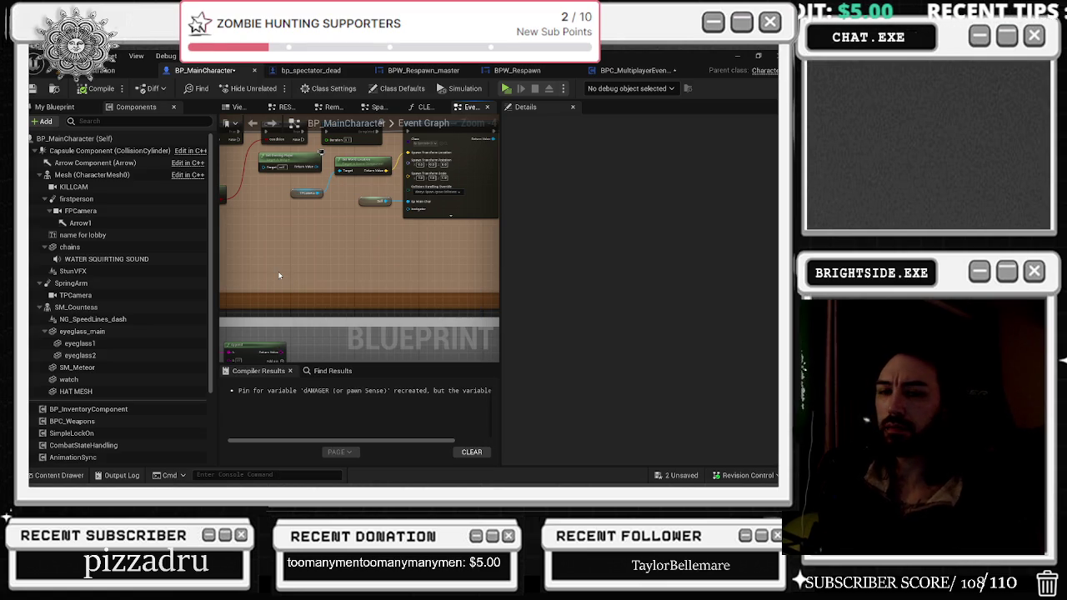
pyautogui.click(279, 273)
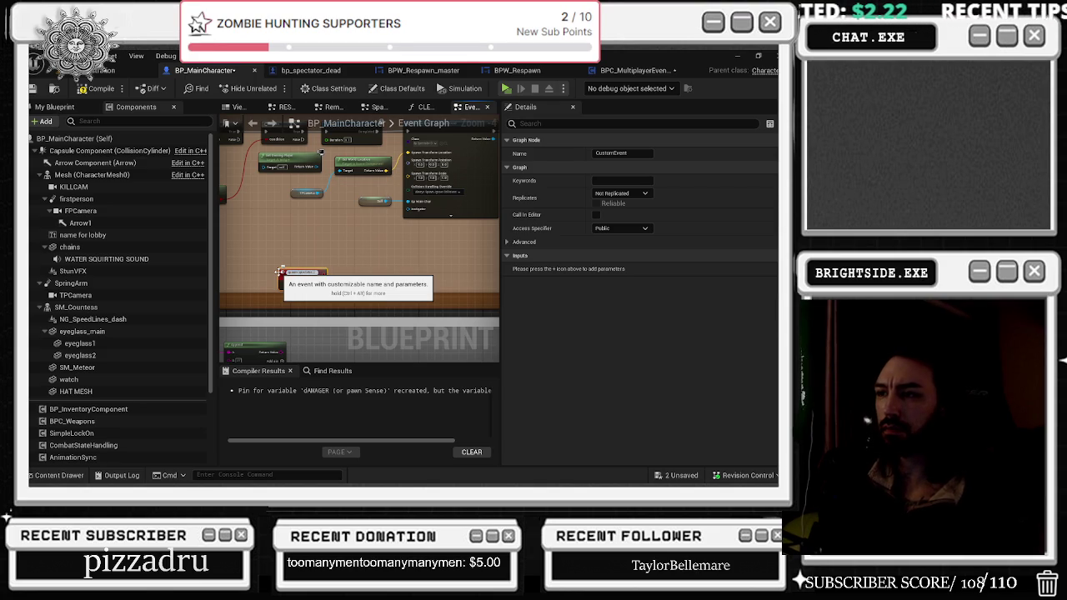
pyautogui.write('awn')
pyautogui.write('Play')
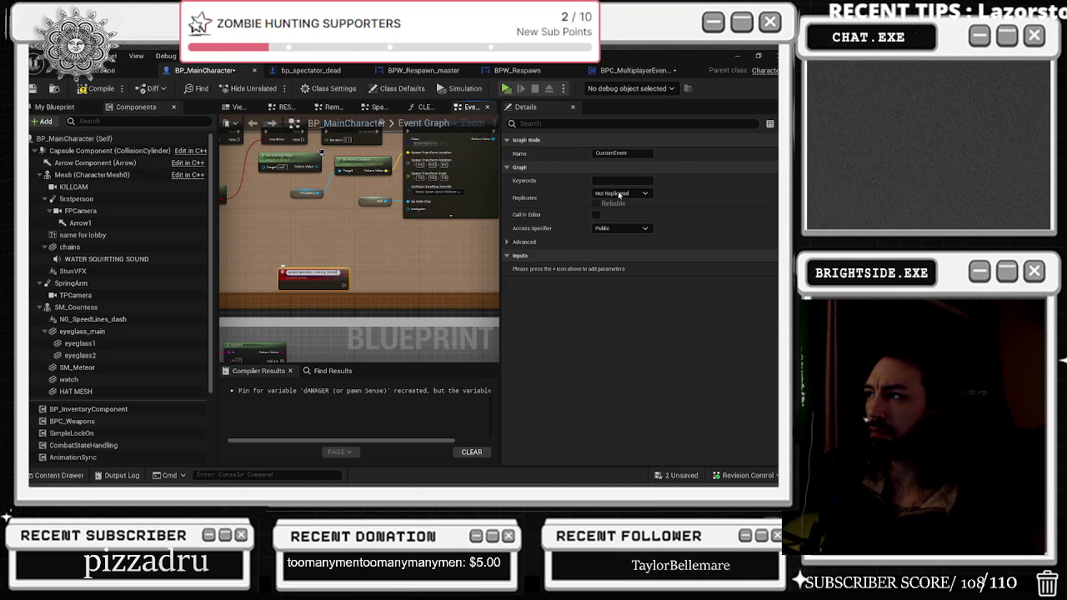
pyautogui.click(619, 193)
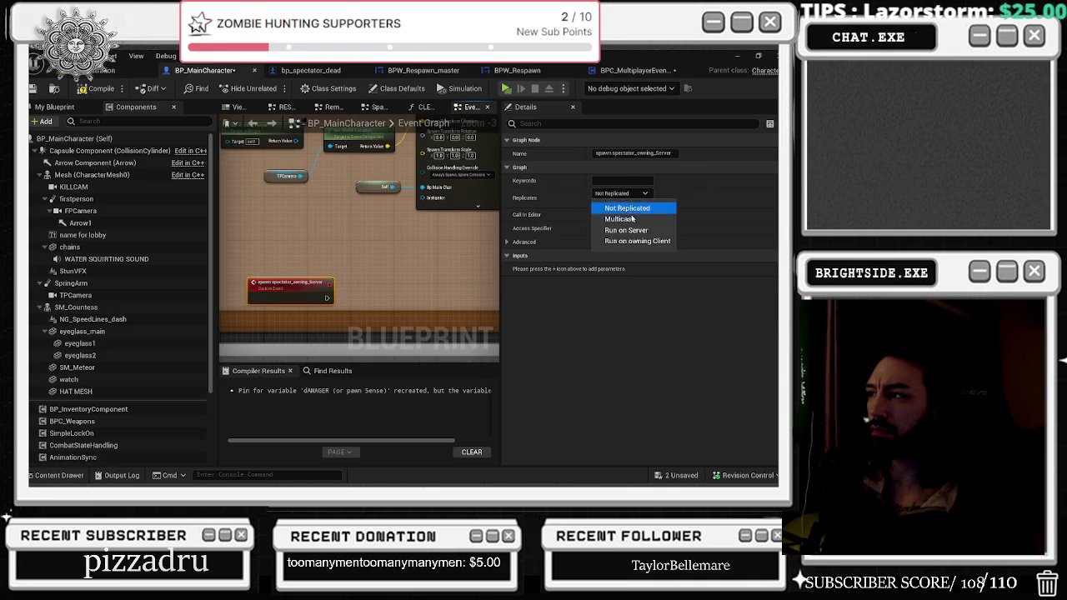
pyautogui.click(638, 241)
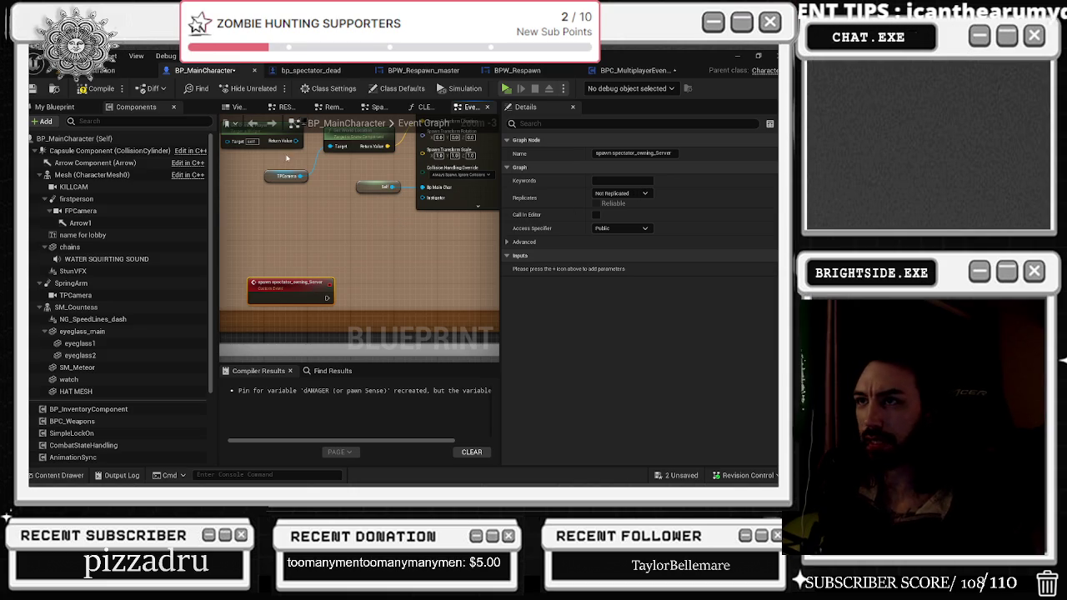
pyautogui.click(287, 158)
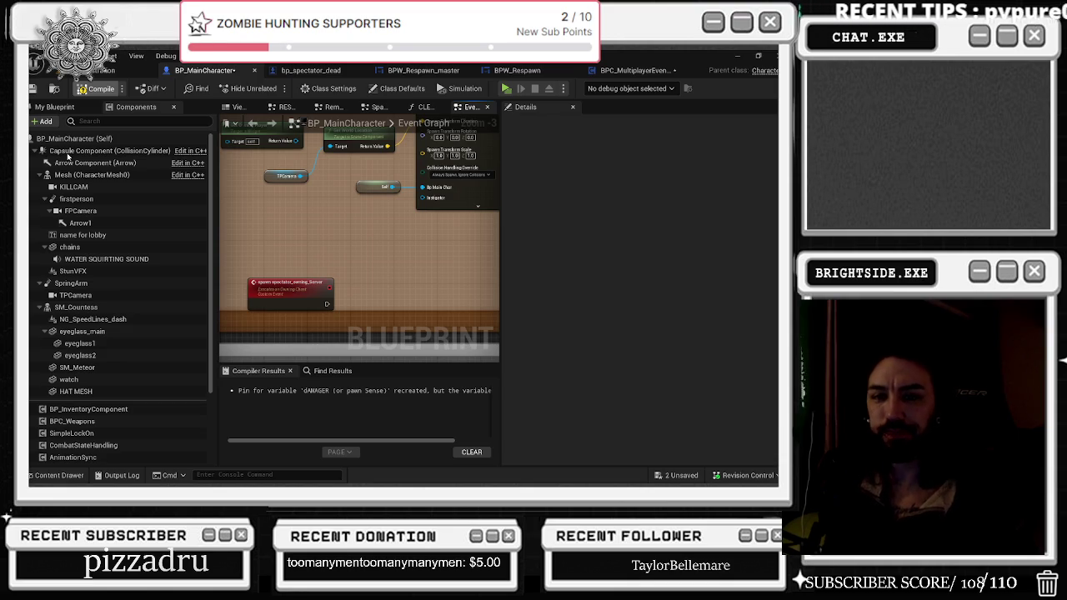
# - In bp_spectator_dead, delete the three disabled event nodes and their comment boxes
pyautogui.click(307, 70)
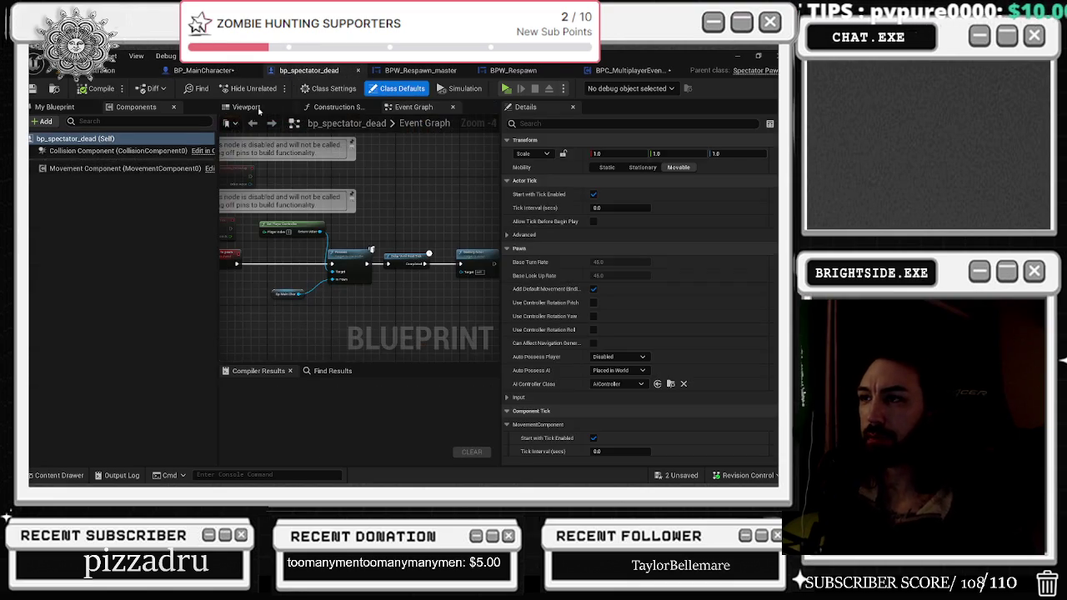
pyautogui.scroll(3, 373, 282)
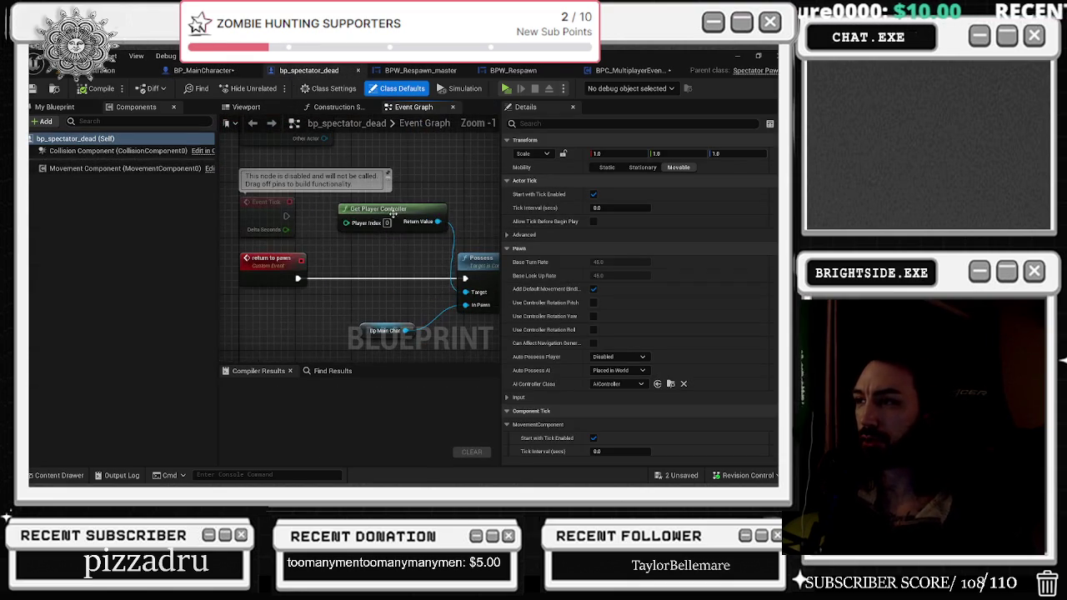
pyautogui.click(375, 206)
pyautogui.scroll(-3, 331, 206)
pyautogui.moveTo(274, 166); pyautogui.dragTo(331, 304)
pyautogui.press('Delete')
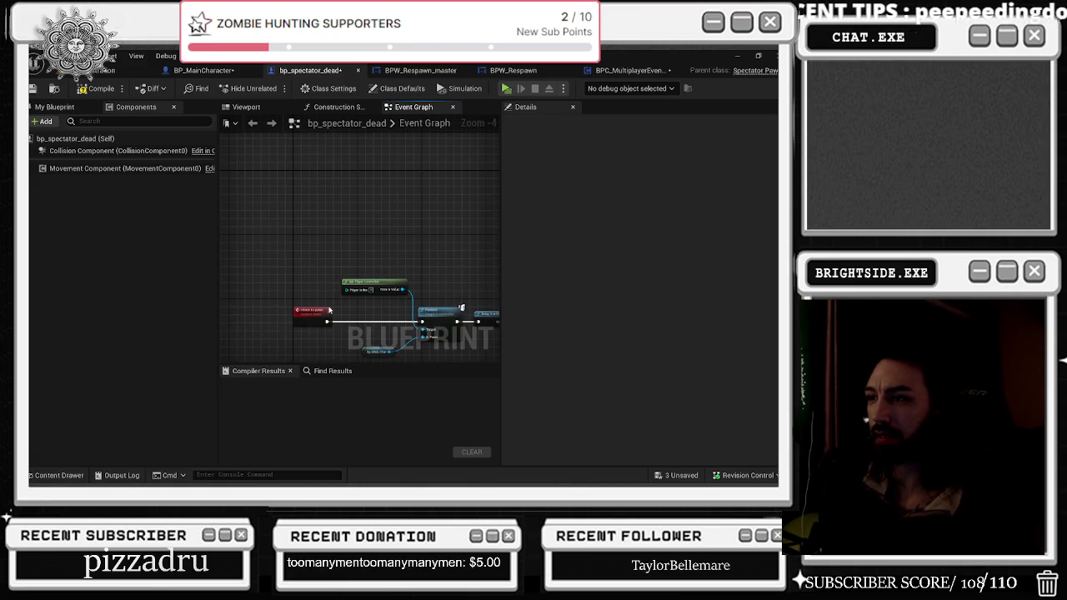
# - Review the return to pawn event and its Delay Until Next Tick and Destroy Actor nodes
pyautogui.scroll(1, 329, 310)
pyautogui.click(315, 311)
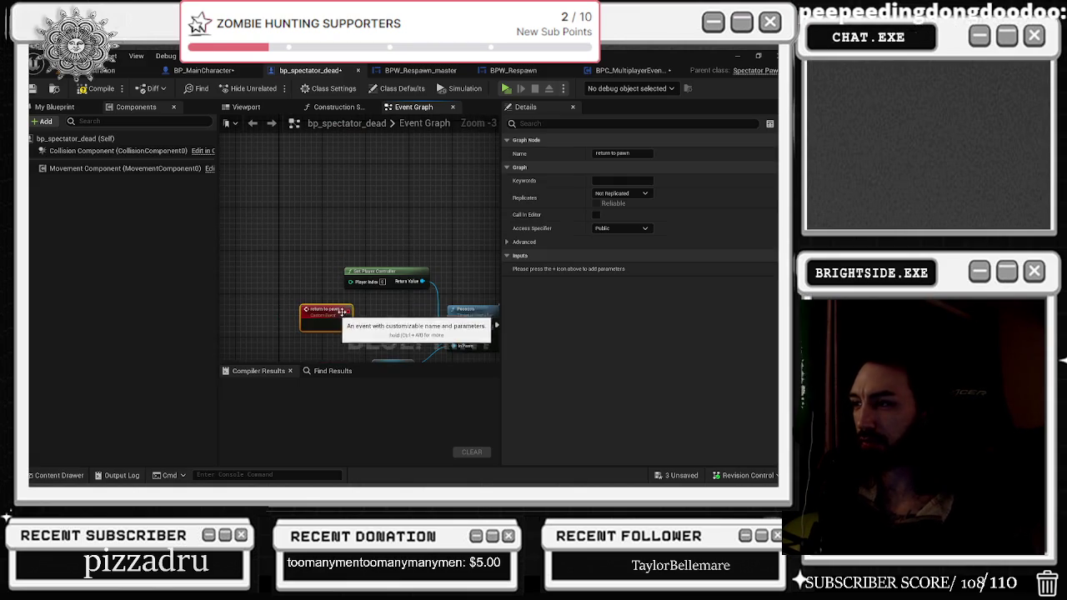
pyautogui.moveTo(305, 252); pyautogui.dragTo(376, 275)
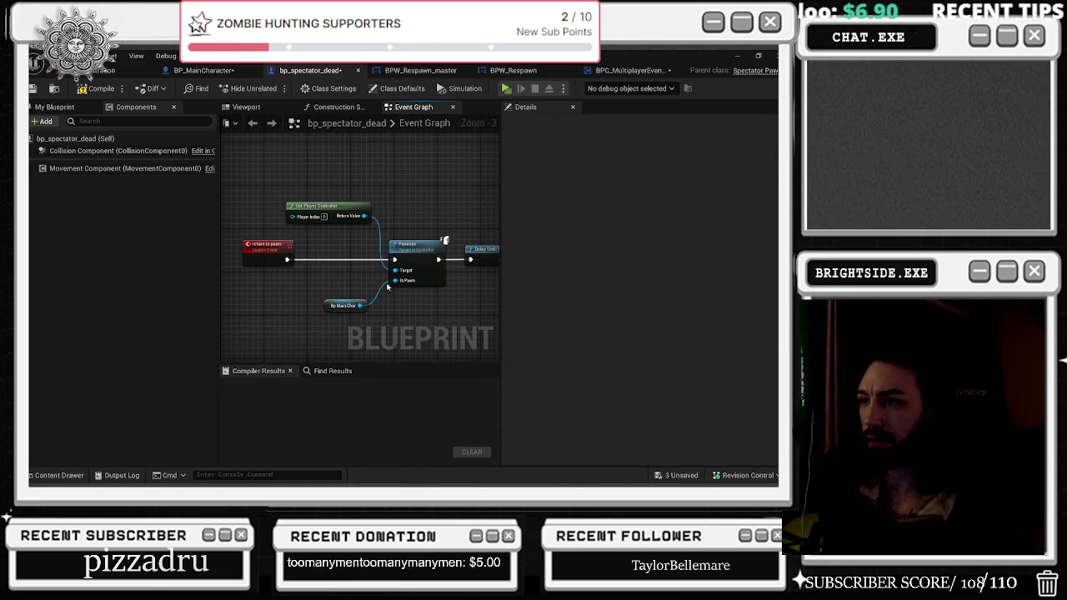
pyautogui.moveTo(471, 300)
pyautogui.mouseDown()
pyautogui.moveTo(305, 291)
pyautogui.moveTo(426, 279)
pyautogui.mouseUp()
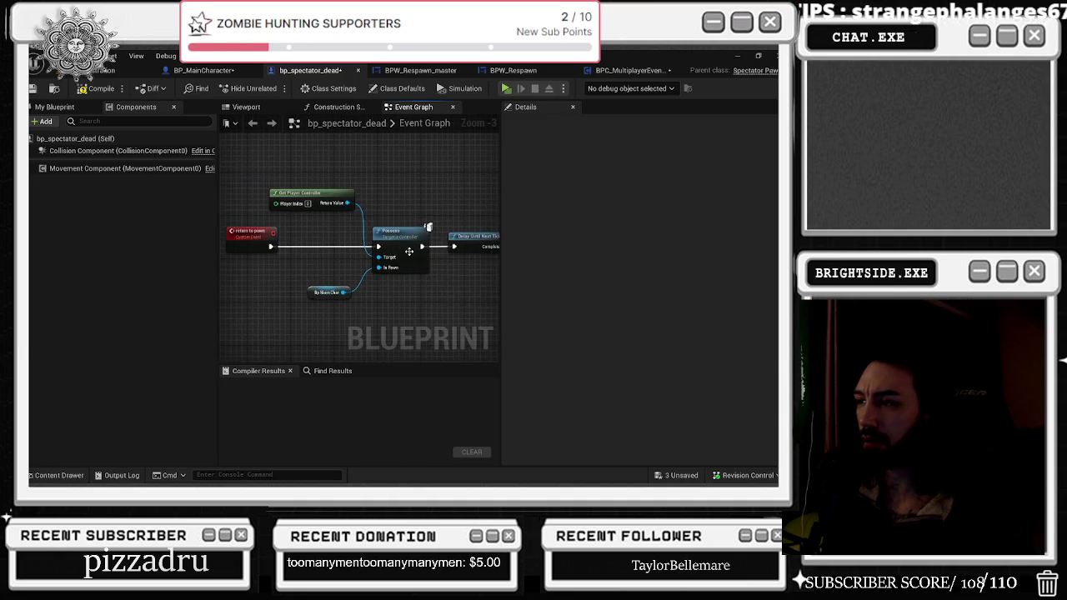
pyautogui.scroll(-3, 341, 203)
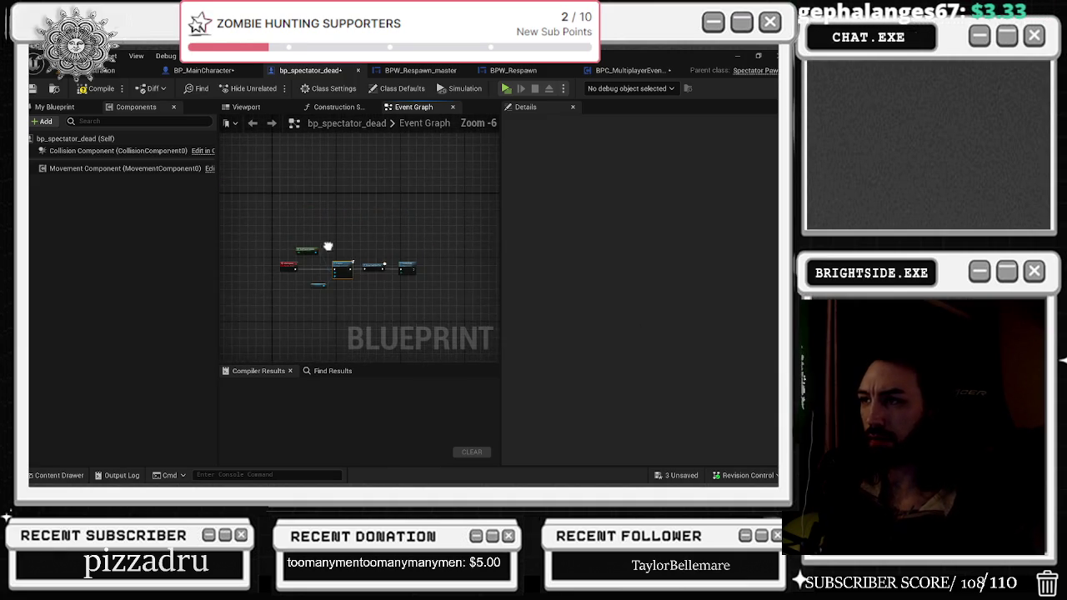
# - Turn off Replicates and Replicate Movement, enable Only Relevant to Owner, and set Net Dormancy to Initial
pyautogui.click(118, 138)
pyautogui.click(611, 123)
pyautogui.write('repli')
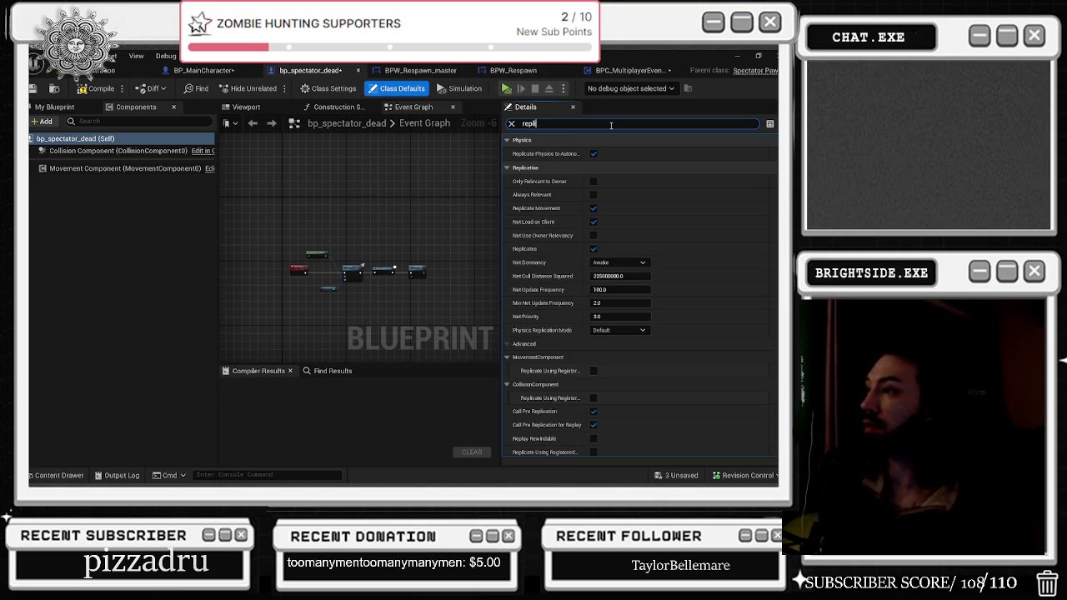
pyautogui.click(592, 208)
pyautogui.click(592, 248)
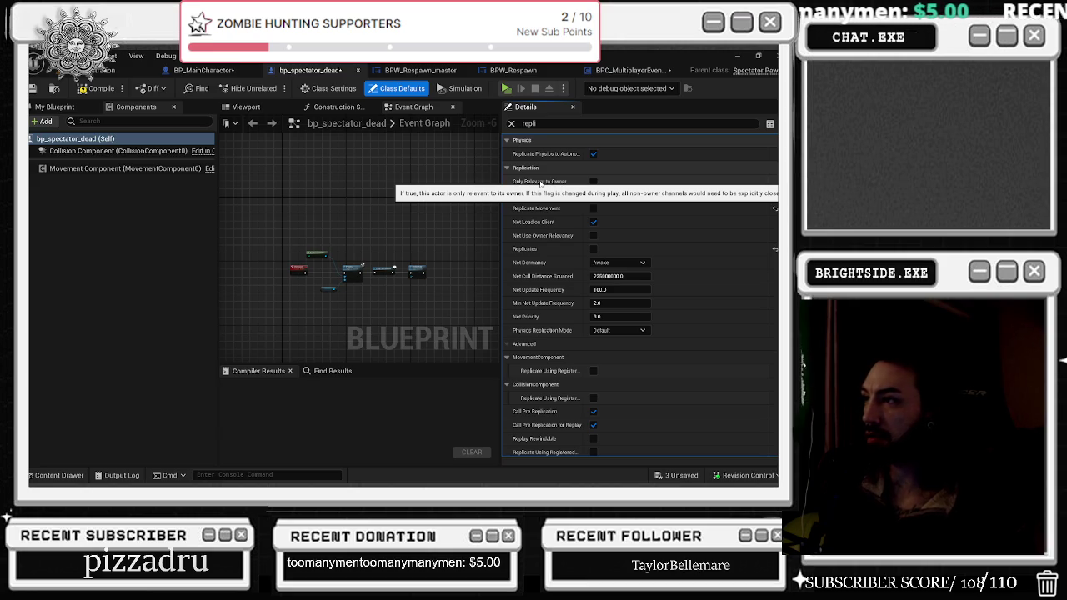
pyautogui.click(593, 181)
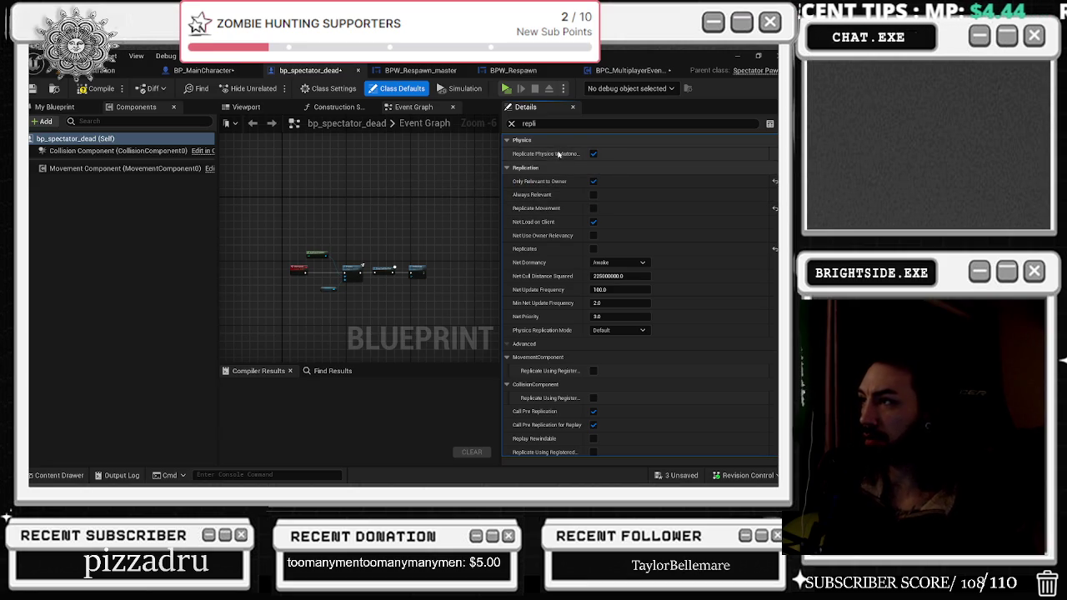
pyautogui.moveTo(555, 155)
pyautogui.click(618, 263)
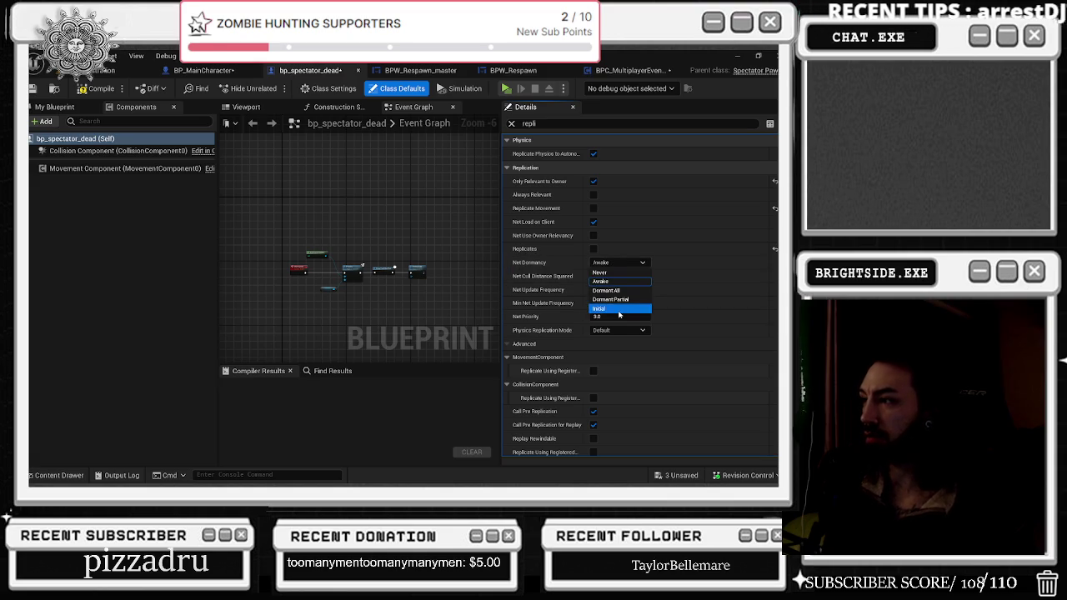
pyautogui.click(615, 309)
# - Set Net Cull Distance Squared to 562500
pyautogui.click(621, 276)
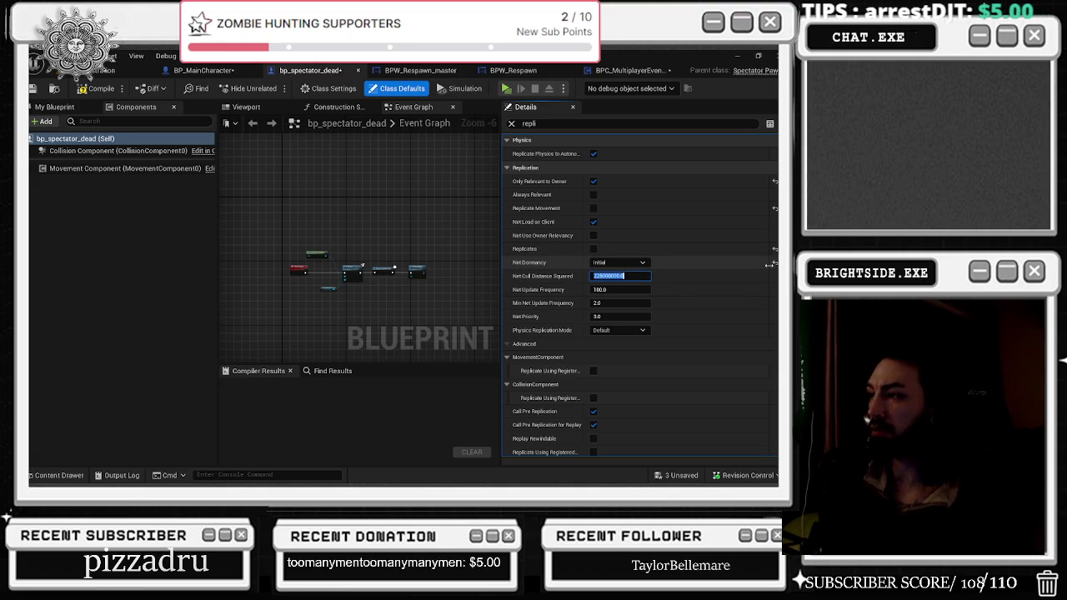
pyautogui.write('50')
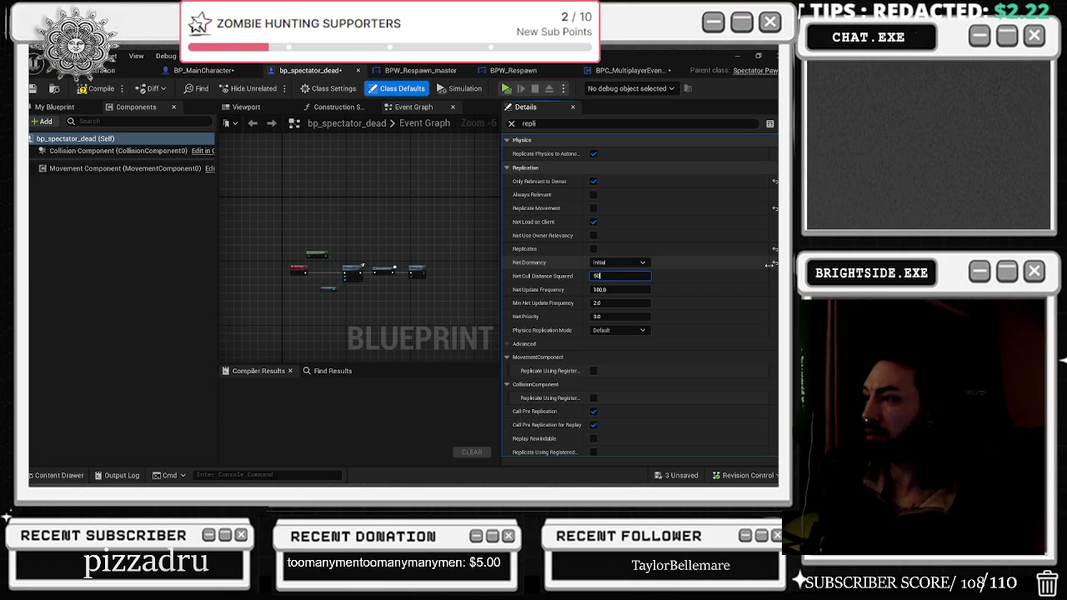
pyautogui.press('Return')
pyautogui.click(621, 276)
pyautogui.write('2250000000')
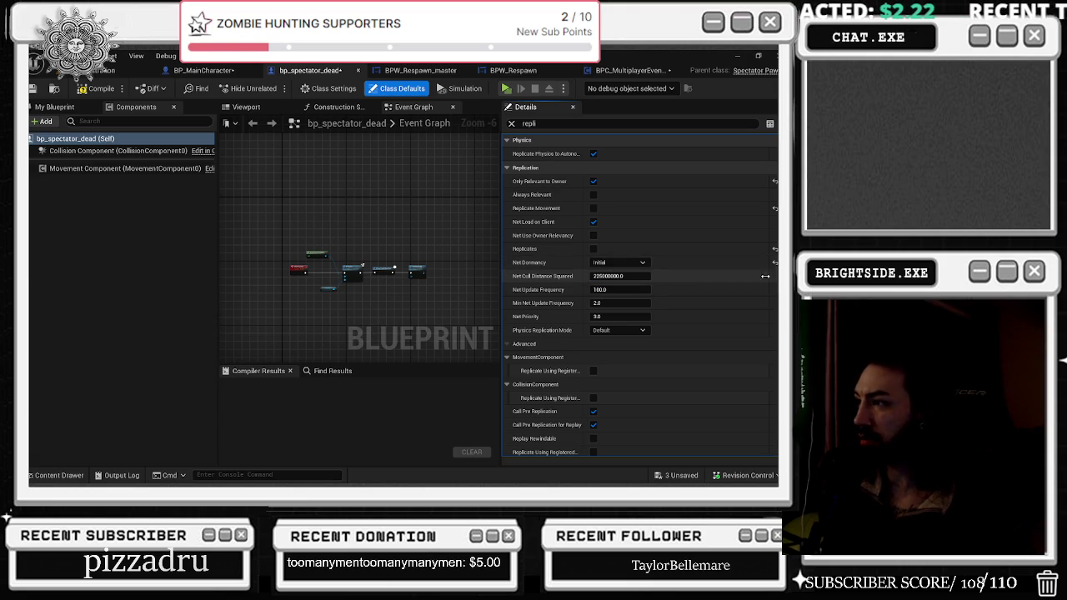
pyautogui.press('Return')
pyautogui.click(617, 276)
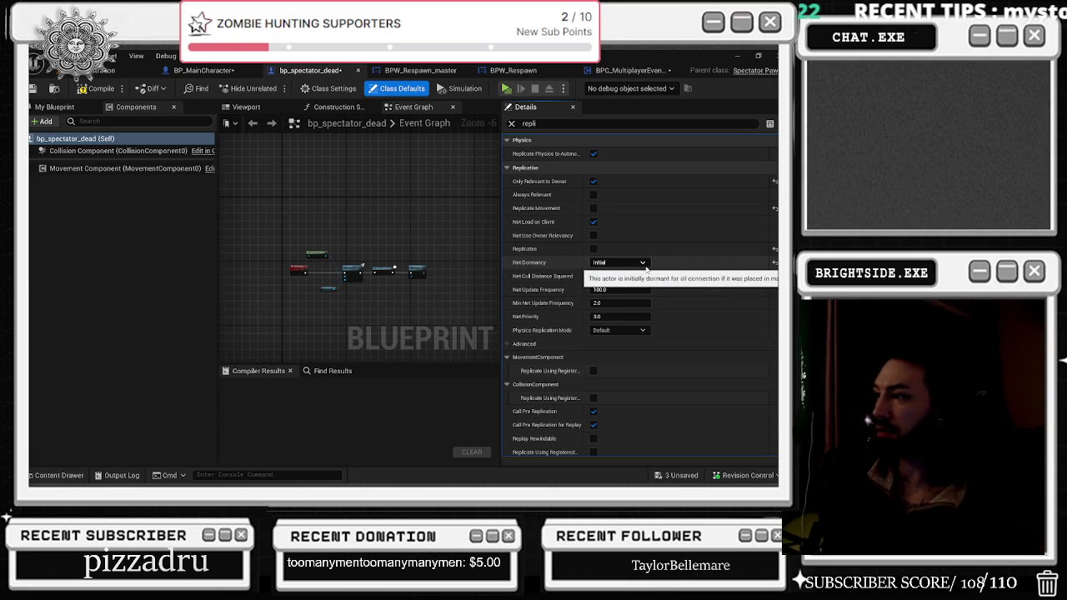
pyautogui.click(620, 276)
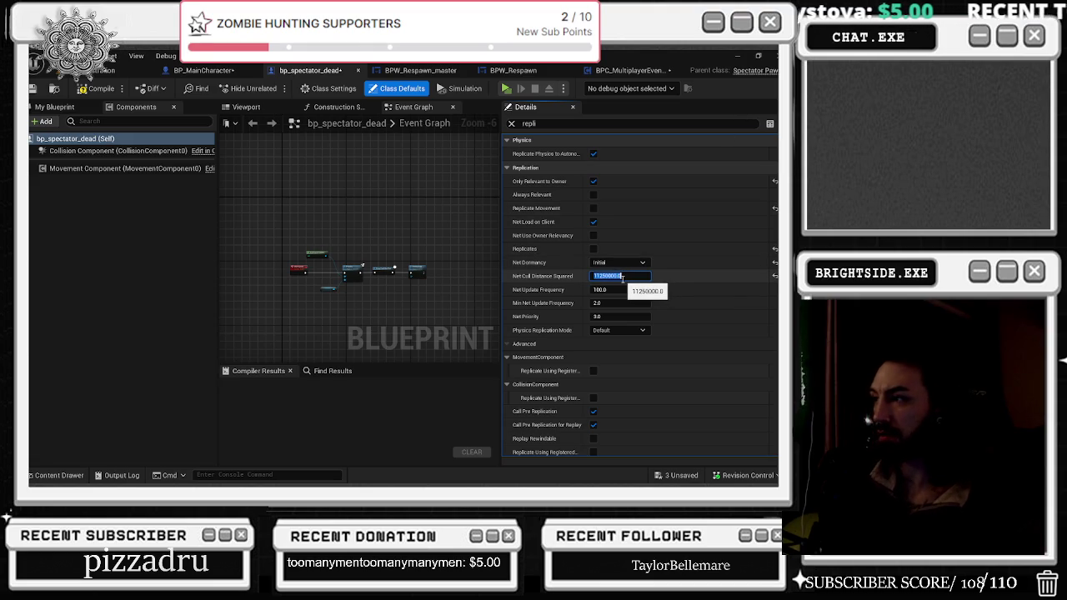
pyautogui.click(623, 277)
pyautogui.write('20')
pyautogui.press('Return')
# - Set Net Update Frequency to 2.0 and Min Net Update Frequency to 1.0
pyautogui.click(627, 289)
pyautogui.write('2')
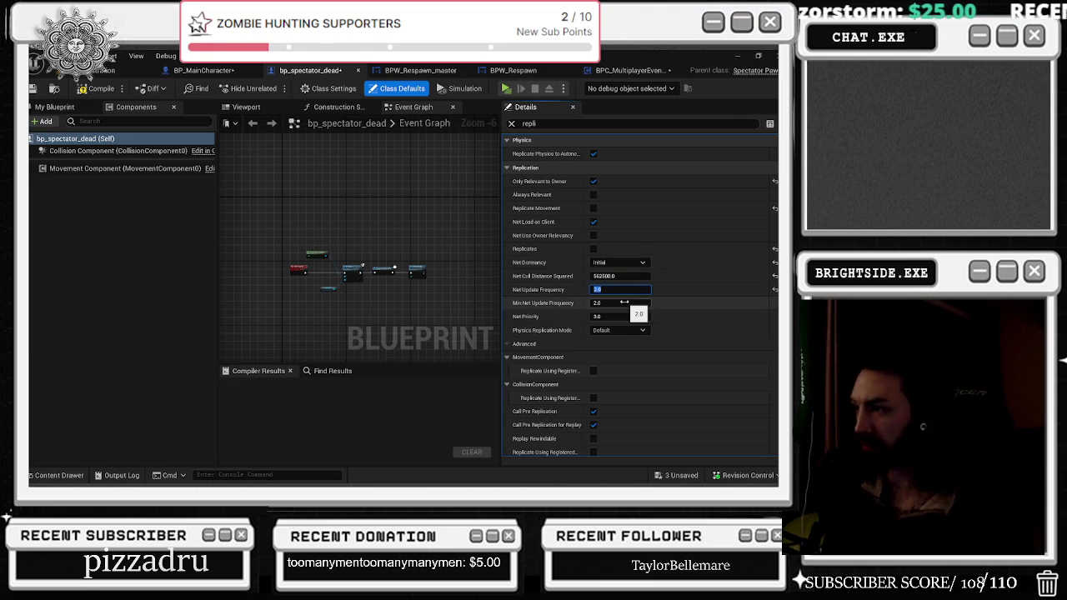
pyautogui.press('Tab')
pyautogui.write('1')
pyautogui.press('Return')
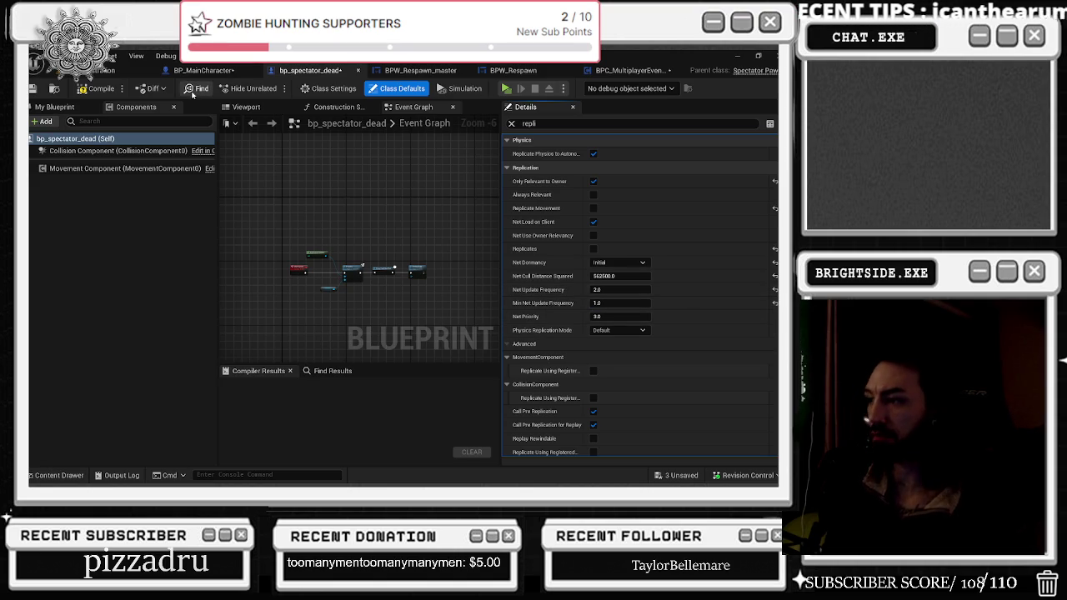
# - Check the replication settings of the collision and movement components
pyautogui.click(86, 154)
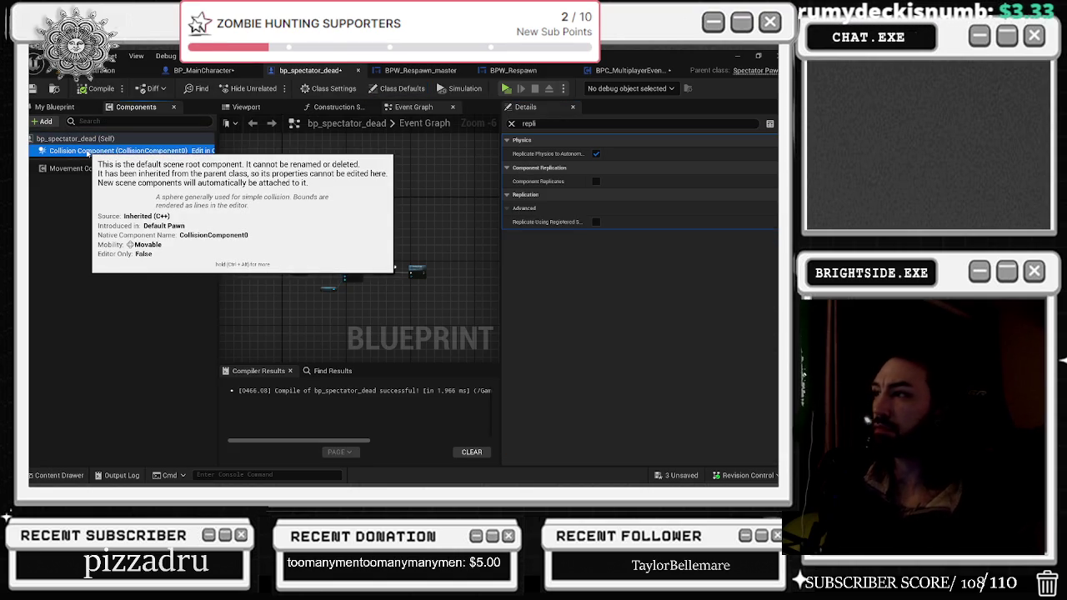
pyautogui.click(84, 168)
pyautogui.click(32, 89)
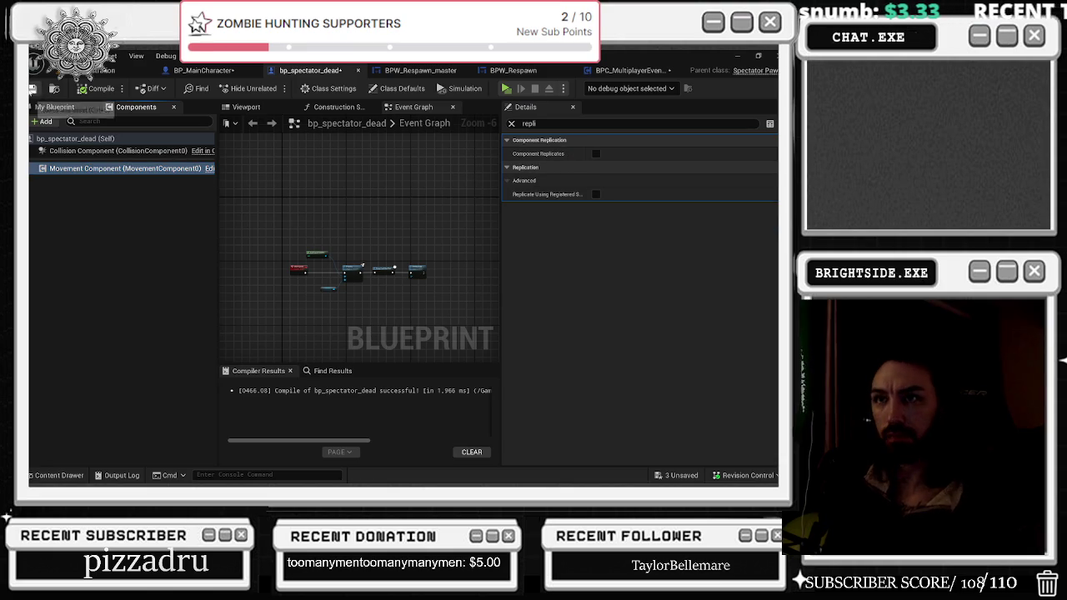
pyautogui.click(112, 71)
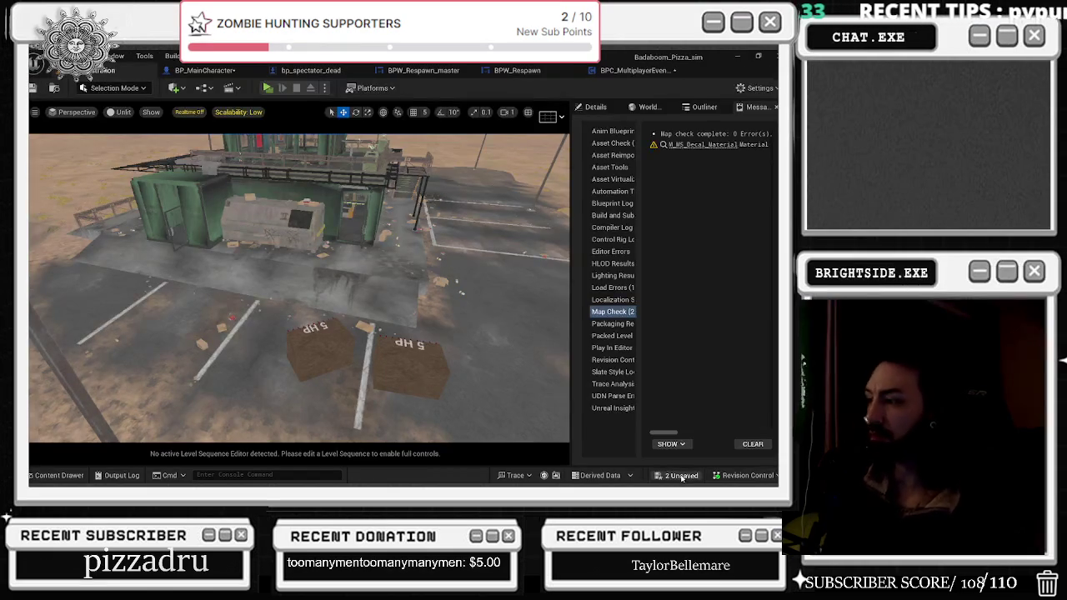
# - Save both modified assets, recheck the spawn spectator_owning_Server event, then return to bp_spectator_dead
pyautogui.click(679, 475)
pyautogui.click(483, 384)
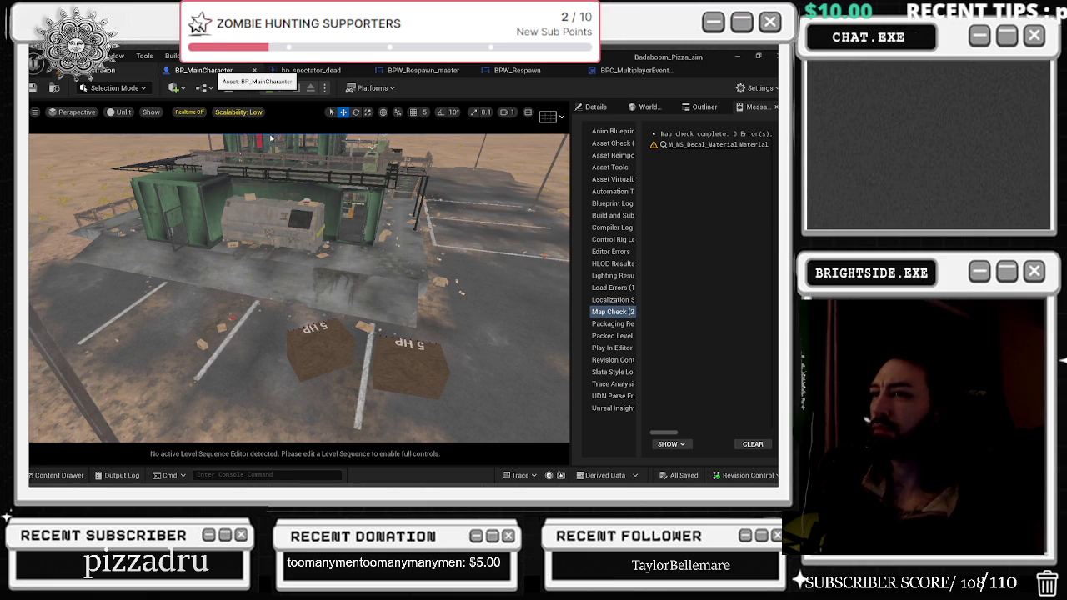
pyautogui.click(203, 70)
pyautogui.scroll(3, 378, 303)
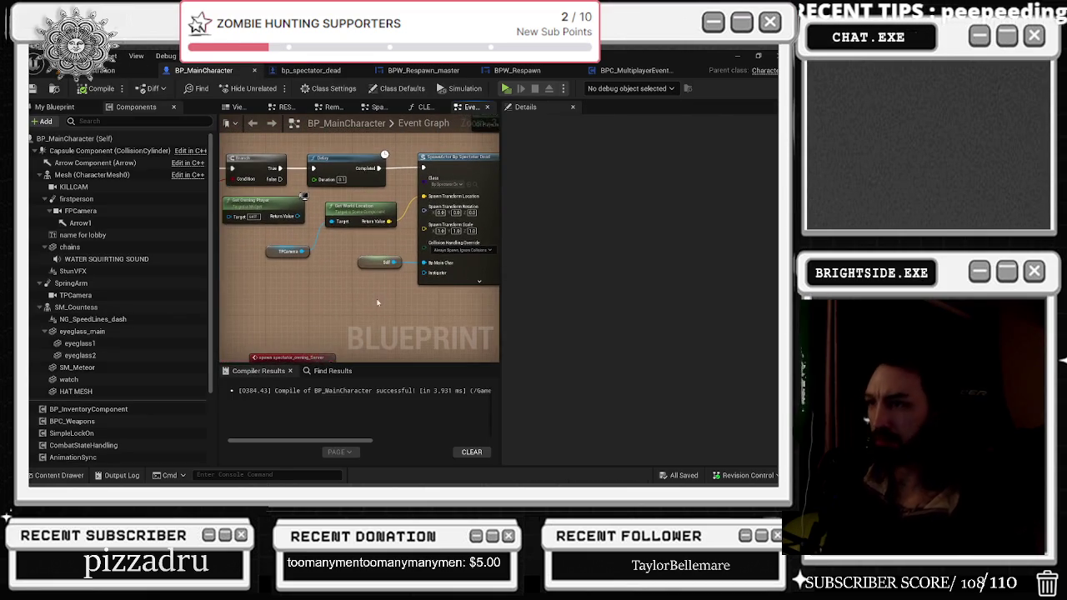
pyautogui.scroll(-1, 378, 302)
pyautogui.click(279, 334)
pyautogui.scroll(1, 355, 321)
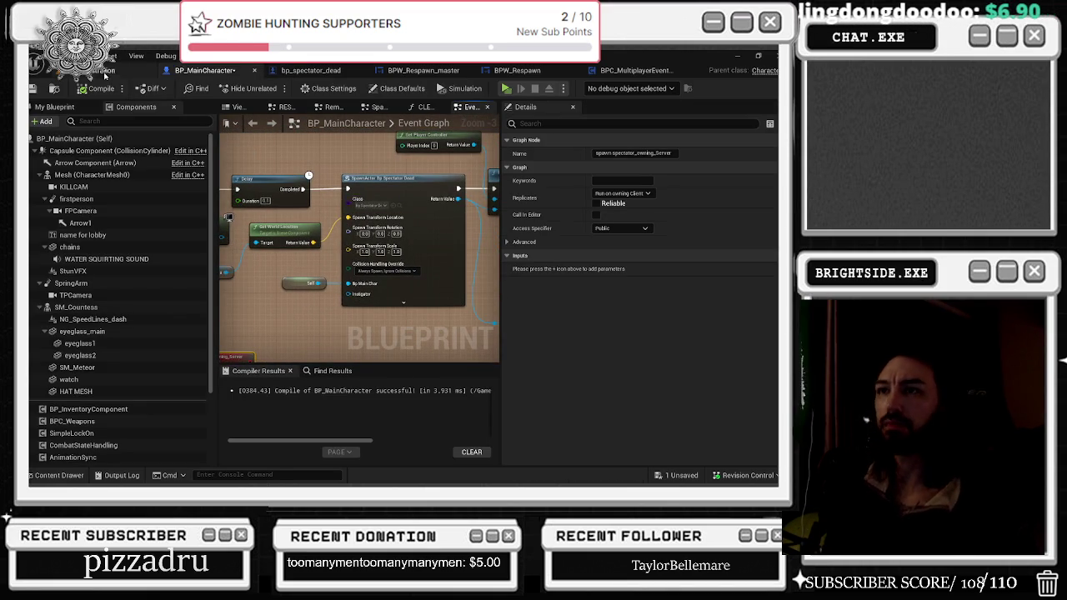
pyautogui.click(313, 72)
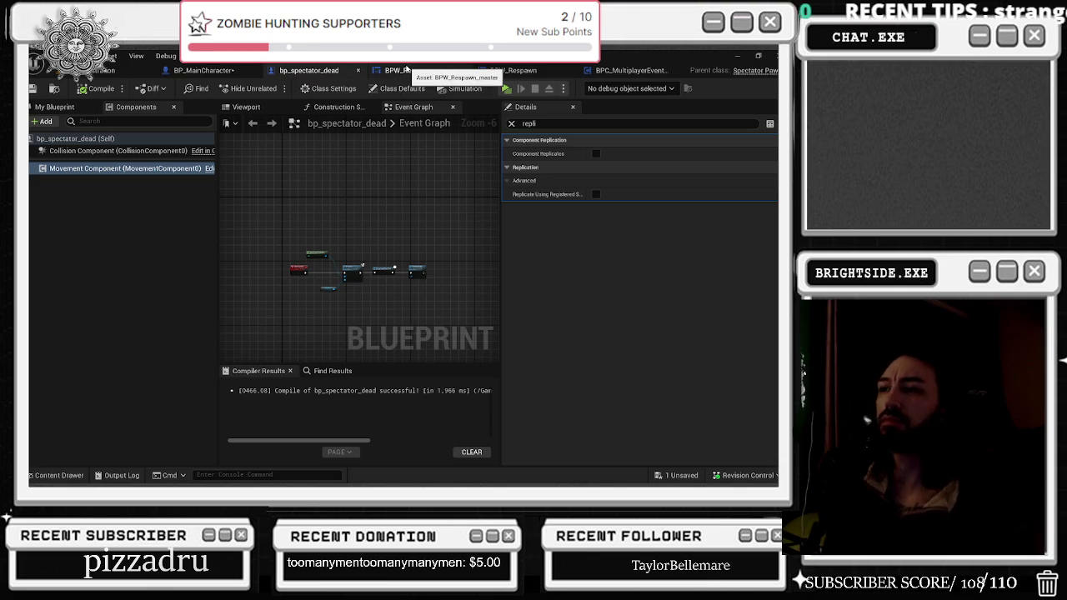
# - Open BPC_MultiplayerEventsManager's Event Graph and bring the two RESPAWN events into view
pyautogui.click(400, 70)
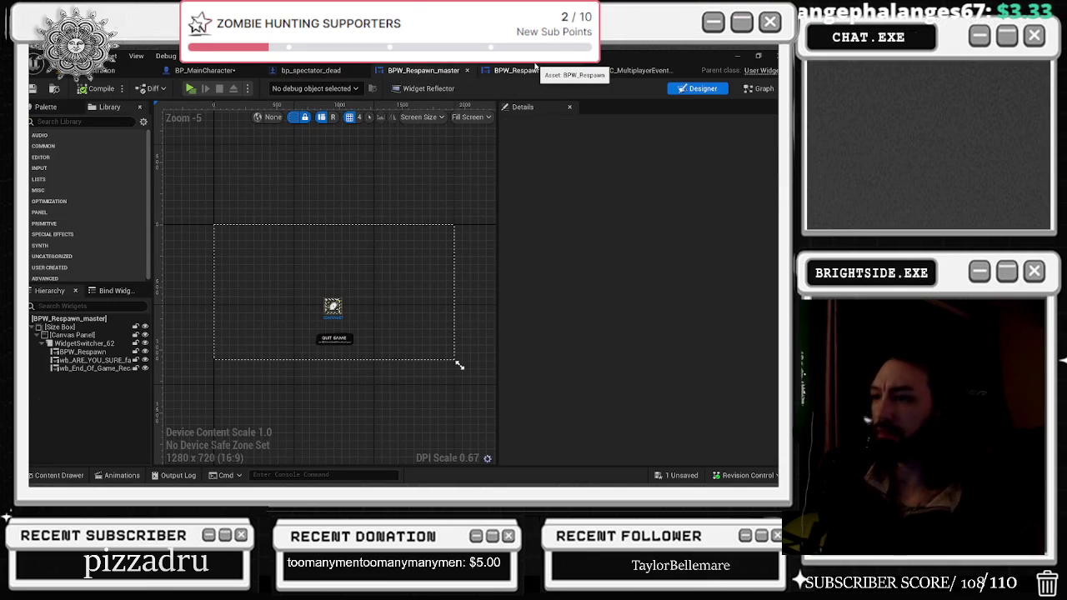
pyautogui.click(512, 72)
pyautogui.click(624, 70)
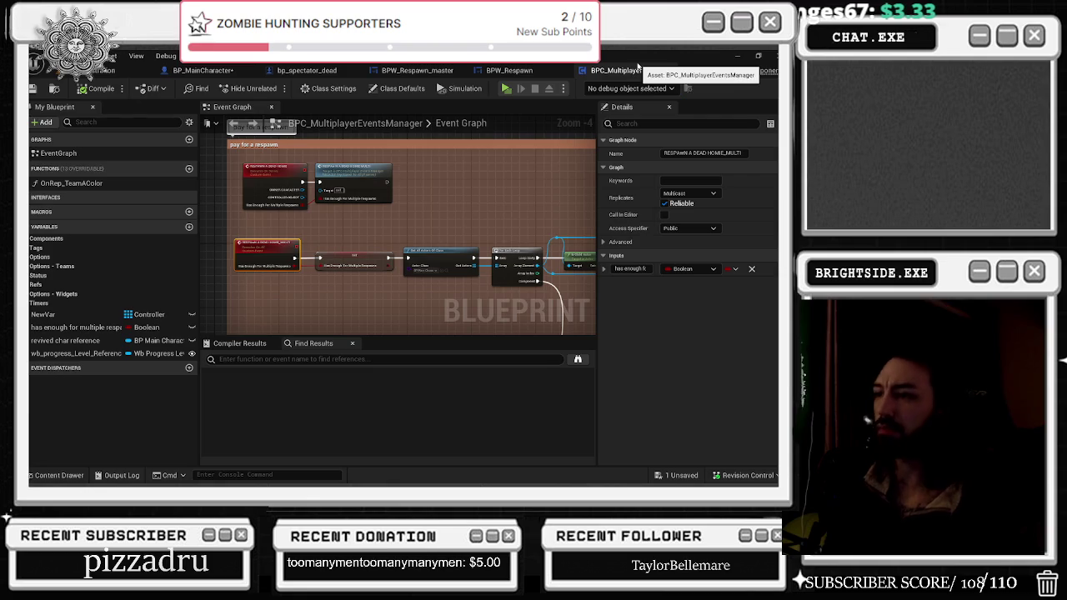
pyautogui.scroll(1, 391, 197)
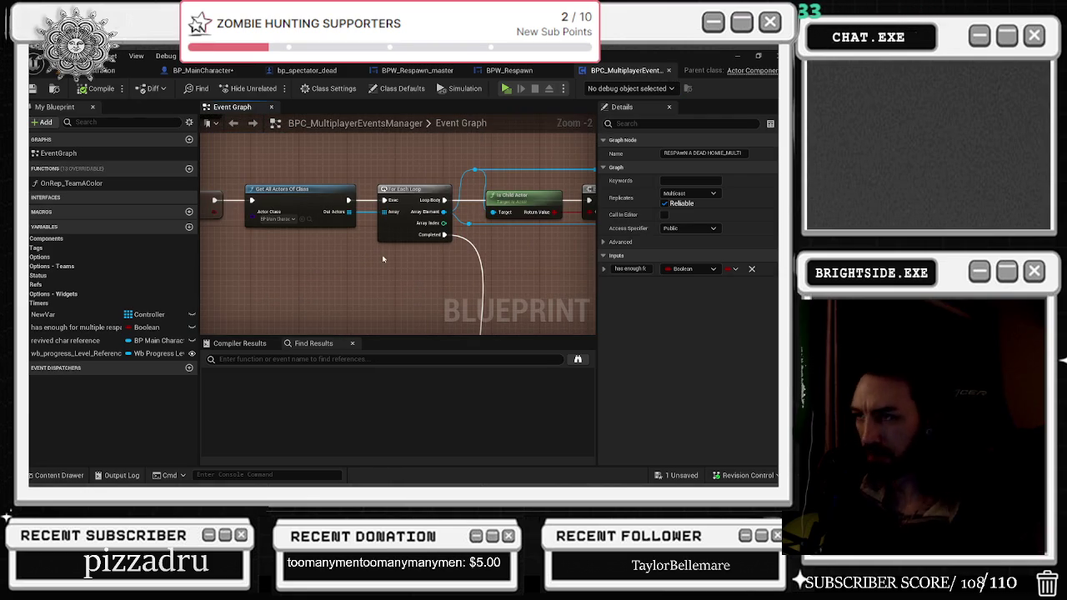
pyautogui.scroll(1, 355, 242)
pyautogui.moveTo(439, 265); pyautogui.dragTo(622, 335)
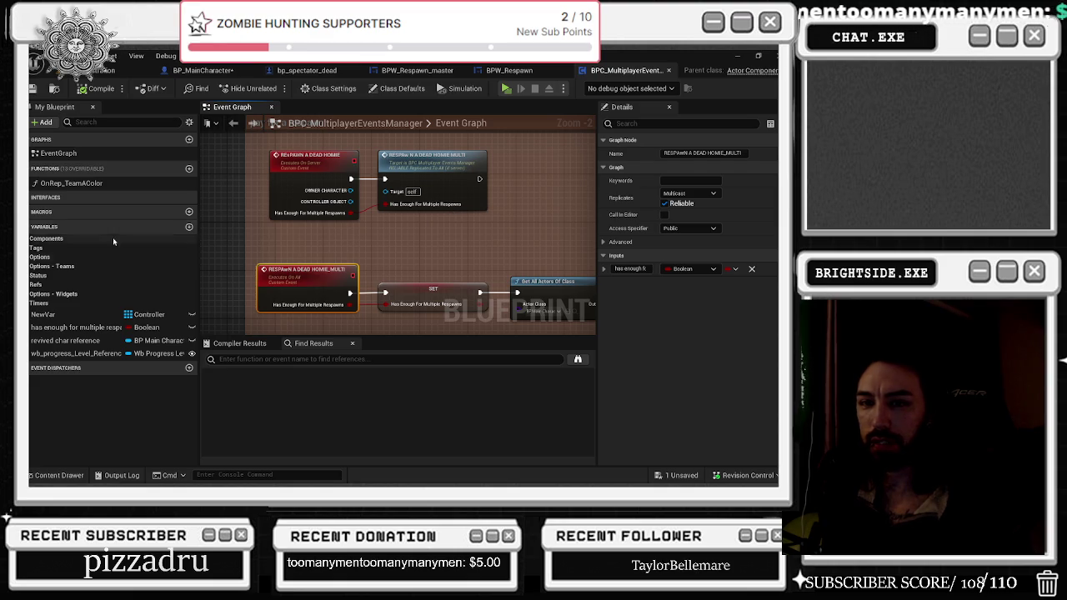
# - Review the For Each Loop, Branch, Get Controller, Do Once and Get Player Controller nodes
pyautogui.moveTo(474, 245); pyautogui.dragTo(108, 158)
pyautogui.moveTo(375, 135)
pyautogui.mouseDown()
pyautogui.moveTo(314, 181)
pyautogui.moveTo(283, 178)
pyautogui.mouseUp()
pyautogui.moveTo(410, 192)
pyautogui.mouseDown()
pyautogui.moveTo(547, 206)
pyautogui.moveTo(408, 242)
pyautogui.moveTo(491, 255)
pyautogui.moveTo(562, 240)
pyautogui.moveTo(529, 261)
pyautogui.moveTo(361, 234)
pyautogui.mouseUp()
pyautogui.scroll(-1, 421, 245)
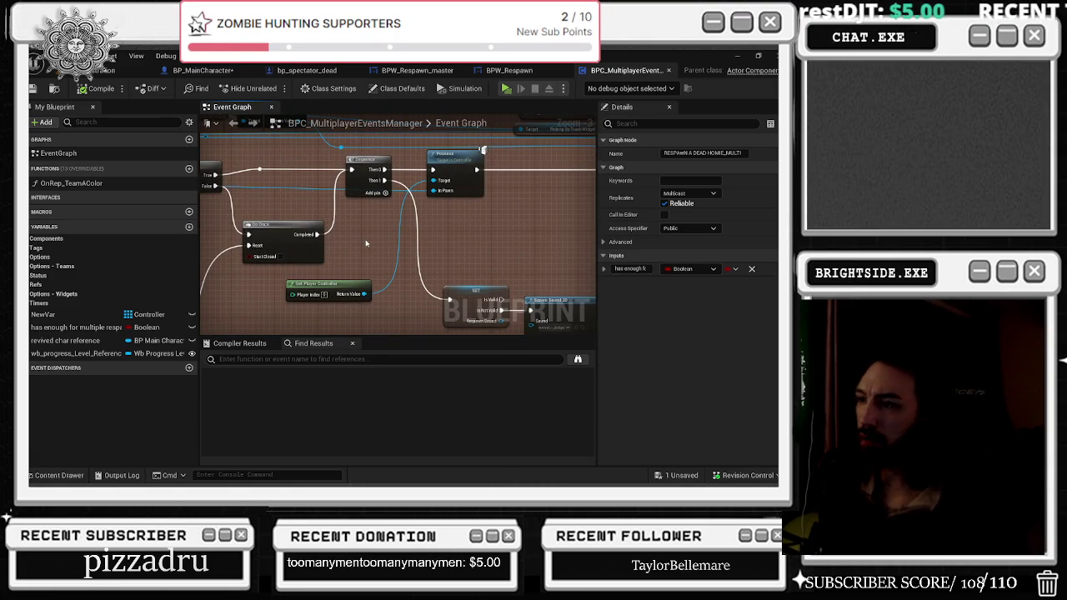
pyautogui.scroll(-2, 507, 260)
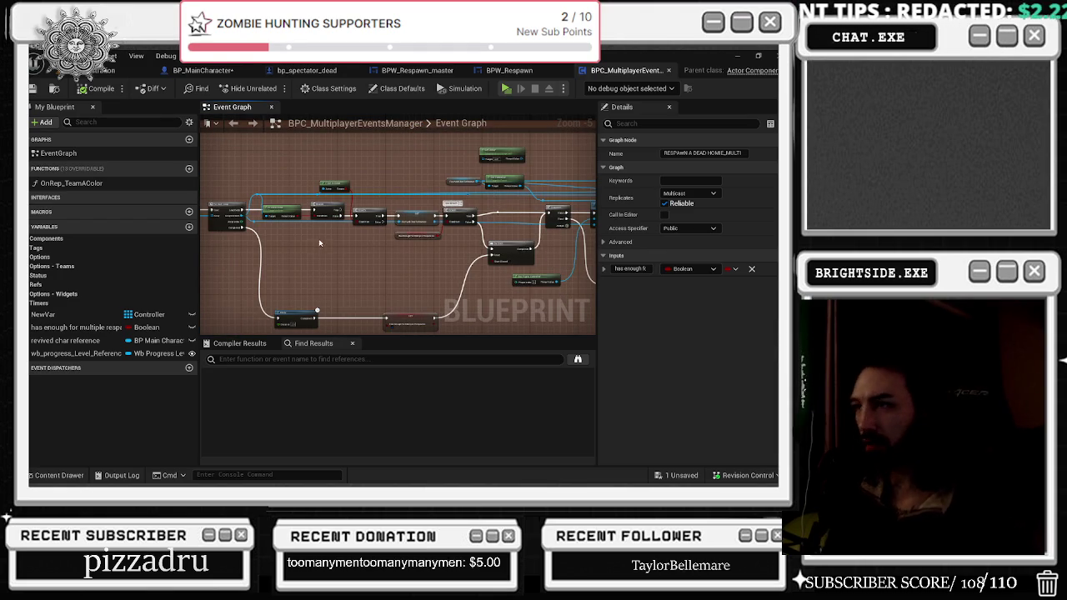
pyautogui.moveTo(544, 225)
pyautogui.mouseDown()
pyautogui.moveTo(510, 218)
pyautogui.moveTo(485, 184)
pyautogui.moveTo(421, 191)
pyautogui.mouseUp()
pyautogui.scroll(1, 485, 184)
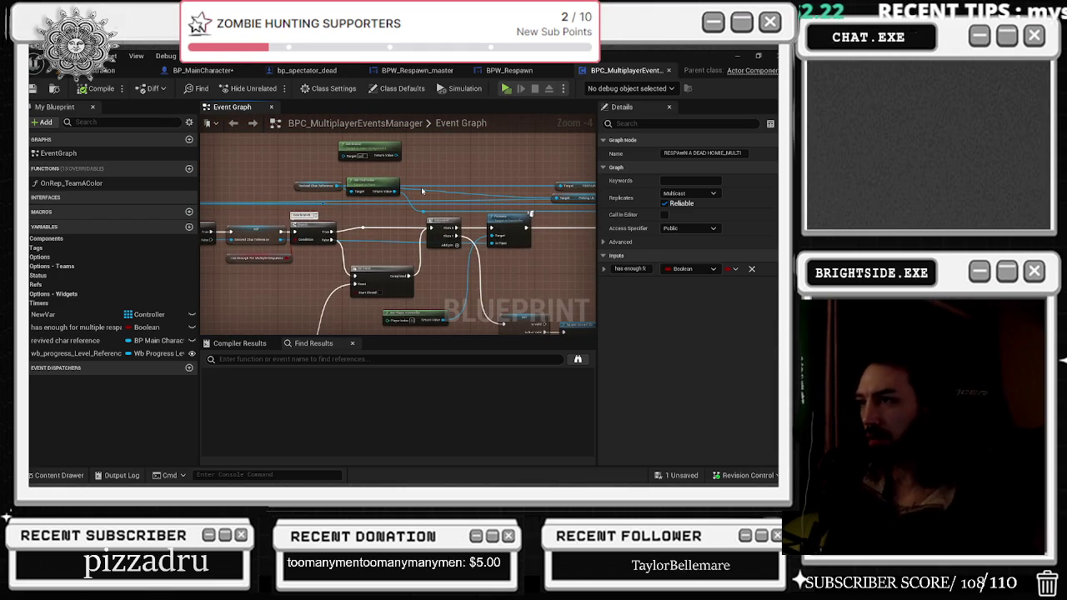
pyautogui.moveTo(495, 190); pyautogui.dragTo(341, 193)
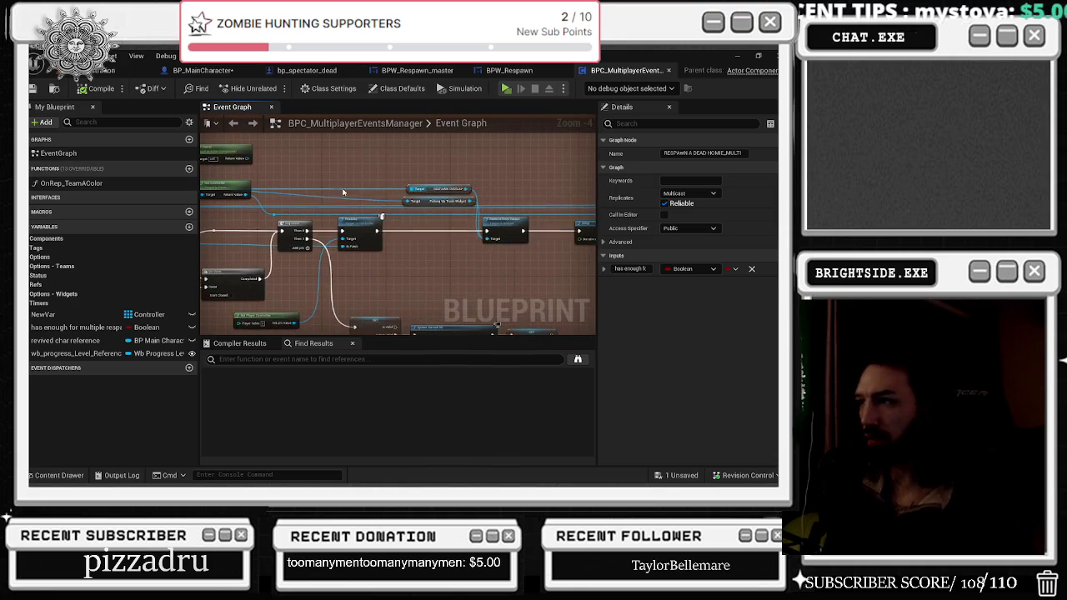
# - Tidy the RESPAWN OVERLAY, revived char reference and Get Controller getter nodes upward
pyautogui.moveTo(432, 189)
pyautogui.mouseDown()
pyautogui.moveTo(426, 175)
pyautogui.moveTo(433, 190)
pyautogui.moveTo(537, 234)
pyautogui.mouseUp()
pyautogui.click(352, 226)
pyautogui.moveTo(351, 226); pyautogui.dragTo(348, 216)
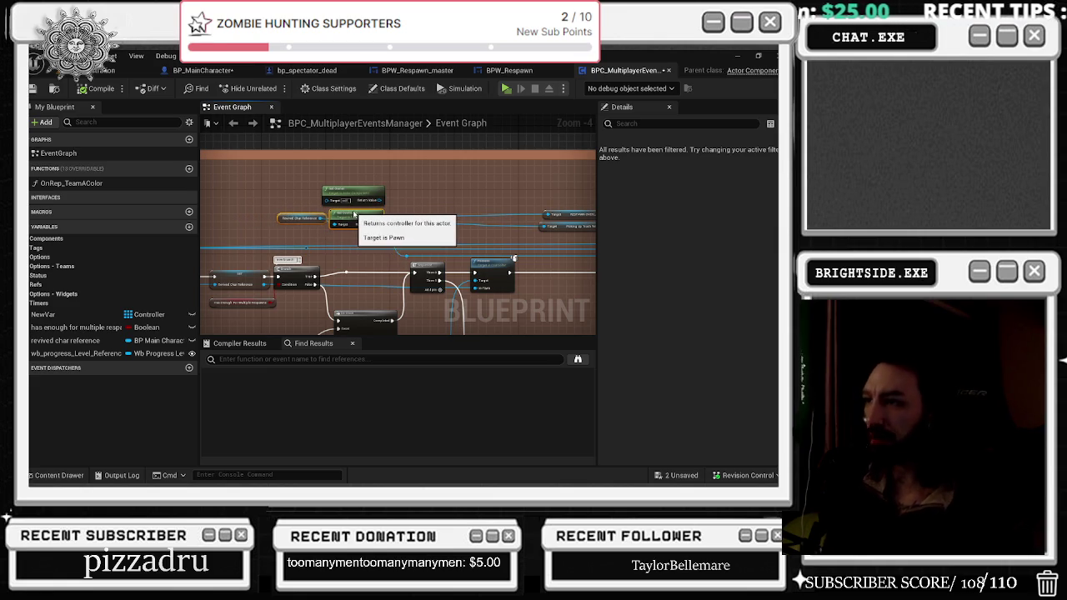
pyautogui.moveTo(374, 189); pyautogui.dragTo(355, 175)
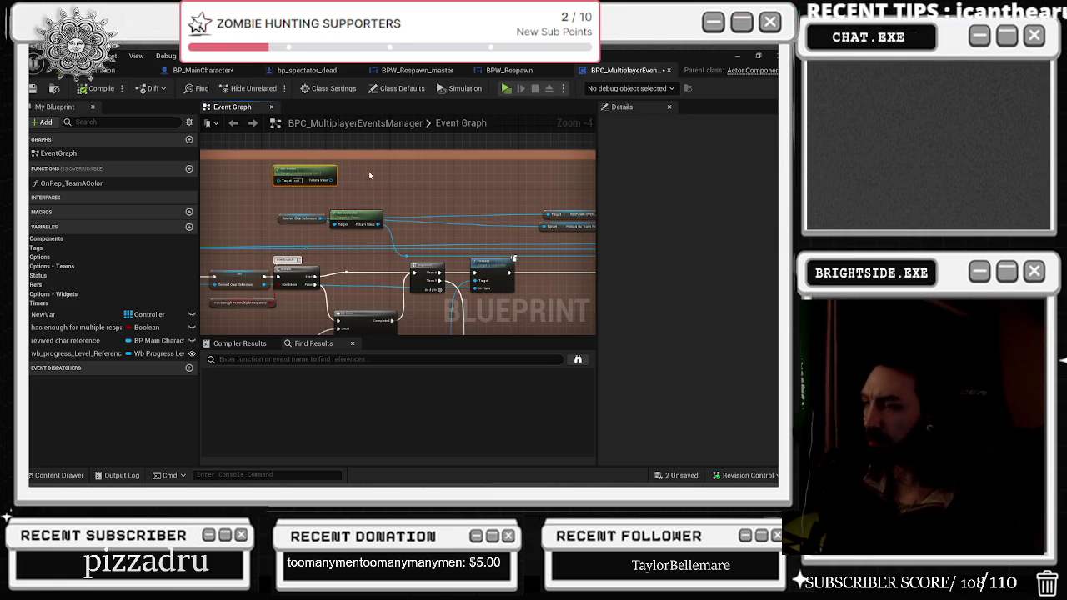
pyautogui.click(298, 224)
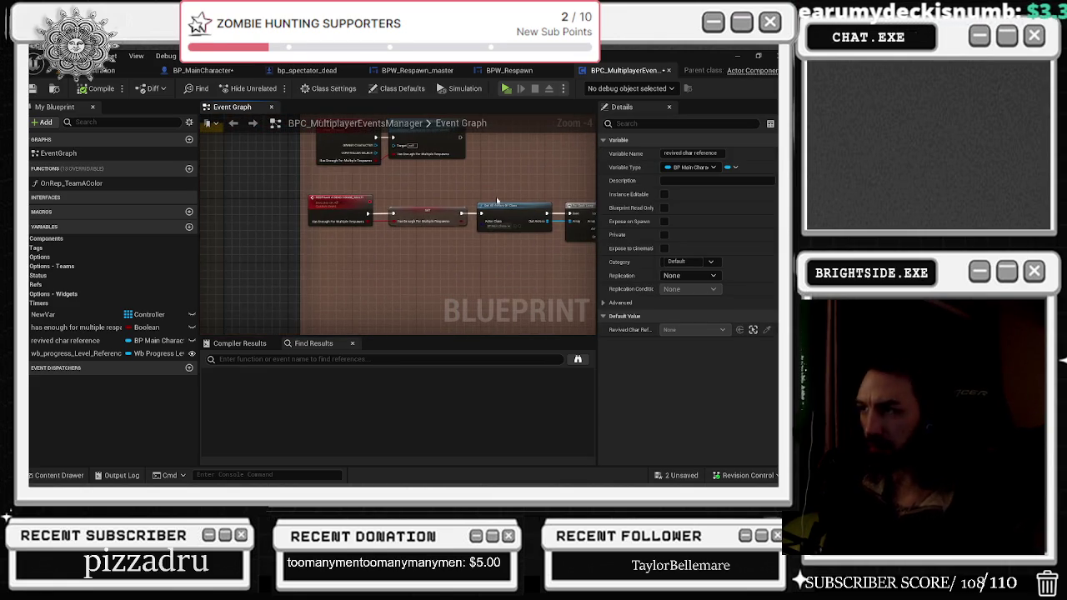
# - Follow the RESPAWN A DEAD HOMIE_MULTI event's chain through to the Sequence and Possess nodes
pyautogui.scroll(1, 359, 204)
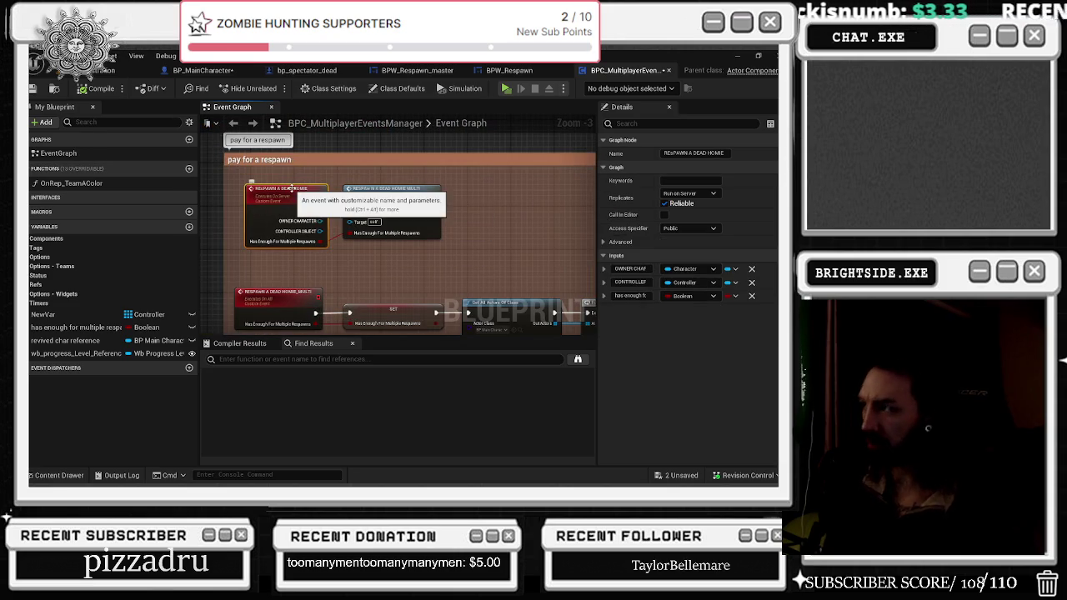
pyautogui.click(278, 306)
pyautogui.moveTo(430, 296)
pyautogui.mouseDown()
pyautogui.moveTo(377, 214)
pyautogui.moveTo(334, 286)
pyautogui.moveTo(358, 175)
pyautogui.mouseUp()
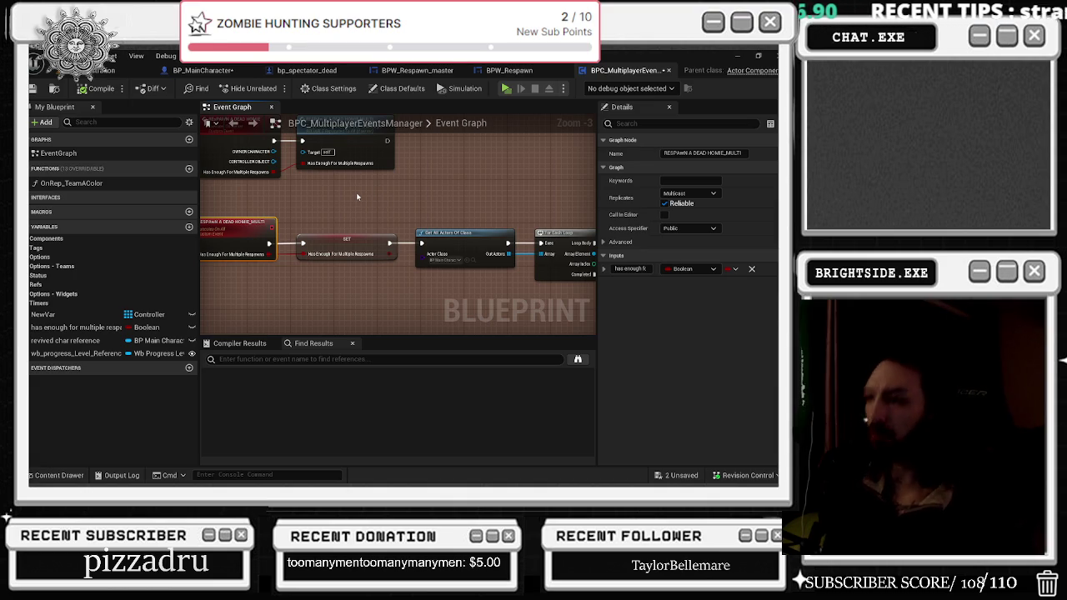
pyautogui.moveTo(356, 193); pyautogui.dragTo(256, 195)
pyautogui.moveTo(318, 205); pyautogui.dragTo(270, 177)
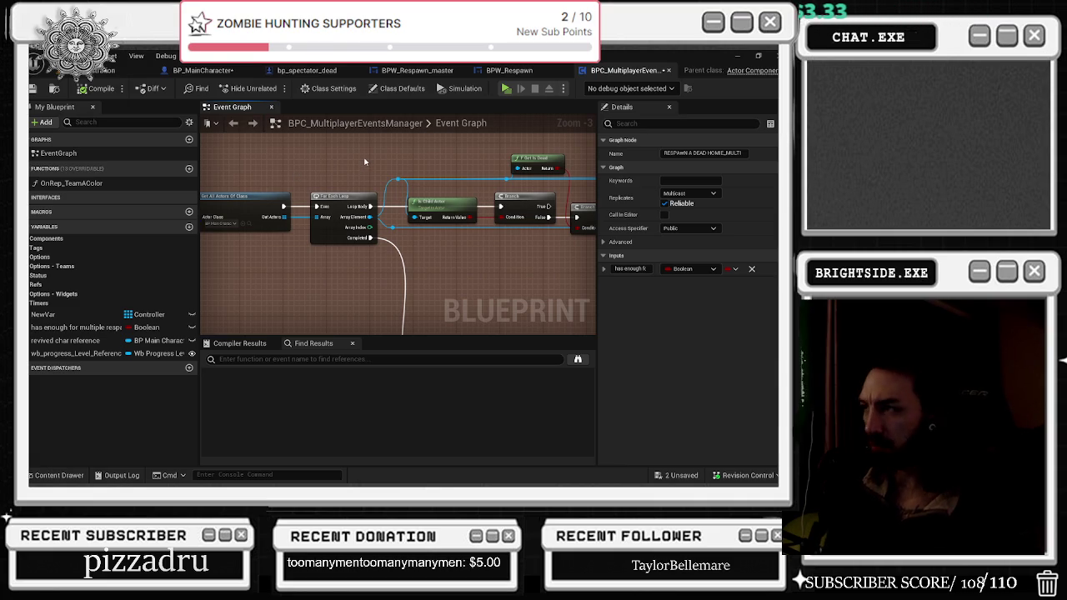
pyautogui.moveTo(364, 161); pyautogui.dragTo(275, 163)
pyautogui.moveTo(433, 164); pyautogui.dragTo(198, 172)
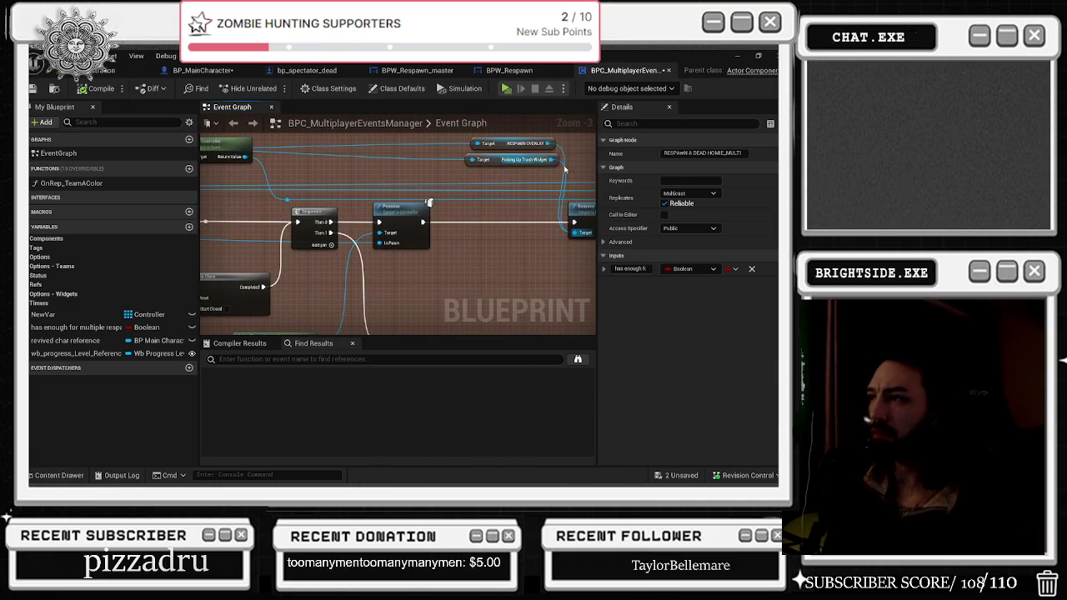
pyautogui.moveTo(489, 179); pyautogui.dragTo(476, 202)
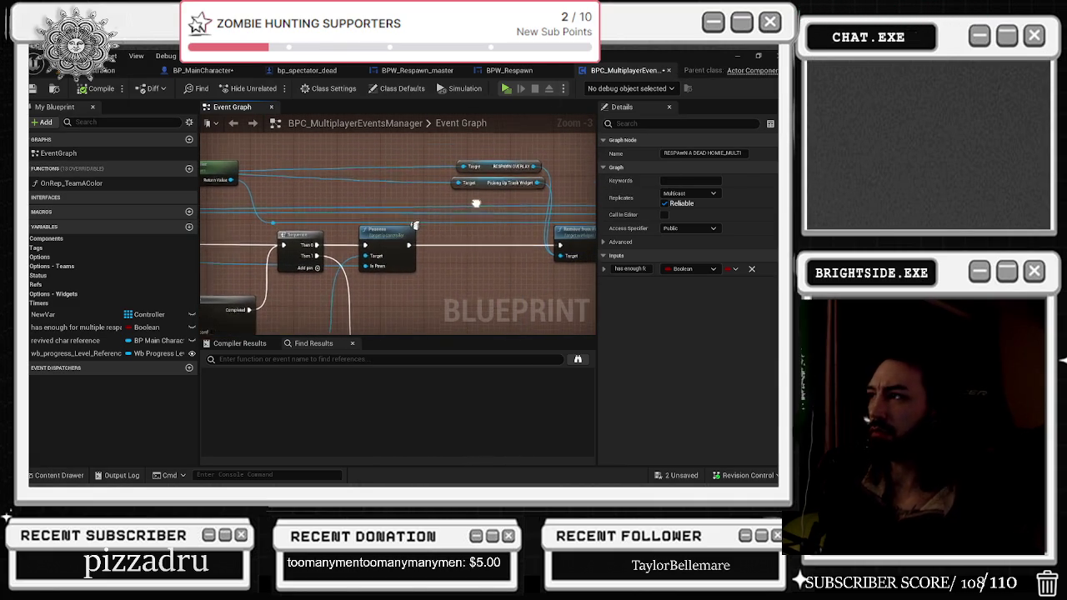
pyautogui.click(469, 160)
# - Zoom in on the Get Controller, Is Valid and Respawn nodes
pyautogui.scroll(-3, 366, 186)
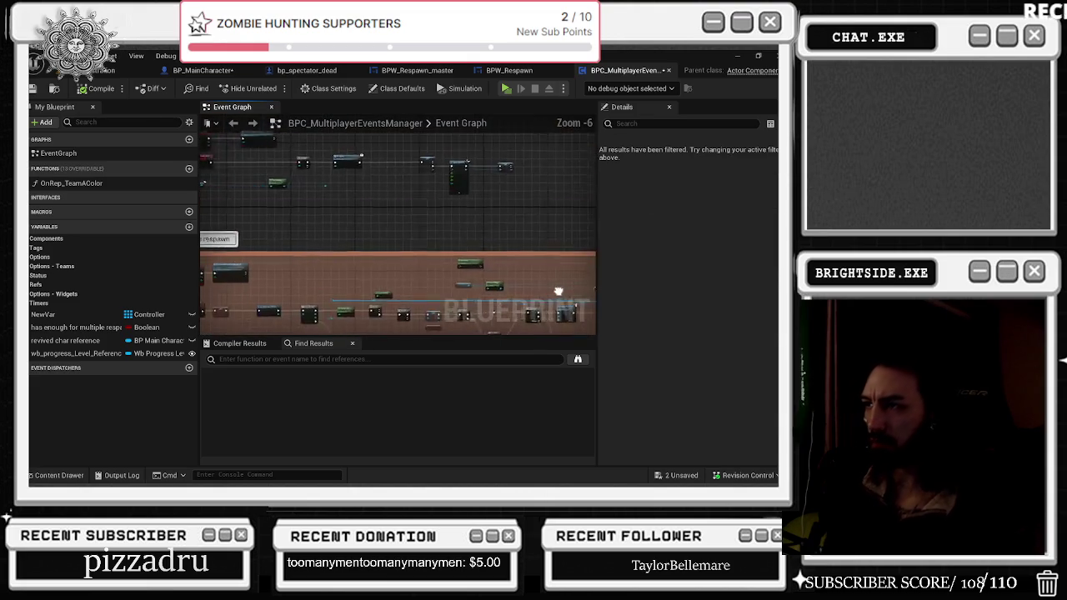
pyautogui.scroll(4, 349, 235)
pyautogui.scroll(-2, 398, 224)
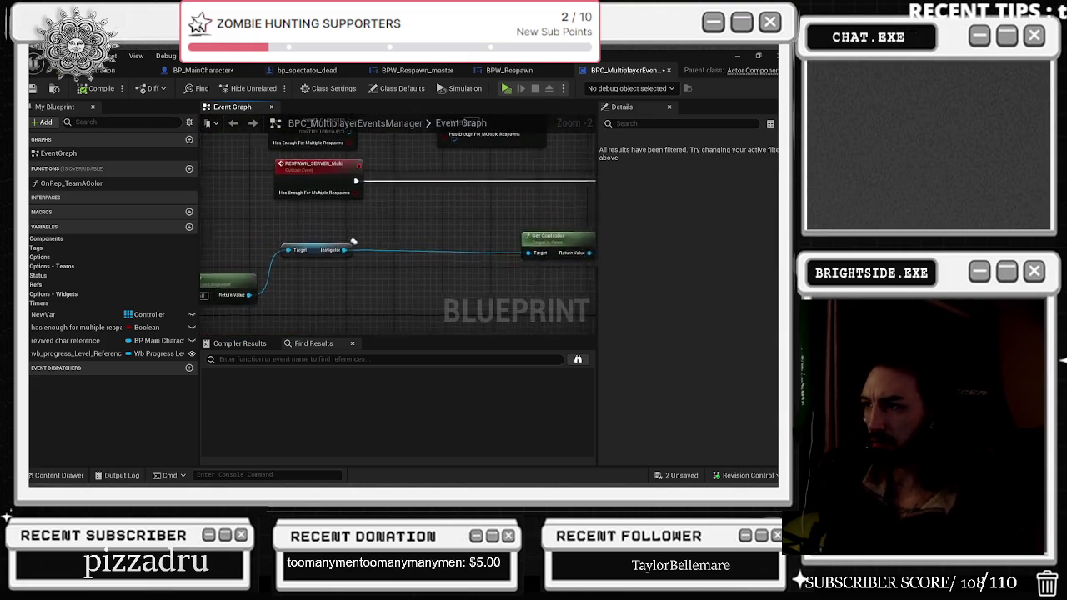
pyautogui.scroll(2, 420, 223)
pyautogui.moveTo(419, 222); pyautogui.dragTo(385, 220)
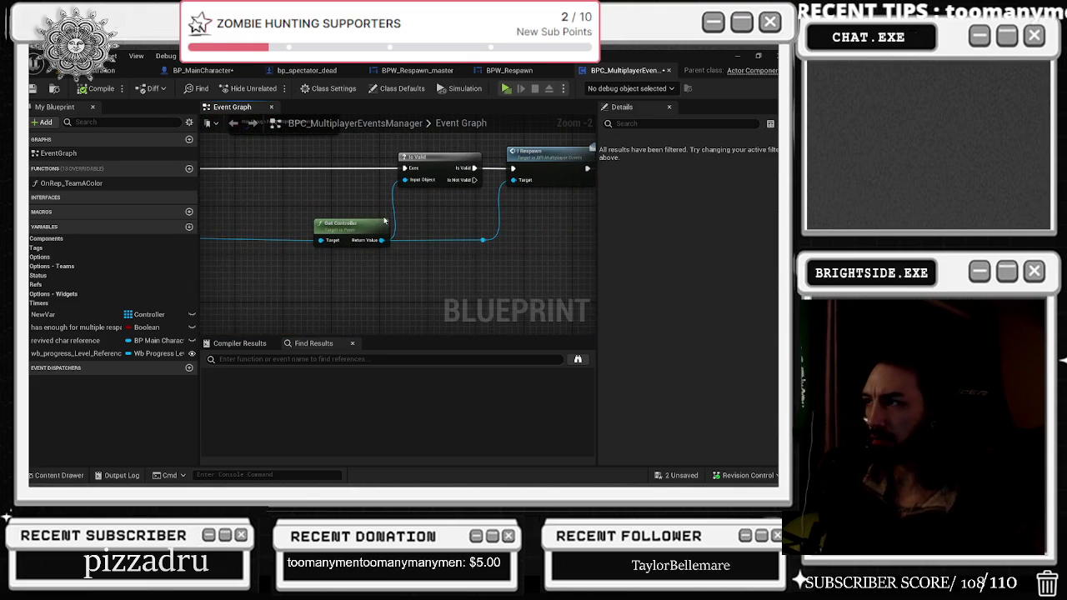
pyautogui.scroll(-2, 437, 204)
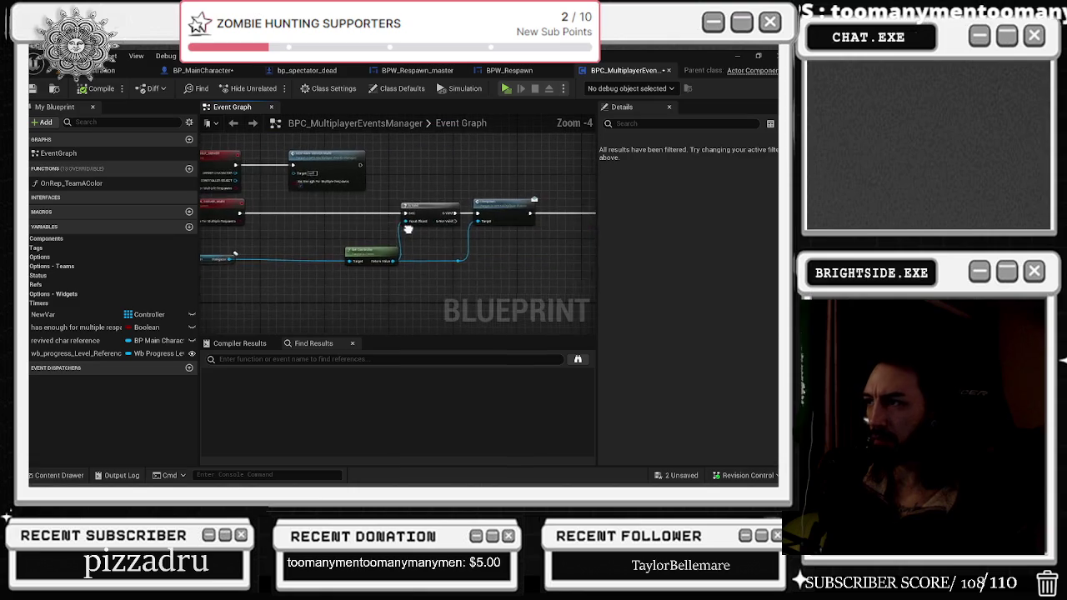
pyautogui.rightClick(464, 209)
pyautogui.moveTo(417, 193)
pyautogui.mouseDown()
pyautogui.moveTo(464, 209)
pyautogui.moveTo(405, 290)
pyautogui.moveTo(455, 275)
pyautogui.mouseUp()
# - Review the pay for a respawn comment area, then compile BPC_MultiplayerEventsManager
pyautogui.scroll(-2, 455, 275)
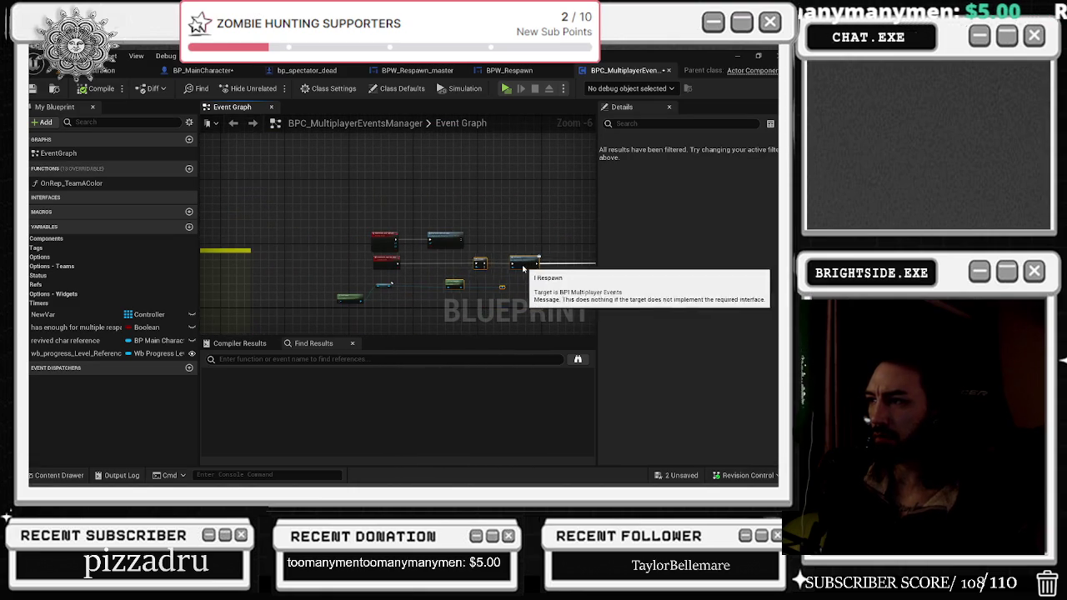
pyautogui.moveTo(495, 265); pyautogui.dragTo(363, 223)
pyautogui.moveTo(463, 197)
pyautogui.mouseDown()
pyautogui.moveTo(383, 181)
pyautogui.moveTo(540, 212)
pyautogui.moveTo(472, 216)
pyautogui.mouseUp()
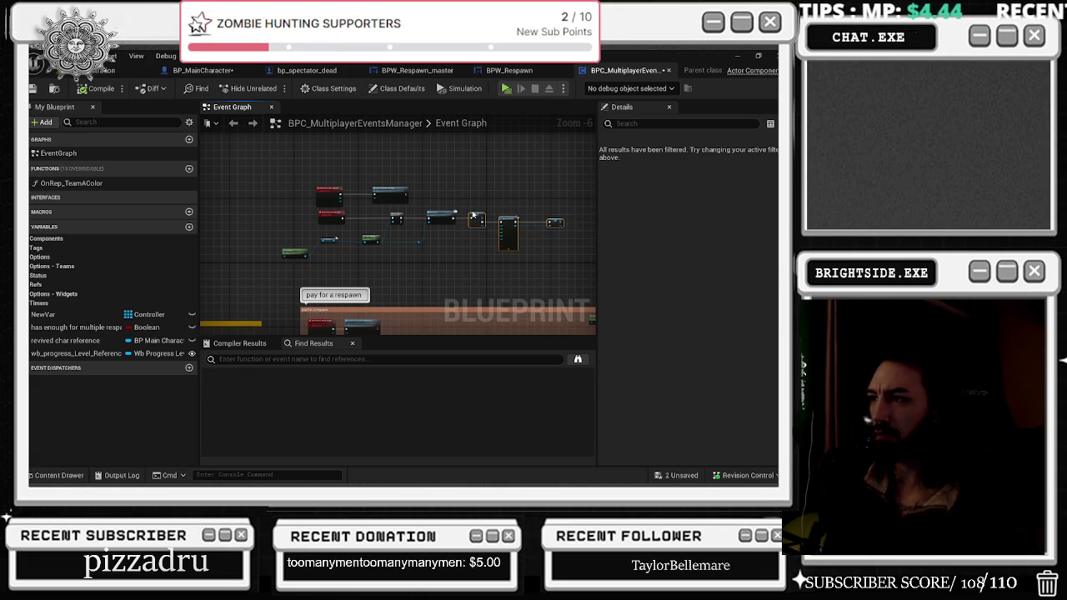
pyautogui.click(93, 89)
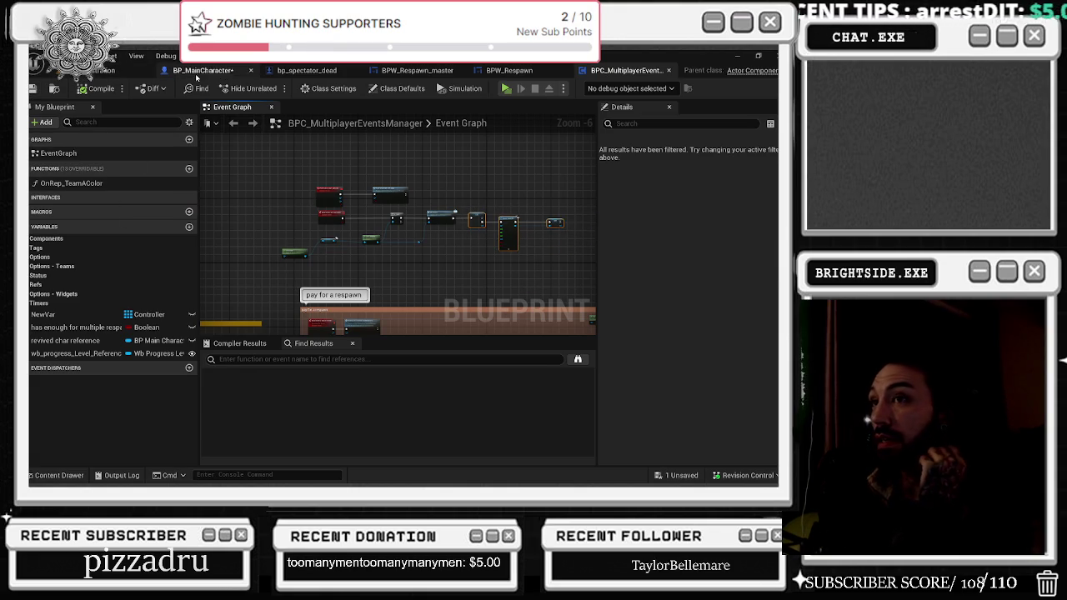
pyautogui.click(200, 71)
# - Review BP_MainCharacter's SpawnActor, Possess, Set Player Controller and Delay nodes, selecting the Self node
pyautogui.scroll(4, 335, 180)
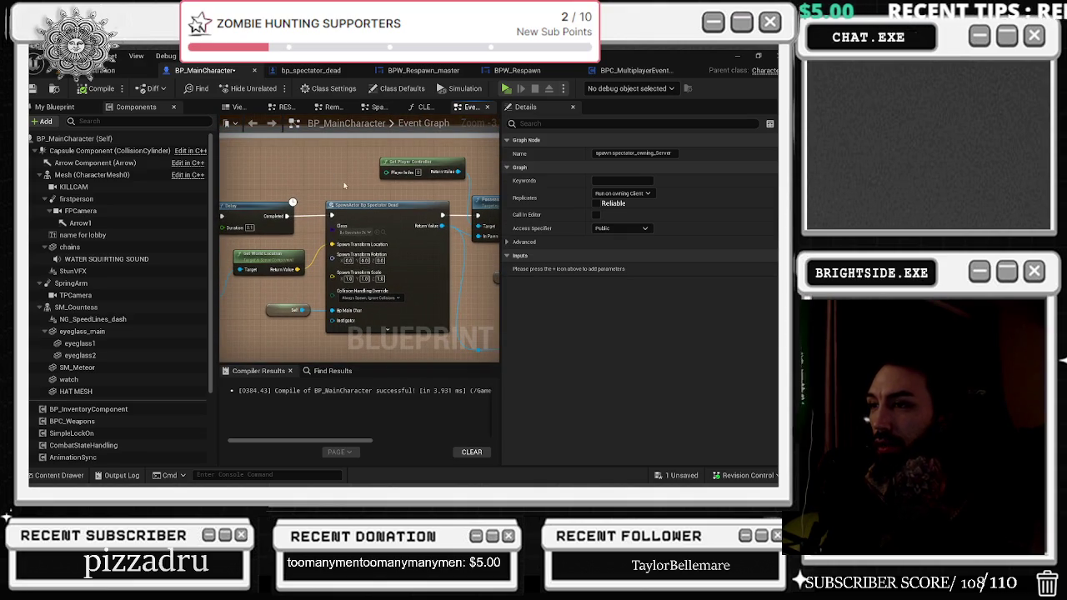
pyautogui.moveTo(345, 192); pyautogui.dragTo(387, 183)
pyautogui.moveTo(213, 180)
pyautogui.mouseDown()
pyautogui.moveTo(275, 183)
pyautogui.moveTo(359, 167)
pyautogui.mouseUp()
pyautogui.moveTo(275, 168); pyautogui.dragTo(460, 171)
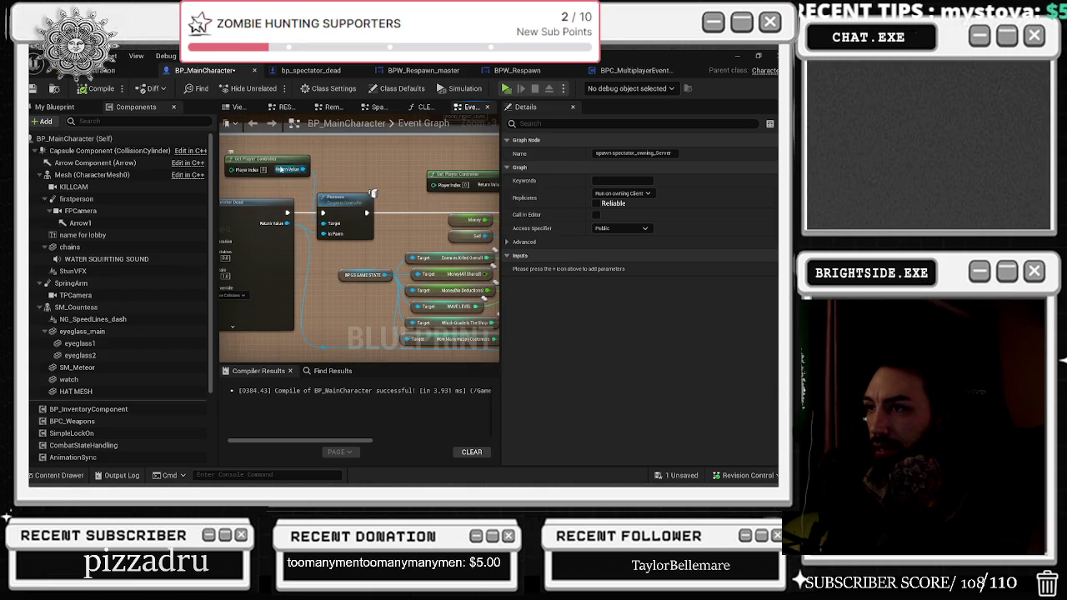
pyautogui.moveTo(373, 194); pyautogui.dragTo(468, 193)
pyautogui.scroll(1, 468, 193)
pyautogui.click(306, 230)
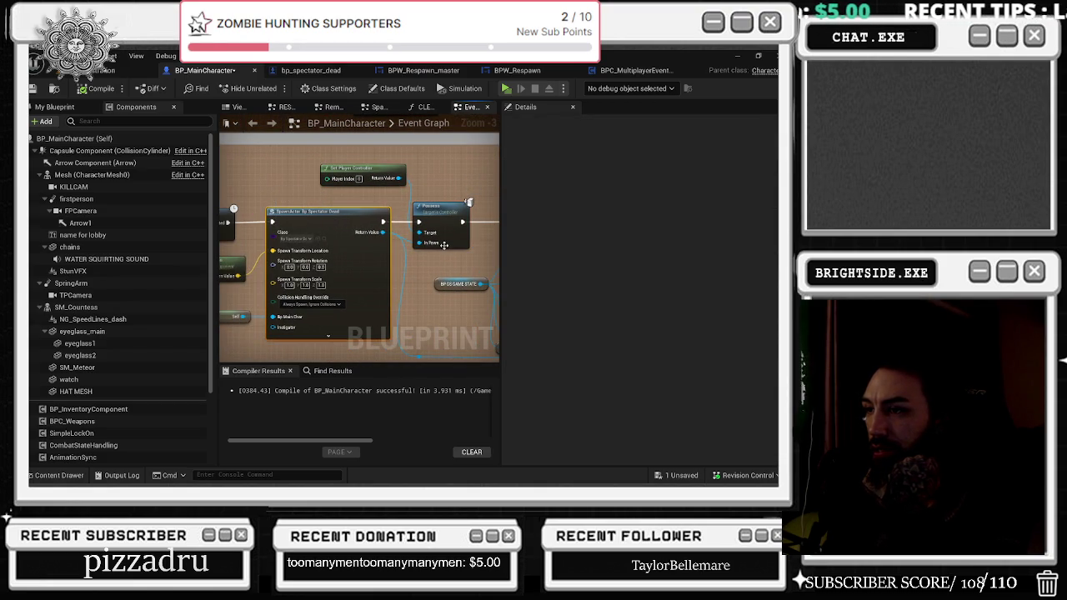
pyautogui.moveTo(444, 244); pyautogui.dragTo(491, 240)
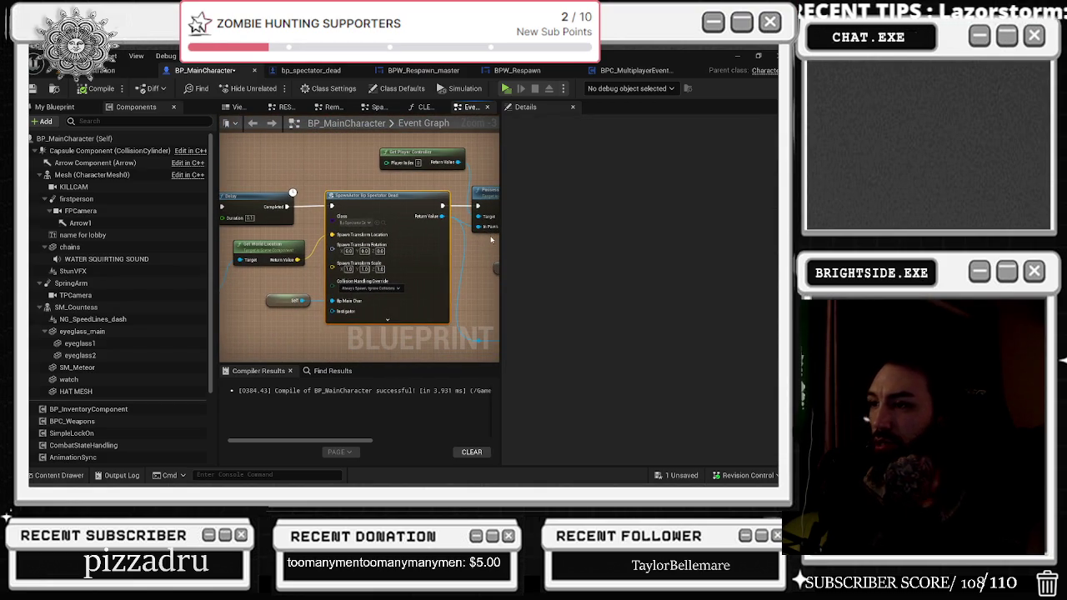
pyautogui.moveTo(250, 292)
pyautogui.mouseDown()
pyautogui.moveTo(334, 346)
pyautogui.moveTo(237, 301)
pyautogui.moveTo(238, 313)
pyautogui.mouseUp()
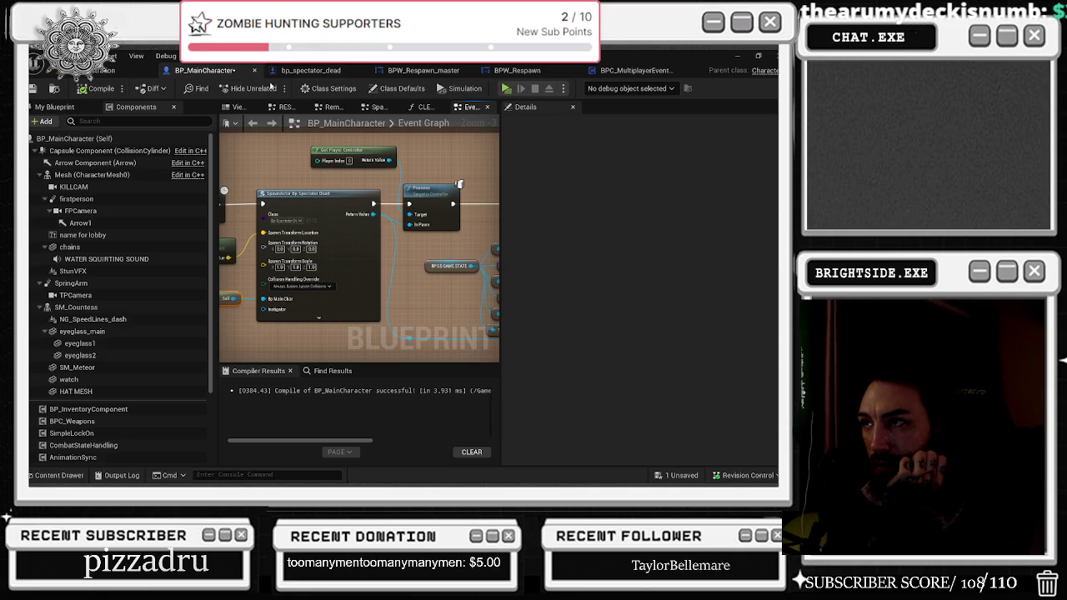
# - Bring up the BPW_Respawn widget by way of BPW_Respawn_master
pyautogui.moveTo(454, 150)
pyautogui.mouseDown()
pyautogui.moveTo(280, 146)
pyautogui.moveTo(221, 171)
pyautogui.moveTo(248, 172)
pyautogui.moveTo(227, 167)
pyautogui.mouseUp()
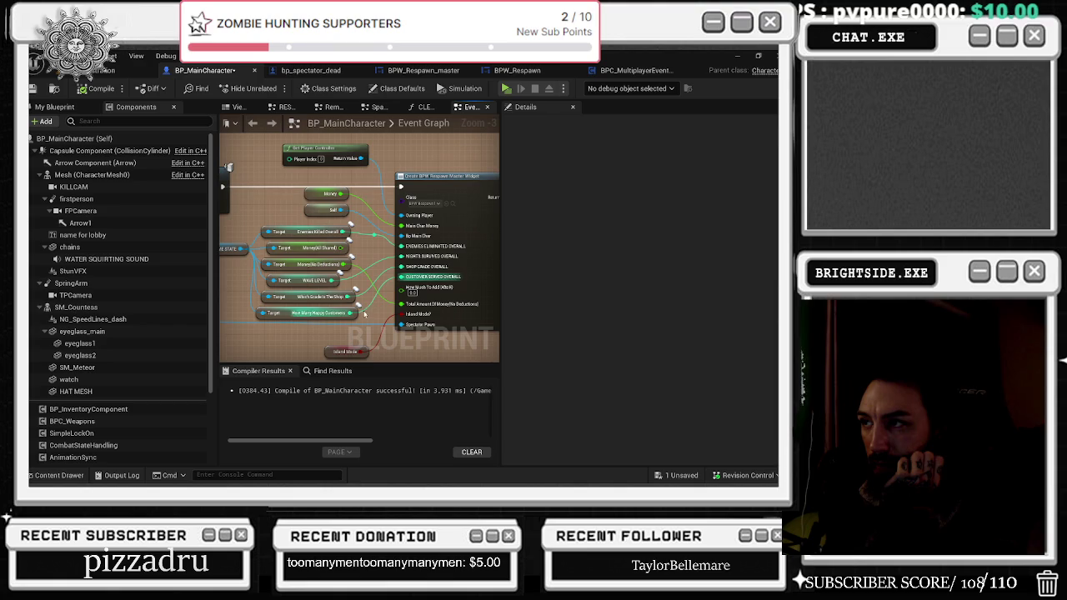
pyautogui.click(452, 204)
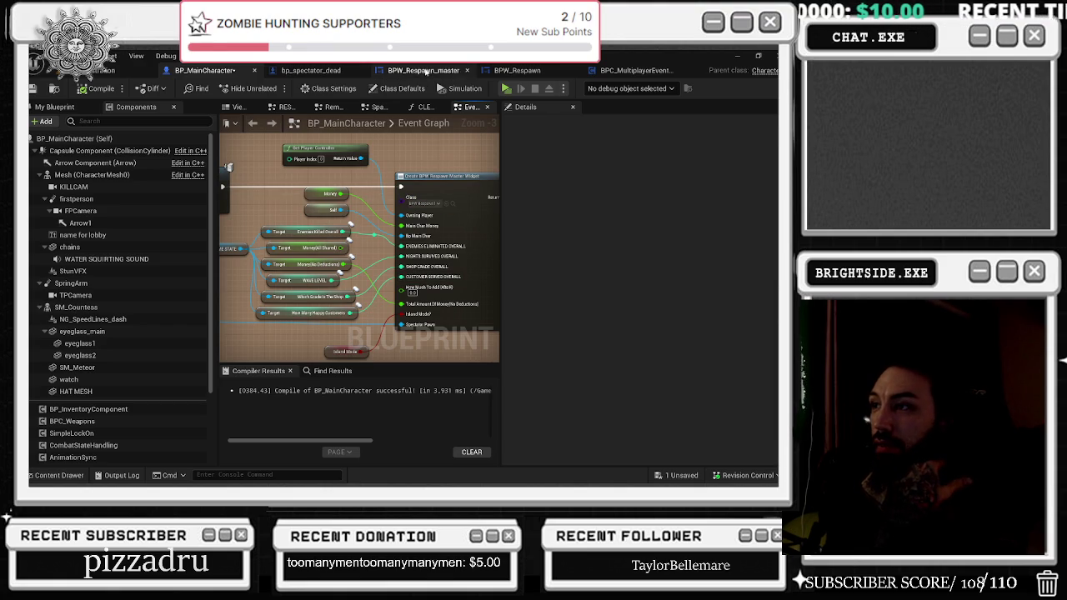
pyautogui.click(517, 71)
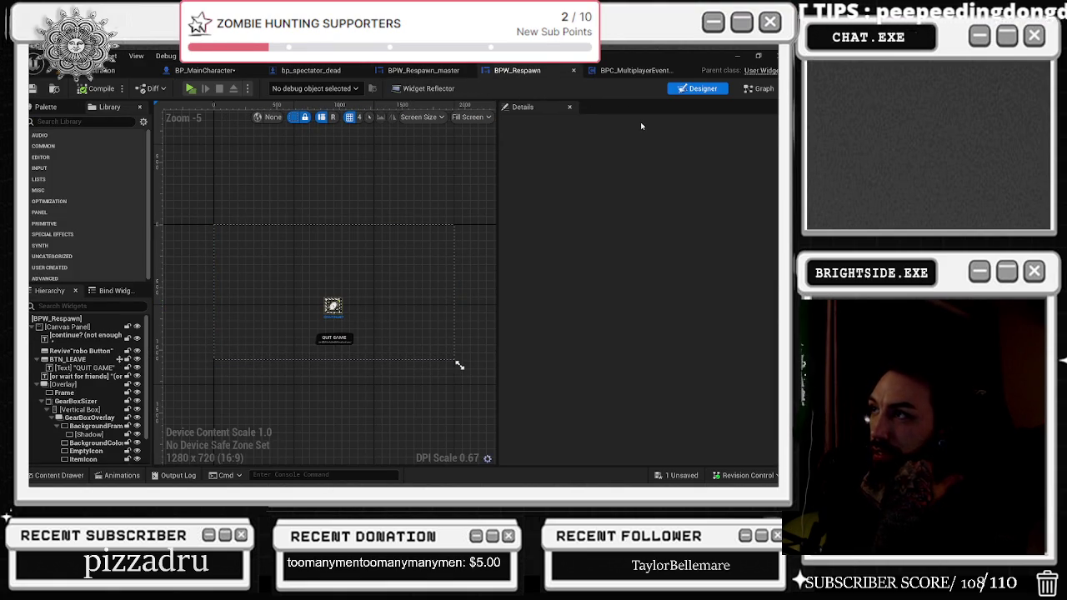
pyautogui.hotkey('alt', 'Tab')
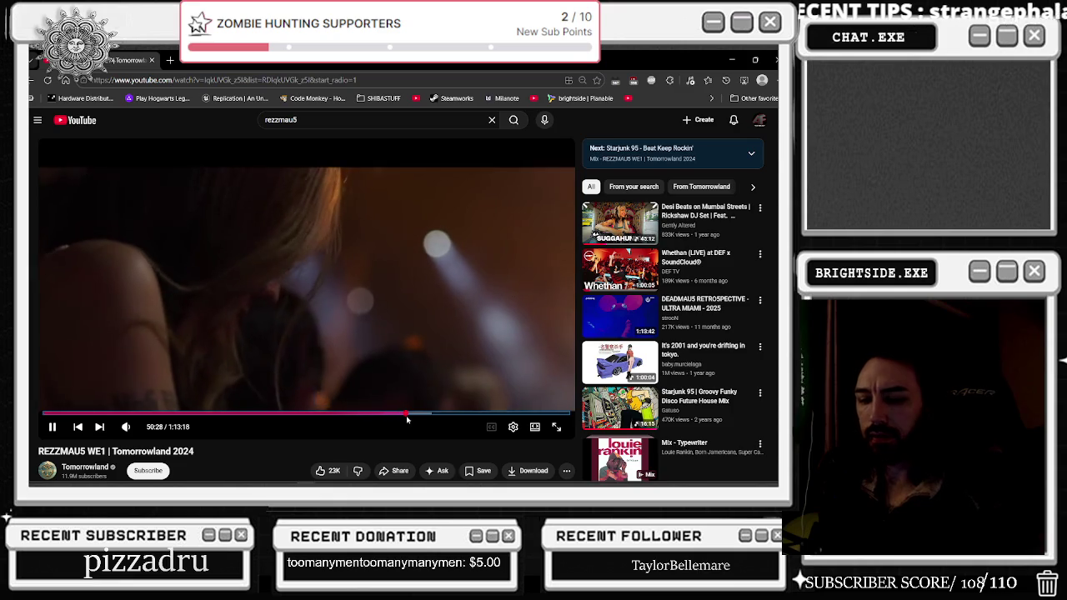
# - Skip the Tomorrowland set forward twice, then minimize the browser back to Unreal Engine
pyautogui.press('Right')
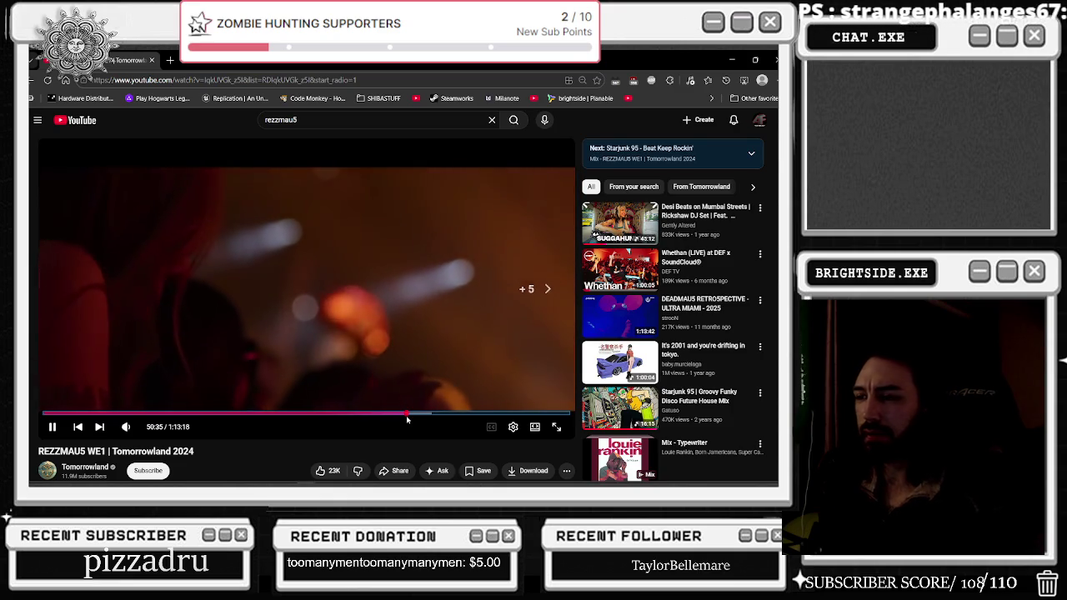
pyautogui.press('Right')
pyautogui.press('Right')
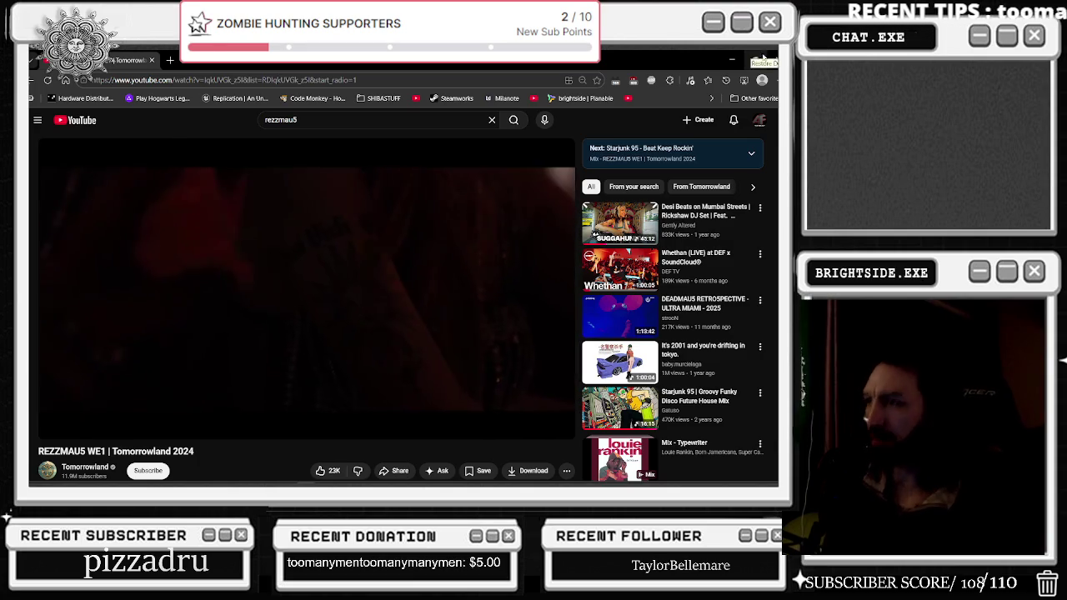
pyautogui.click(732, 59)
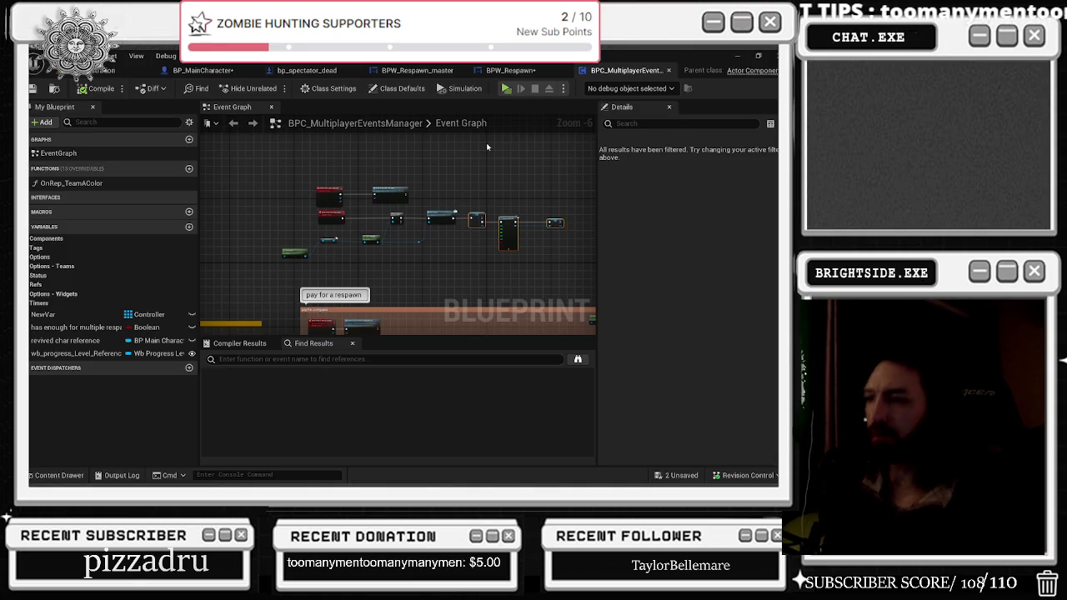
# - Wrap the node chain after the respawn section in a new comment box and widen it over the nodes
pyautogui.scroll(3, 382, 206)
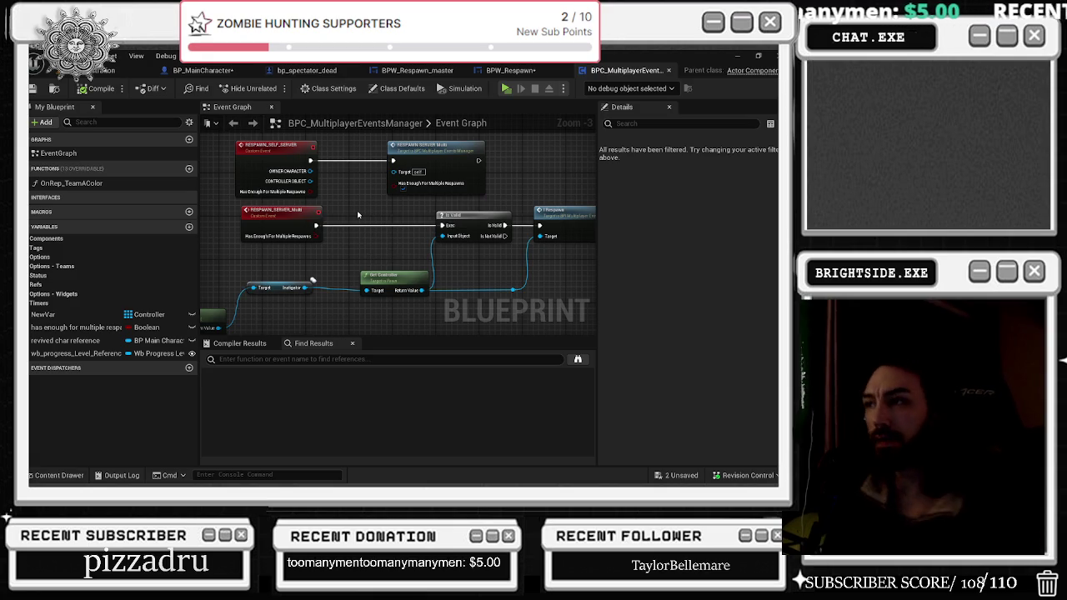
pyautogui.moveTo(190, 168)
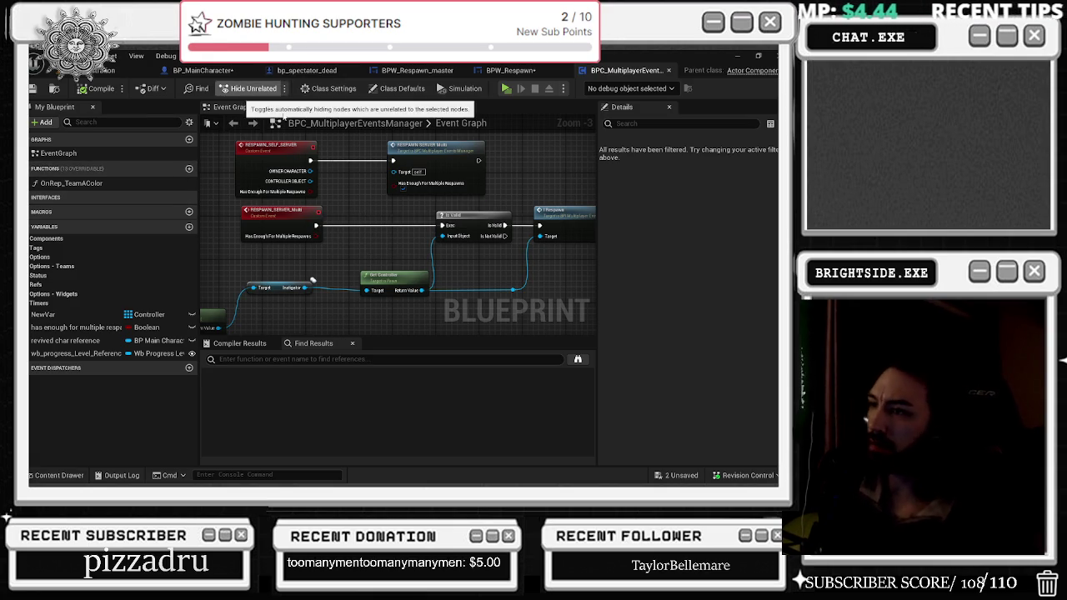
pyautogui.scroll(-1, 351, 212)
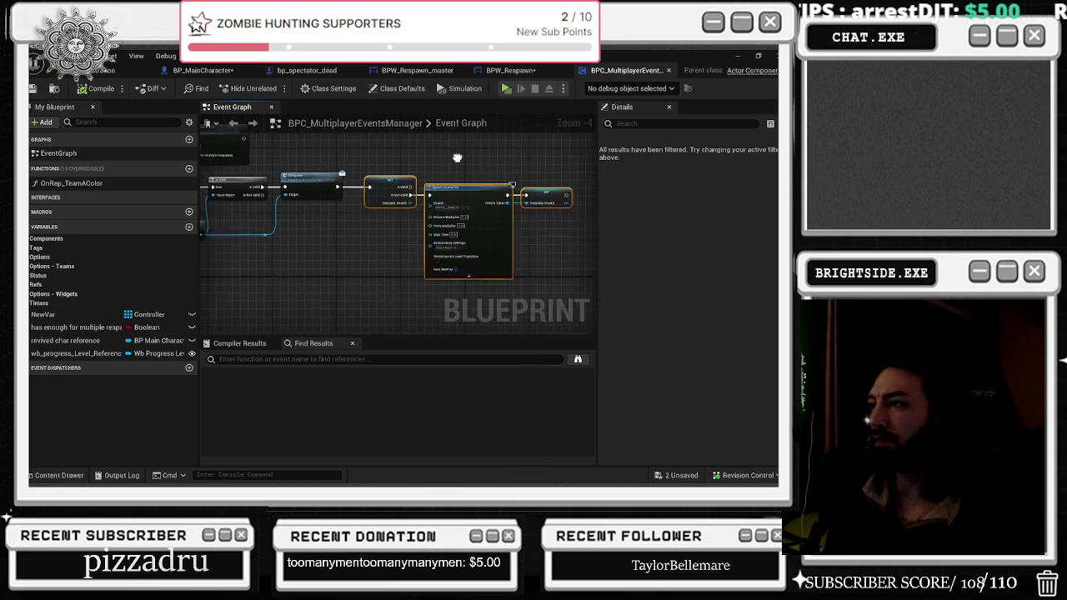
pyautogui.scroll(-1, 456, 256)
pyautogui.moveTo(457, 257); pyautogui.dragTo(372, 199)
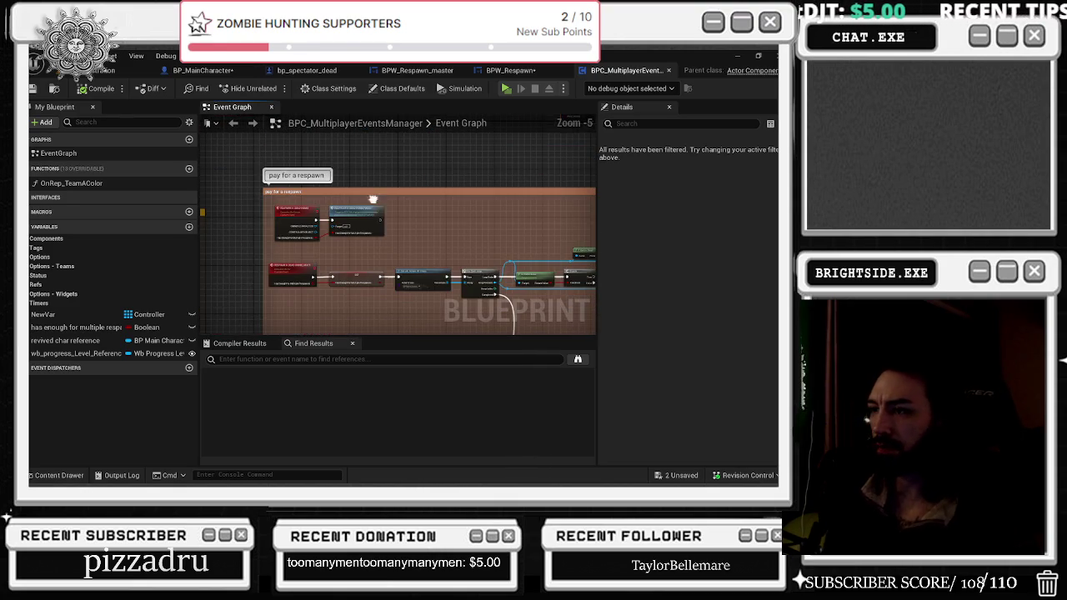
pyautogui.scroll(1, 379, 262)
pyautogui.moveTo(396, 237)
pyautogui.mouseDown()
pyautogui.moveTo(299, 206)
pyautogui.moveTo(383, 199)
pyautogui.moveTo(424, 221)
pyautogui.mouseUp()
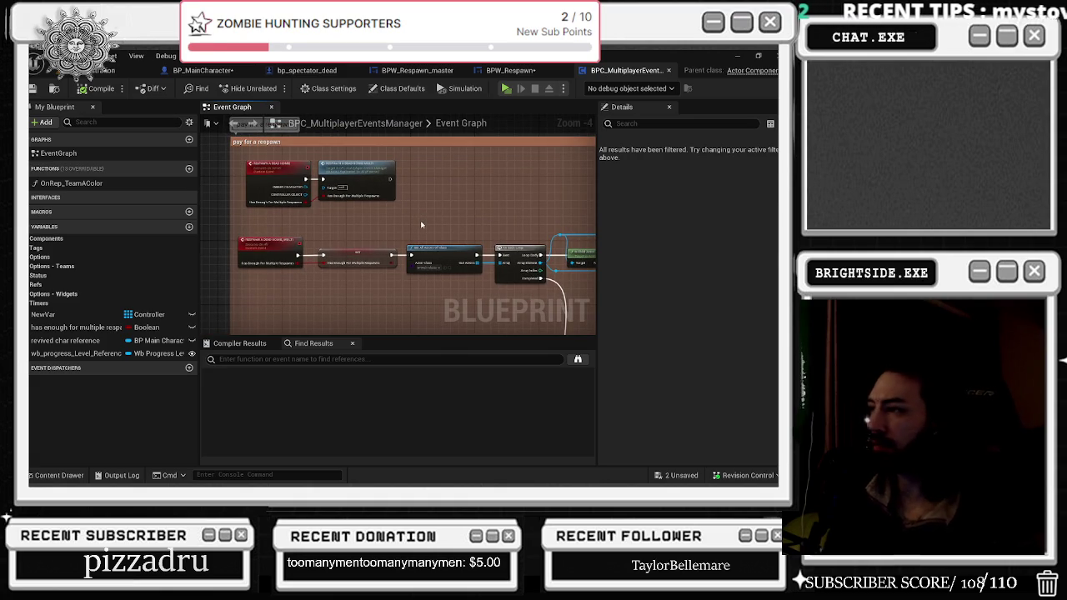
pyautogui.moveTo(474, 210)
pyautogui.mouseDown()
pyautogui.moveTo(250, 238)
pyautogui.moveTo(292, 192)
pyautogui.moveTo(352, 170)
pyautogui.moveTo(406, 170)
pyautogui.mouseUp()
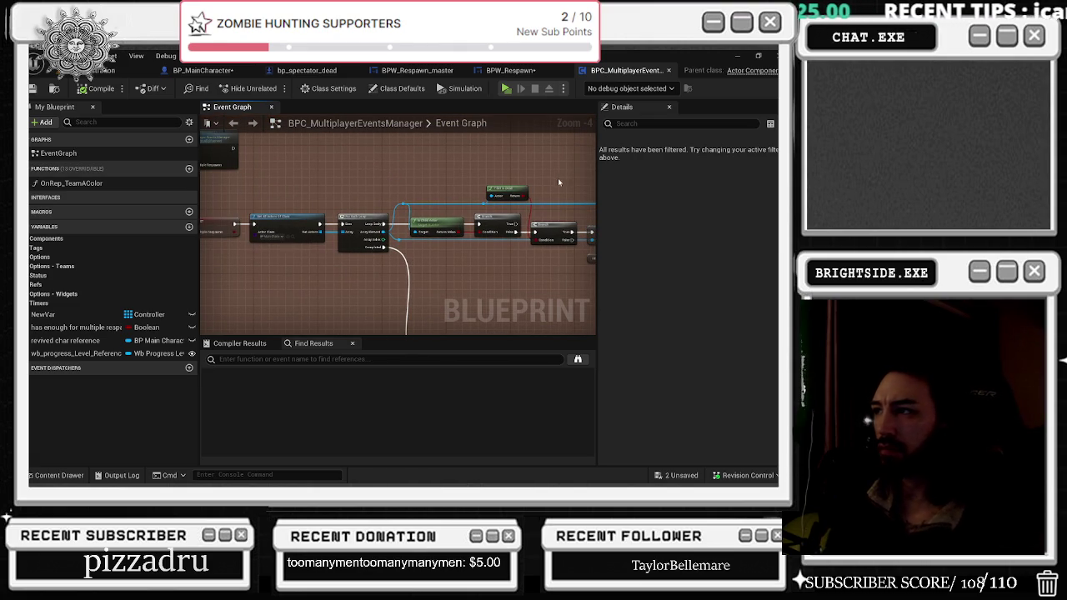
pyautogui.scroll(-2, 401, 171)
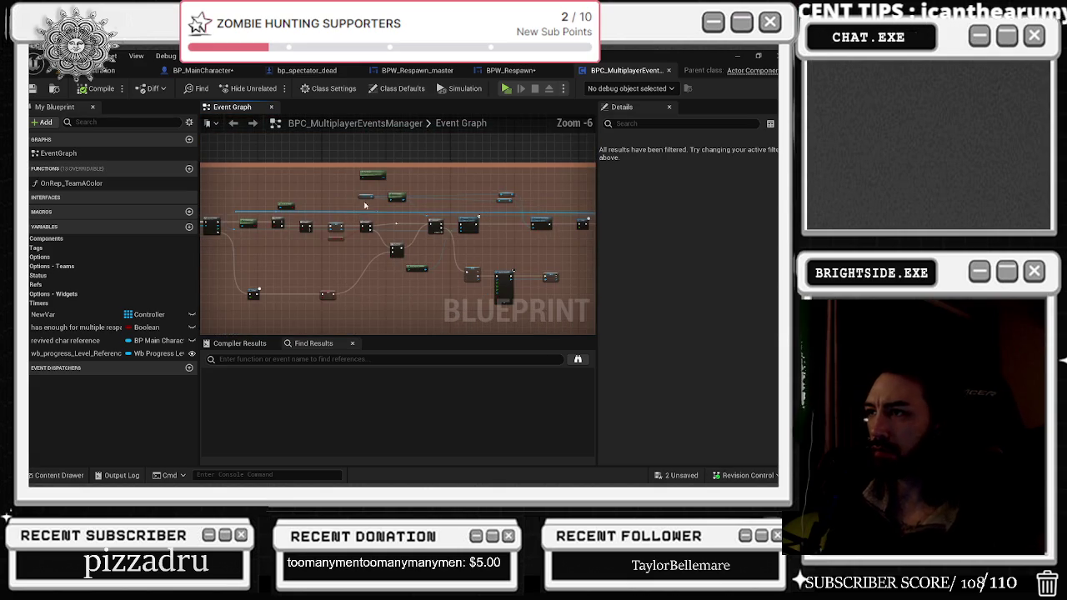
pyautogui.moveTo(356, 171)
pyautogui.mouseDown()
pyautogui.moveTo(466, 329)
pyautogui.moveTo(533, 331)
pyautogui.moveTo(537, 258)
pyautogui.mouseUp()
pyautogui.press('c')
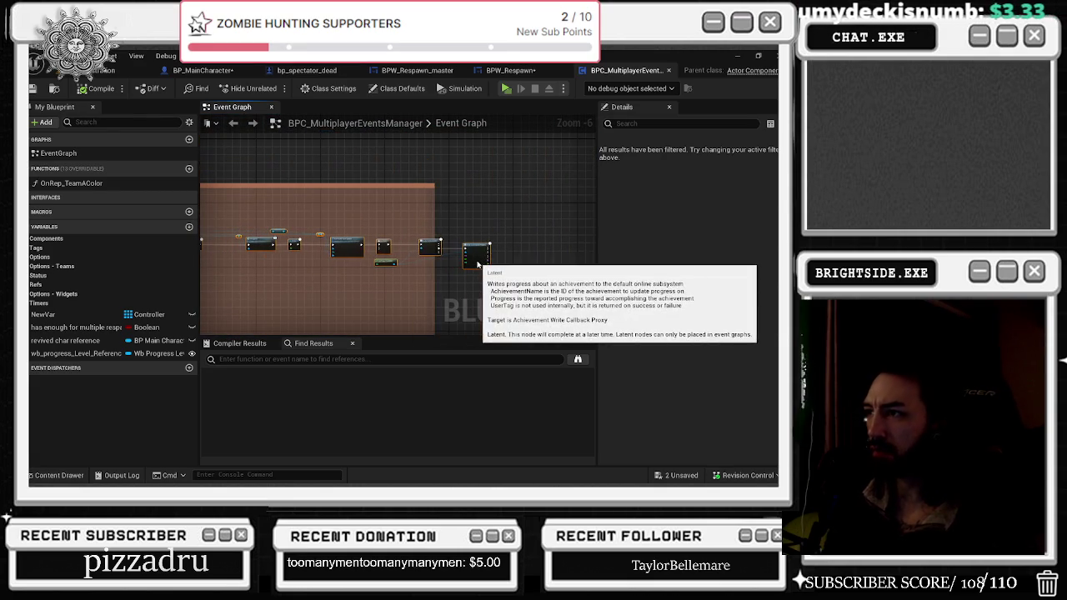
pyautogui.moveTo(434, 208); pyautogui.dragTo(500, 216)
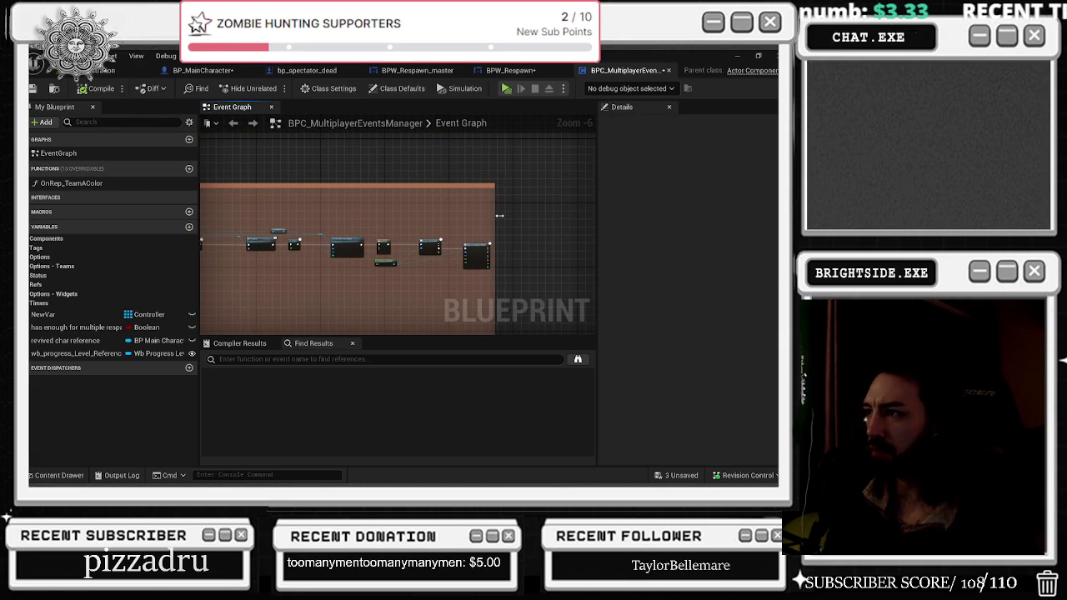
pyautogui.moveTo(401, 216); pyautogui.dragTo(539, 234)
# - Delete the Possess node, wire Sequence Then 0 to Remove from Parent, and return to BP_MainCharacter
pyautogui.scroll(1, 356, 271)
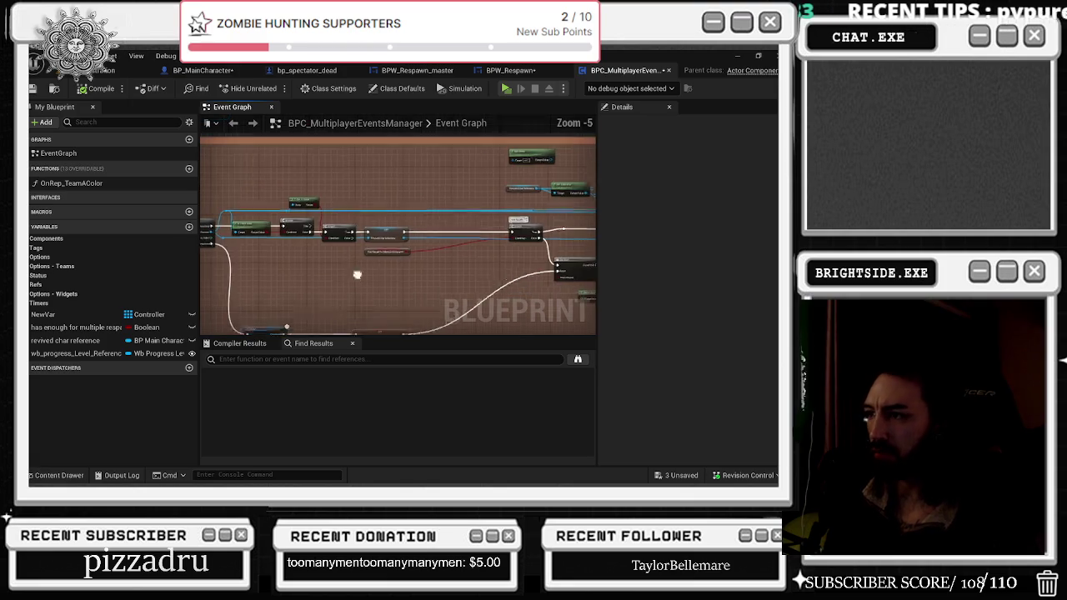
pyautogui.click(339, 298)
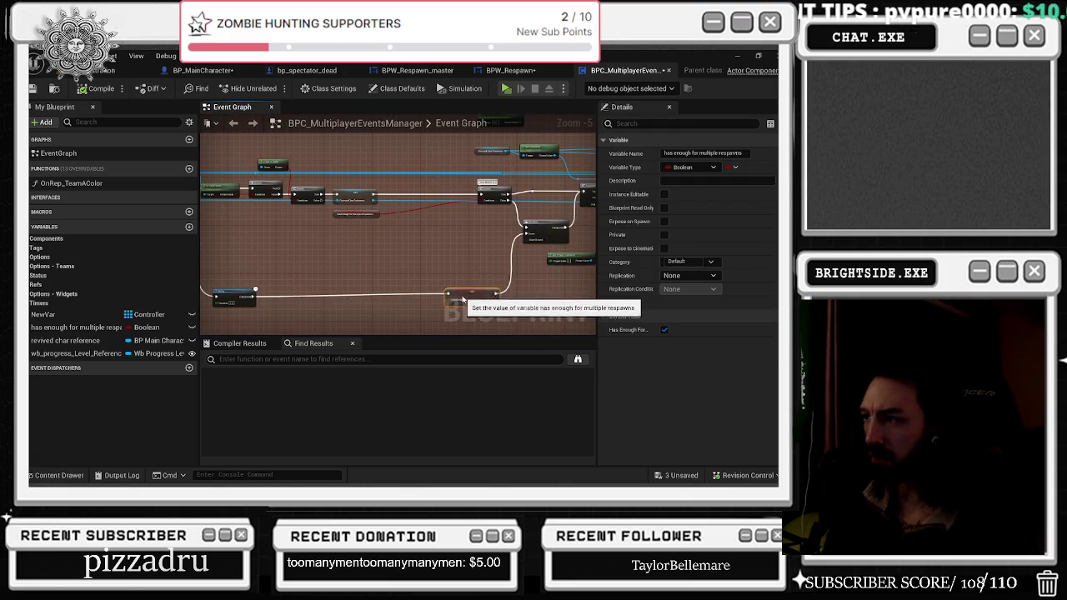
pyautogui.scroll(1, 394, 261)
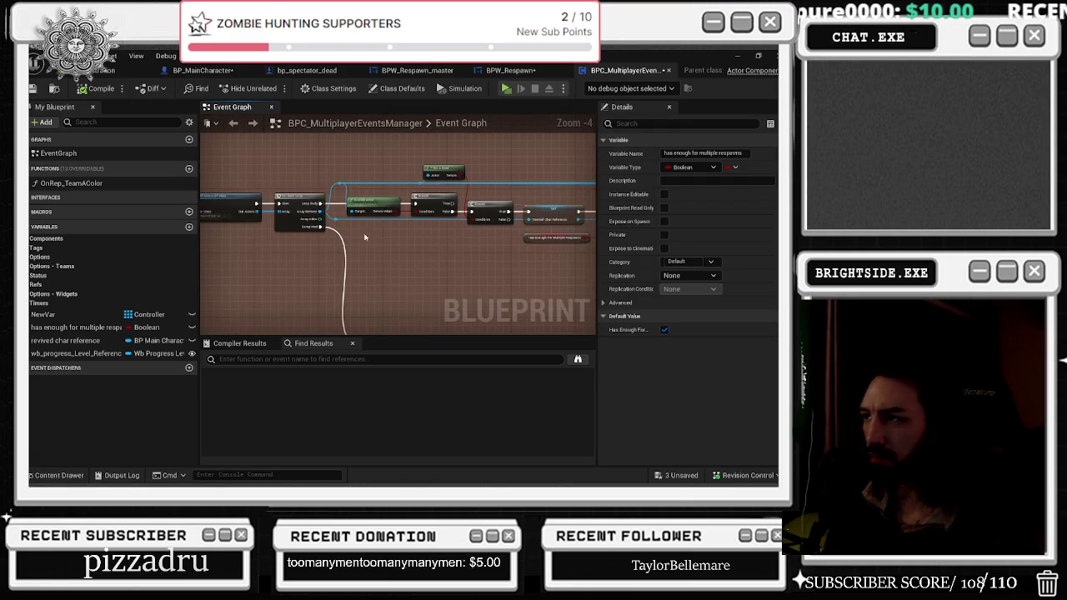
pyautogui.scroll(1, 349, 235)
pyautogui.scroll(1, 322, 234)
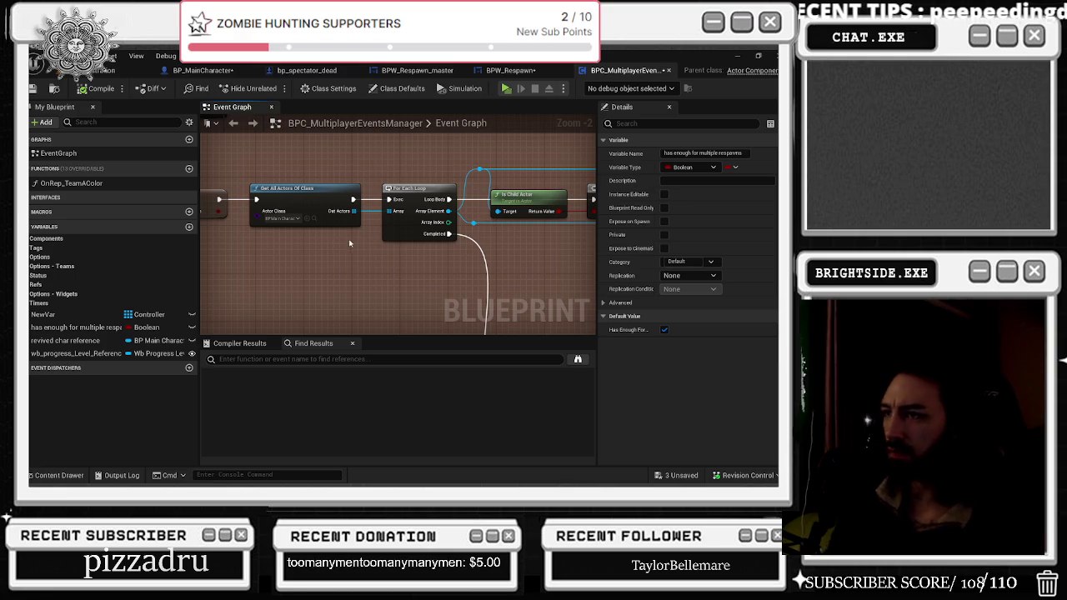
pyautogui.moveTo(340, 157)
pyautogui.mouseDown()
pyautogui.moveTo(379, 210)
pyautogui.moveTo(350, 180)
pyautogui.moveTo(217, 183)
pyautogui.mouseUp()
pyautogui.moveTo(500, 191); pyautogui.dragTo(246, 181)
pyautogui.moveTo(502, 209)
pyautogui.mouseDown()
pyautogui.moveTo(455, 188)
pyautogui.moveTo(400, 220)
pyautogui.moveTo(358, 214)
pyautogui.moveTo(386, 206)
pyautogui.moveTo(280, 227)
pyautogui.mouseUp()
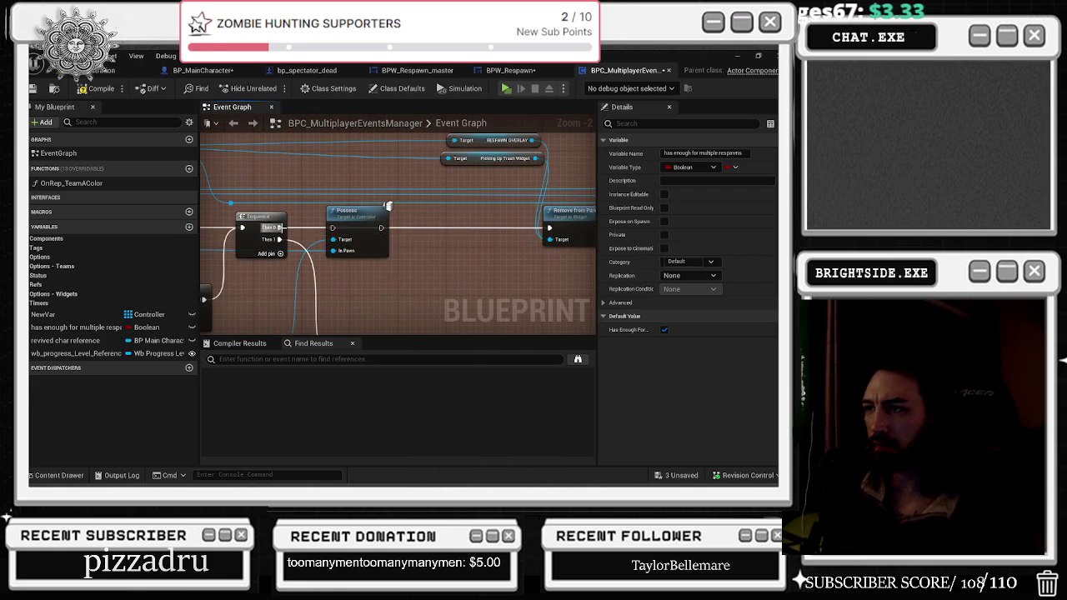
pyautogui.press('Delete')
pyautogui.moveTo(453, 270)
pyautogui.mouseDown()
pyautogui.moveTo(449, 206)
pyautogui.moveTo(533, 215)
pyautogui.mouseUp()
pyautogui.moveTo(381, 274); pyautogui.dragTo(566, 288)
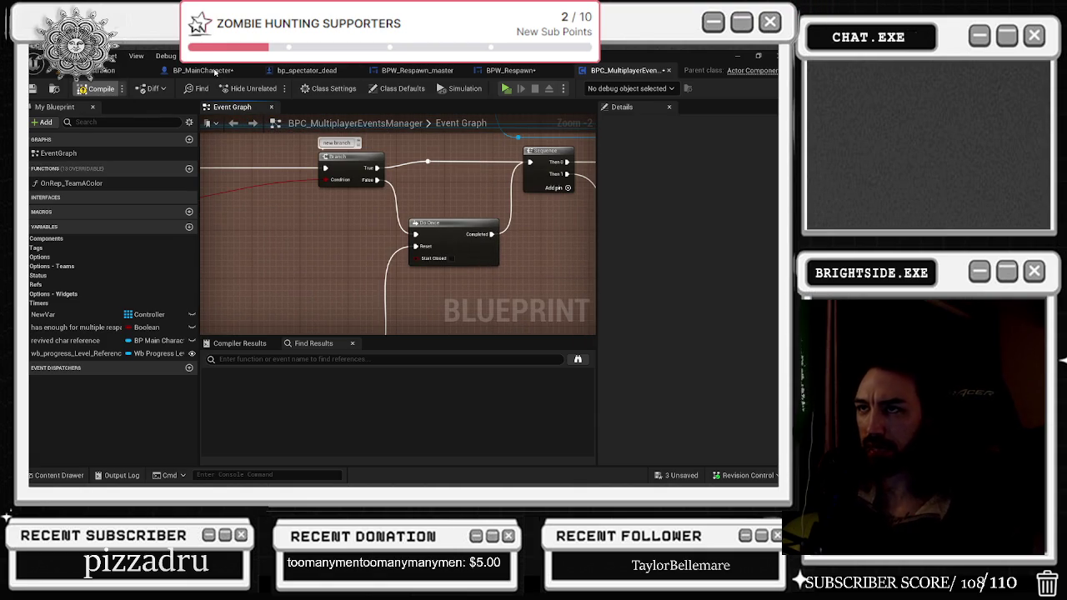
pyautogui.click(203, 70)
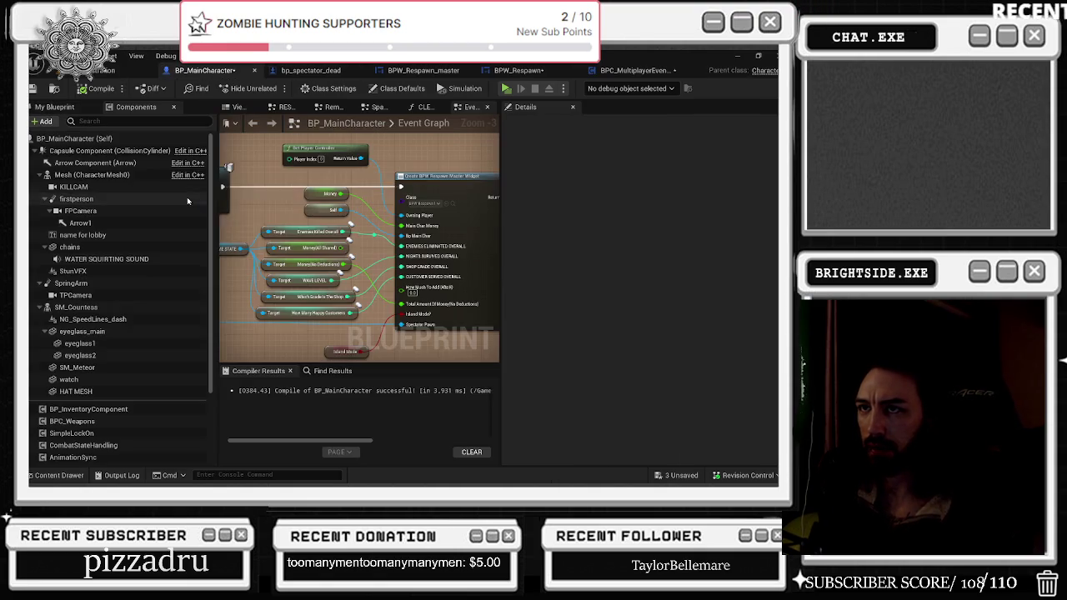
# - Shift the spectator spawn nodes aside and promote the Spectator Dead return value to a variable
pyautogui.scroll(-5, 353, 245)
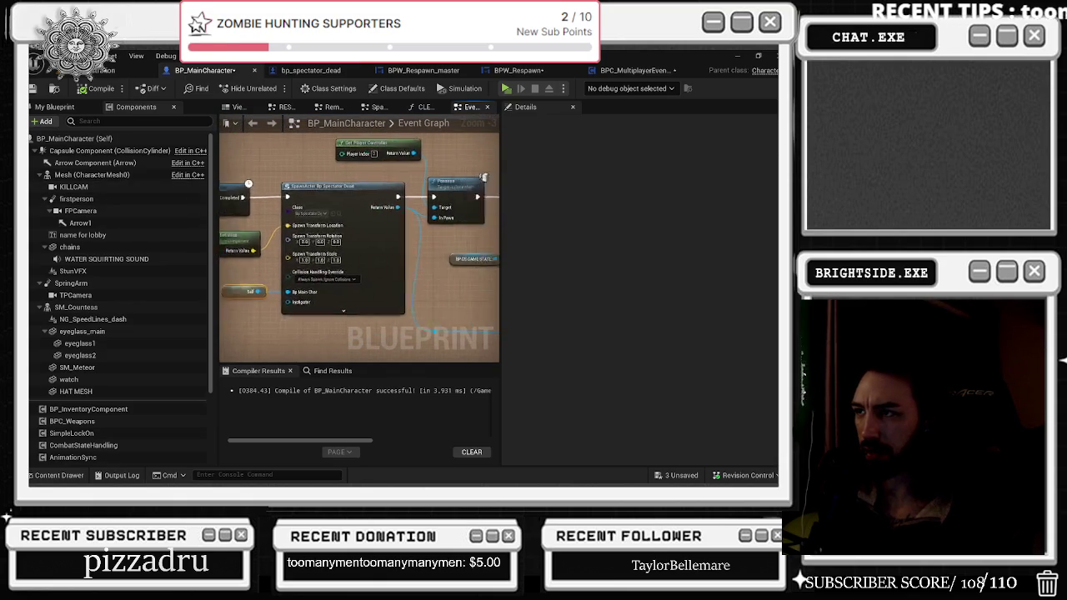
pyautogui.moveTo(292, 182)
pyautogui.mouseDown()
pyautogui.moveTo(466, 287)
pyautogui.moveTo(431, 284)
pyautogui.moveTo(460, 323)
pyautogui.mouseUp()
pyautogui.scroll(3, 400, 252)
pyautogui.scroll(-3, 400, 252)
pyautogui.moveTo(463, 267); pyautogui.dragTo(485, 259)
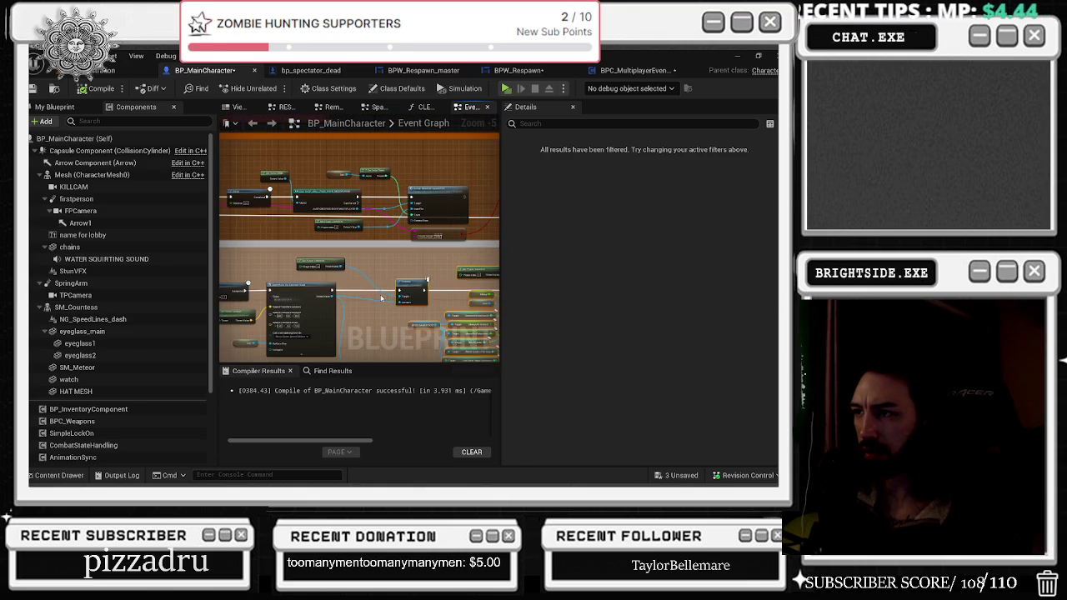
pyautogui.scroll(2, 363, 289)
pyautogui.moveTo(281, 238); pyautogui.dragTo(351, 238)
pyautogui.rightClick(289, 297)
pyautogui.click(410, 380)
pyautogui.write('spectator pawn reference')
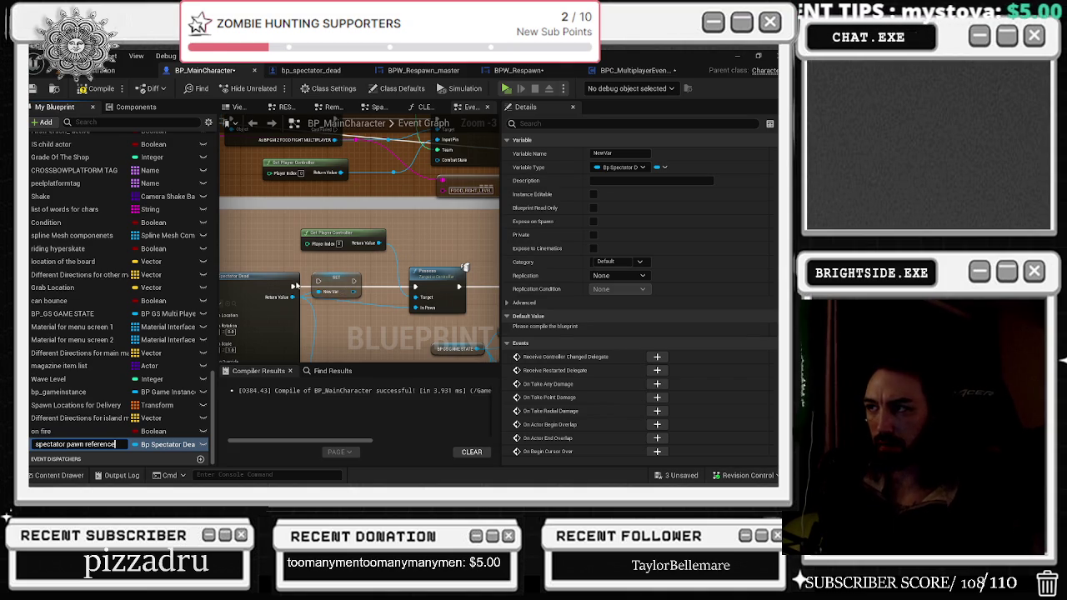
# - Name the variable 'spectator pawn reference' and wire the spawn return value into its SET node
pyautogui.press('Return')
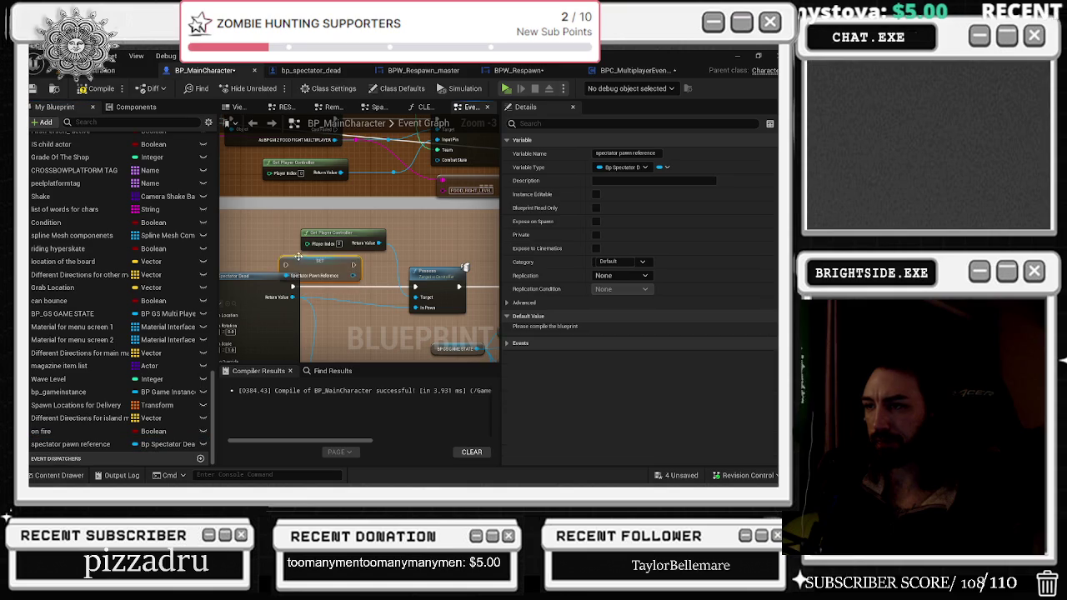
pyautogui.click(291, 287)
pyautogui.moveTo(290, 288)
pyautogui.mouseDown()
pyautogui.moveTo(389, 296)
pyautogui.moveTo(379, 289)
pyautogui.mouseUp()
pyautogui.click(371, 275)
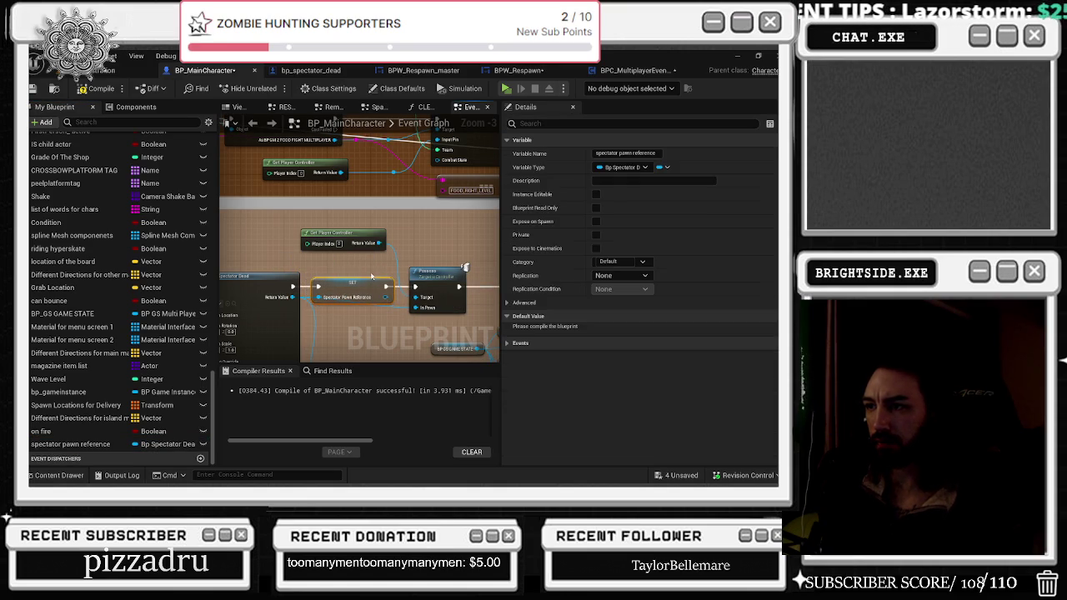
pyautogui.click(447, 275)
pyautogui.moveTo(361, 230); pyautogui.dragTo(383, 242)
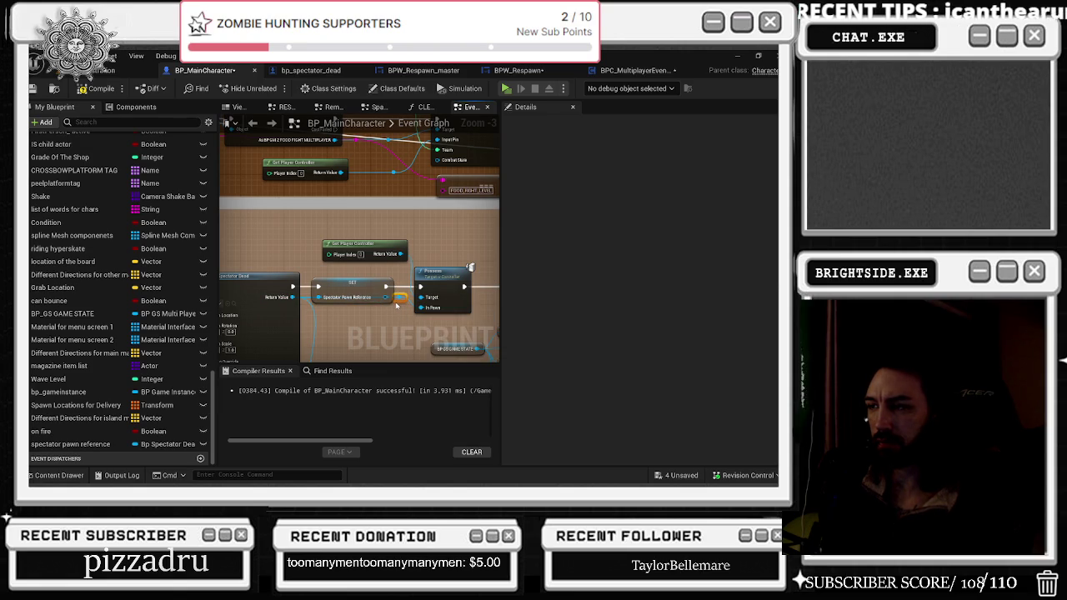
# - Wire the spectator pawn reference through the reroute node and recompile BP_MainCharacter
pyautogui.moveTo(437, 238); pyautogui.dragTo(364, 225)
pyautogui.moveTo(357, 265); pyautogui.dragTo(372, 267)
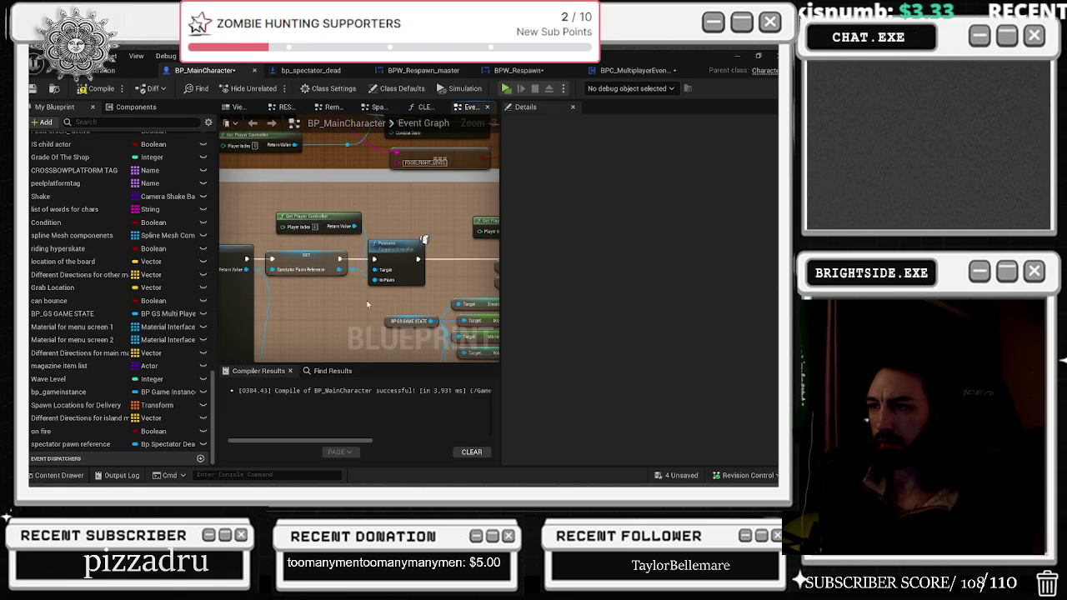
pyautogui.scroll(-2, 367, 305)
pyautogui.scroll(2, 350, 234)
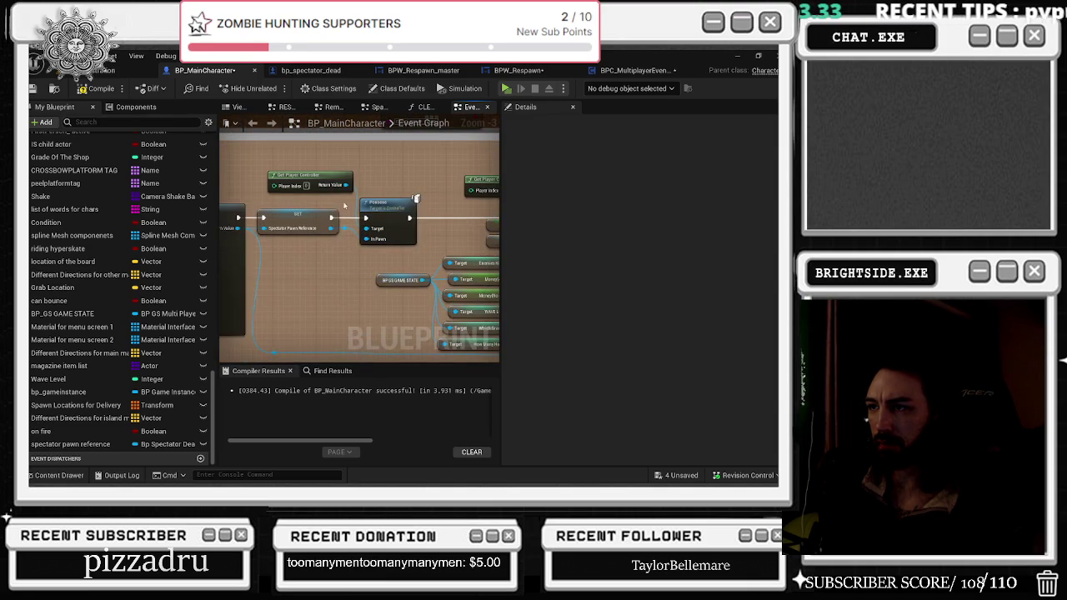
pyautogui.moveTo(344, 230)
pyautogui.mouseDown()
pyautogui.moveTo(338, 315)
pyautogui.moveTo(343, 300)
pyautogui.moveTo(273, 322)
pyautogui.mouseUp()
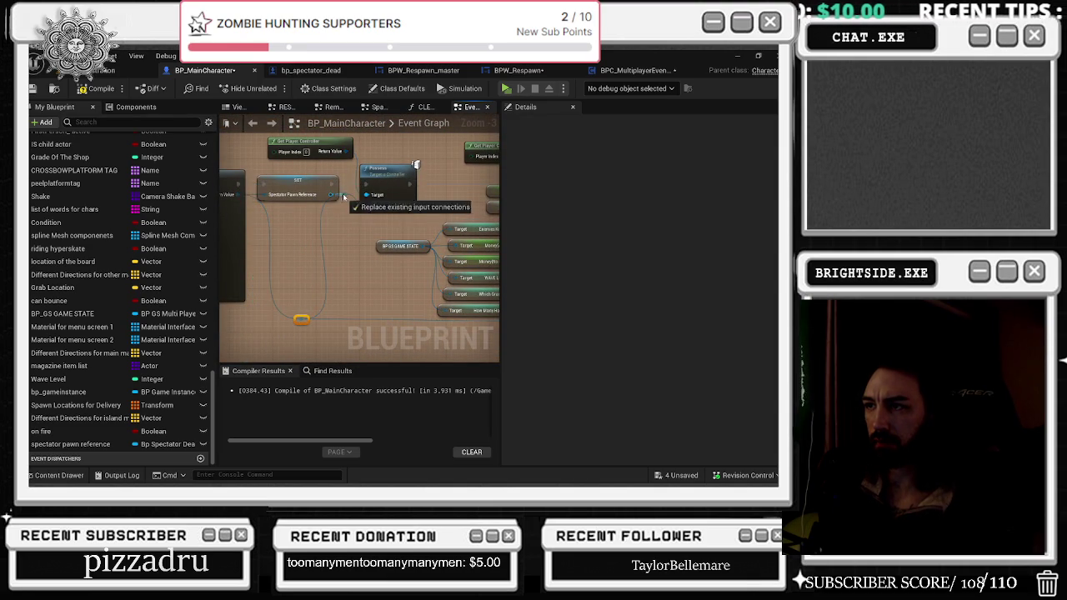
pyautogui.moveTo(332, 195); pyautogui.dragTo(302, 323)
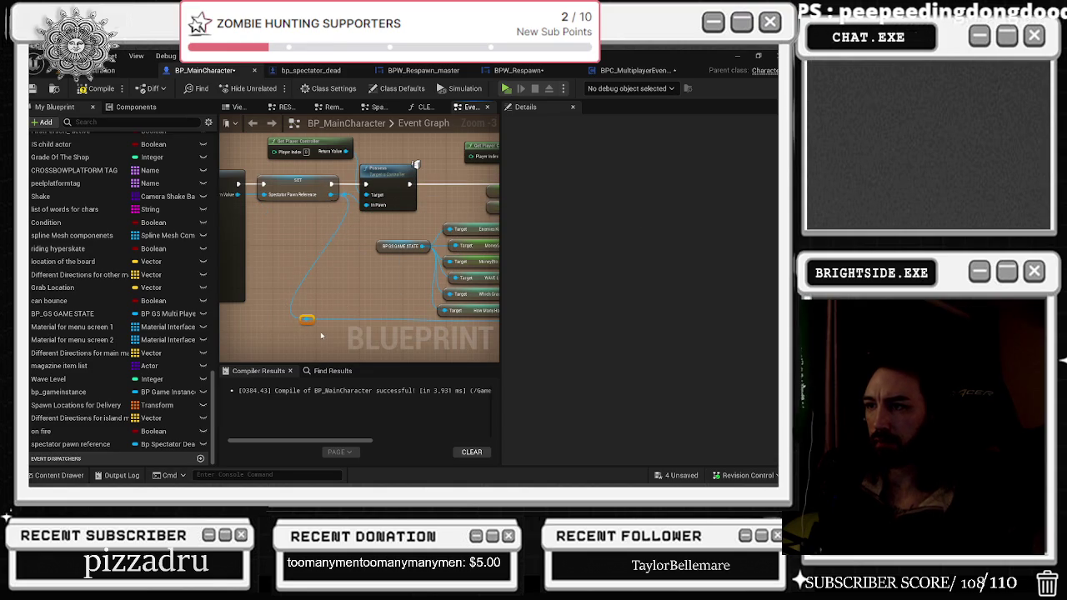
pyautogui.moveTo(371, 278); pyautogui.dragTo(229, 287)
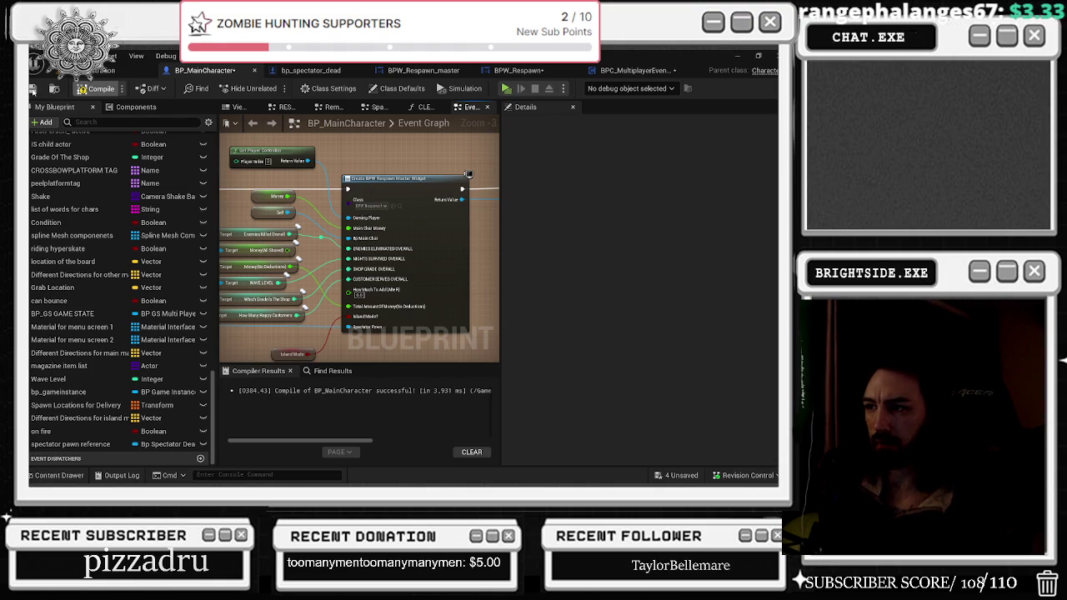
pyautogui.click(95, 88)
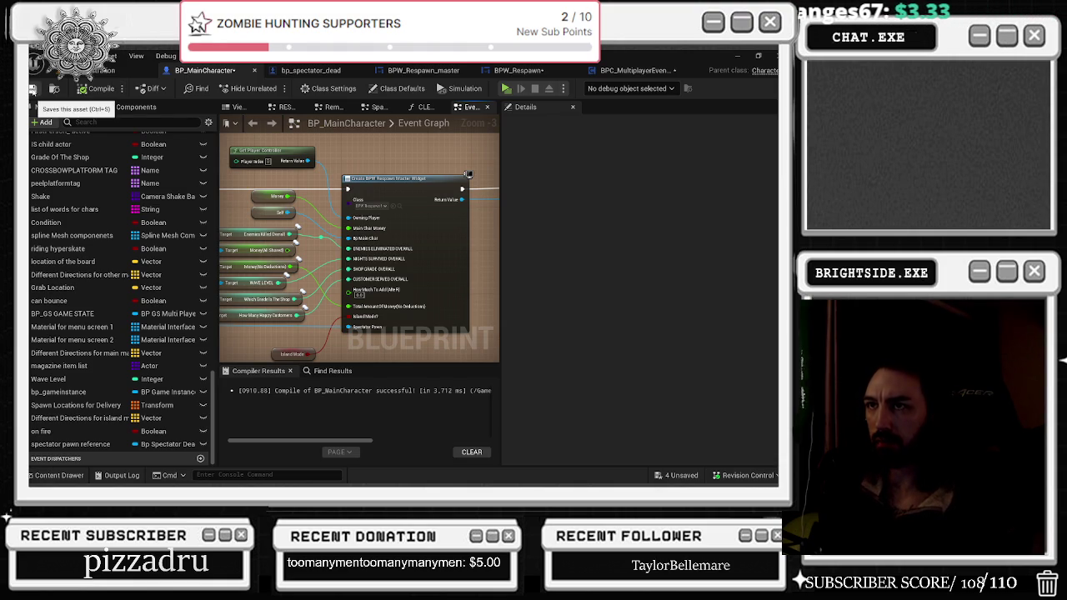
# - Save BP_MainCharacter, then switch via BPW_Respawn_master to the BPC_MultiplayerEventsManager event graph
pyautogui.click(33, 89)
pyautogui.moveTo(319, 122)
pyautogui.mouseDown()
pyautogui.moveTo(392, 216)
pyautogui.moveTo(358, 250)
pyautogui.moveTo(393, 242)
pyautogui.mouseUp()
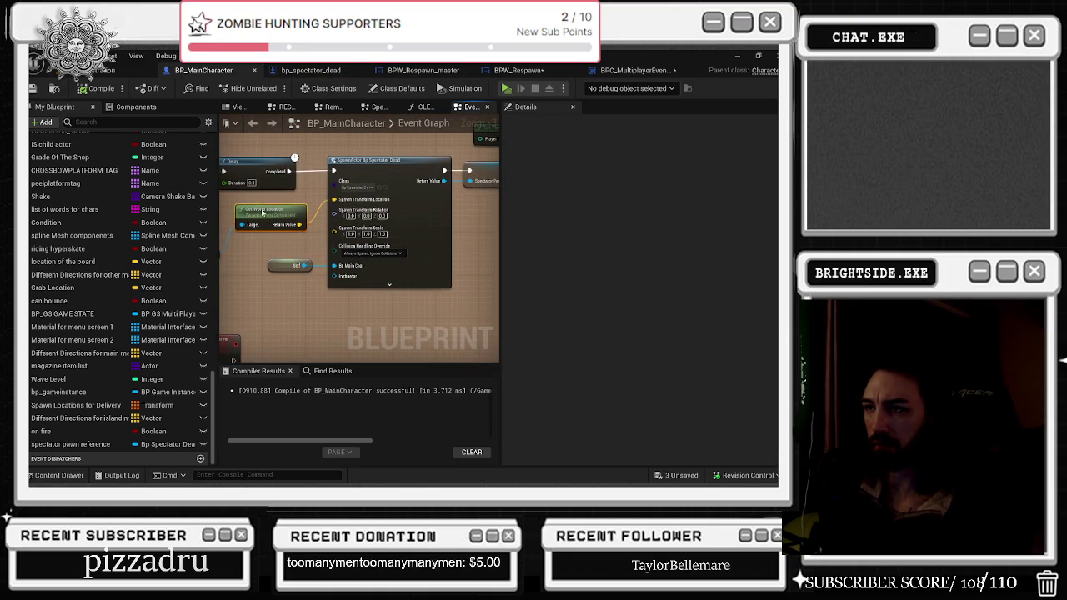
pyautogui.moveTo(260, 212)
pyautogui.mouseDown()
pyautogui.moveTo(274, 268)
pyautogui.moveTo(141, 260)
pyautogui.mouseUp()
pyautogui.moveTo(256, 258); pyautogui.dragTo(308, 286)
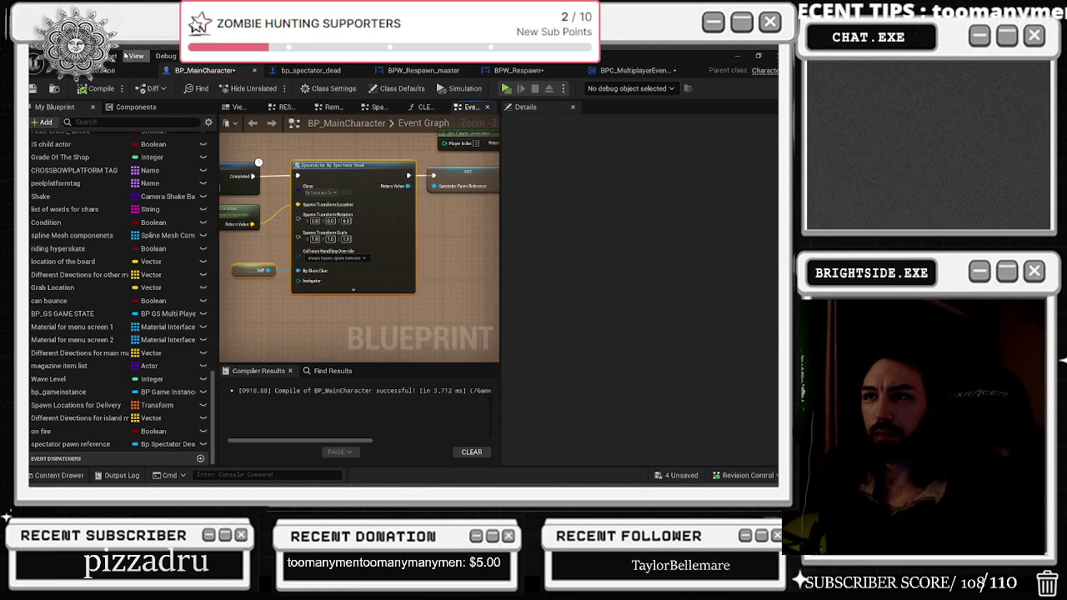
pyautogui.click(408, 71)
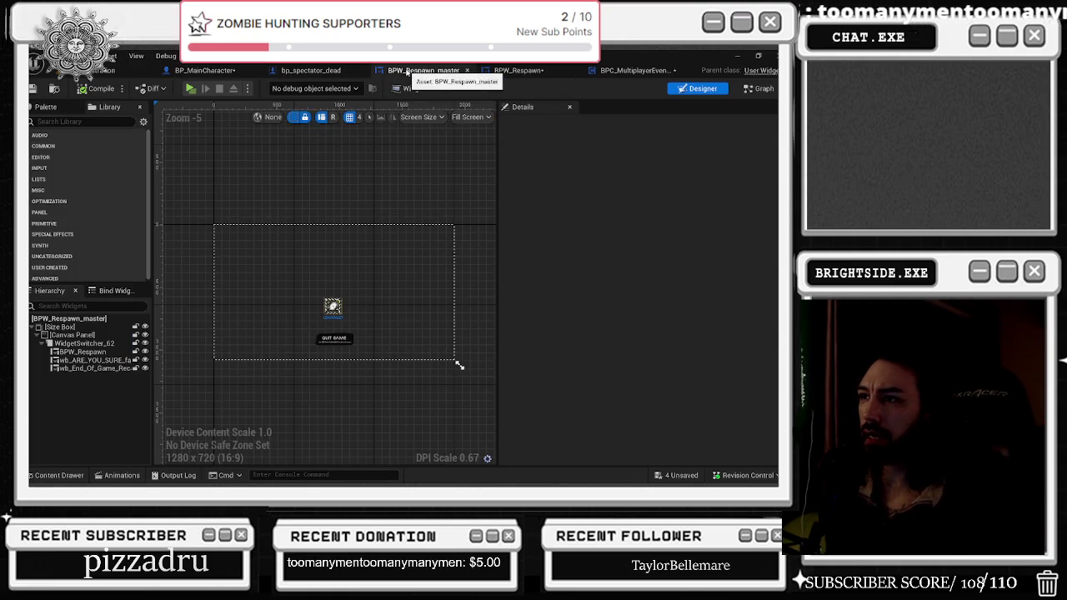
pyautogui.click(647, 71)
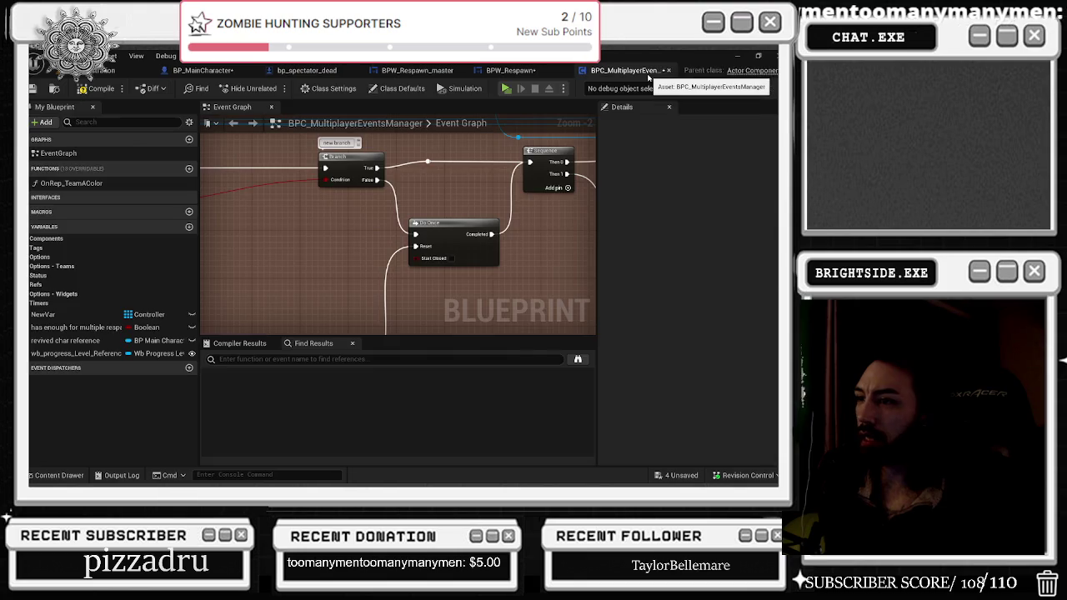
# - Move the Has Enough For Multiple Respawns getter right, then bring the YouTube browser window forward
pyautogui.moveTo(473, 221)
pyautogui.mouseDown()
pyautogui.moveTo(534, 250)
pyautogui.moveTo(464, 296)
pyautogui.moveTo(490, 269)
pyautogui.mouseUp()
pyautogui.scroll(-1, 403, 294)
pyautogui.moveTo(250, 279)
pyautogui.mouseDown()
pyautogui.moveTo(472, 271)
pyautogui.moveTo(472, 256)
pyautogui.moveTo(463, 225)
pyautogui.moveTo(365, 266)
pyautogui.mouseUp()
pyautogui.write('is valid')
pyautogui.press('Escape')
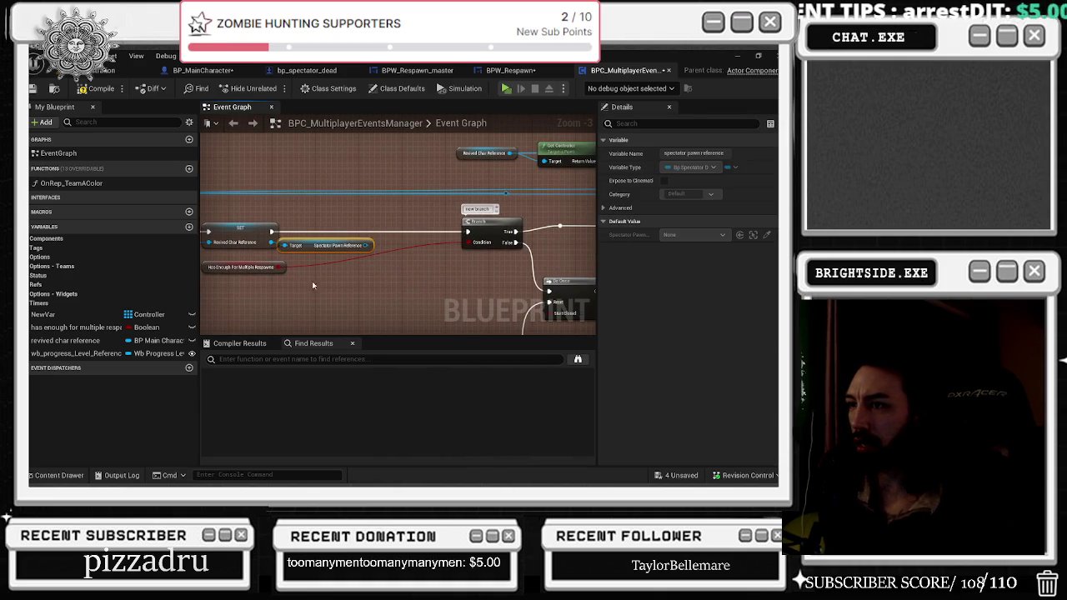
pyautogui.moveTo(236, 277)
pyautogui.mouseDown()
pyautogui.moveTo(448, 293)
pyautogui.moveTo(308, 292)
pyautogui.moveTo(153, 241)
pyautogui.moveTo(141, 205)
pyautogui.moveTo(236, 218)
pyautogui.moveTo(187, 262)
pyautogui.mouseUp()
pyautogui.moveTo(391, 221)
pyautogui.mouseDown()
pyautogui.moveTo(300, 236)
pyautogui.moveTo(317, 208)
pyautogui.moveTo(593, 194)
pyautogui.mouseUp()
pyautogui.click(298, 203)
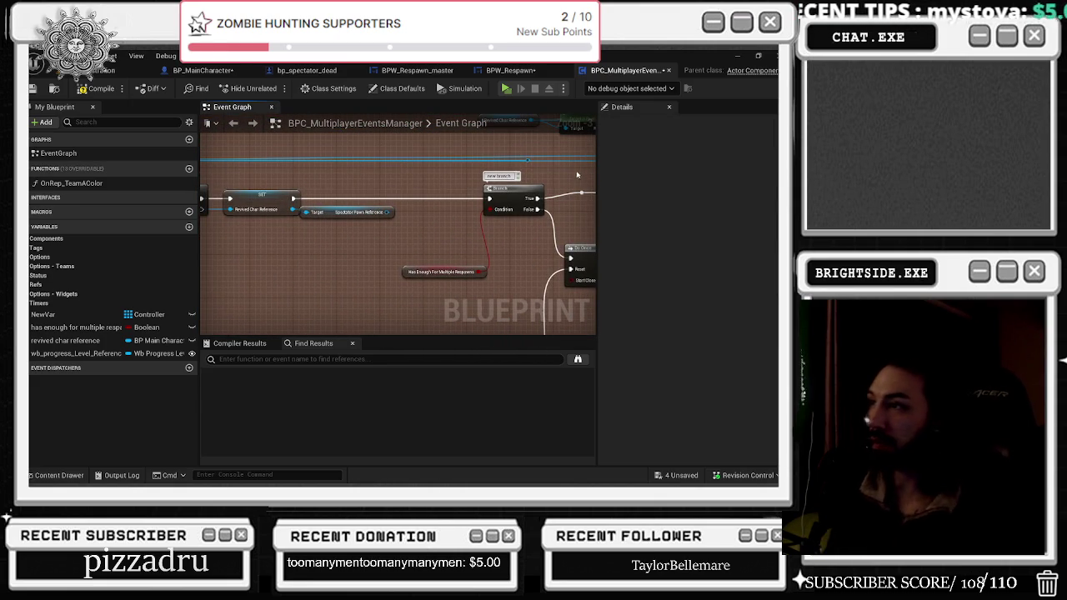
pyautogui.click(417, 272)
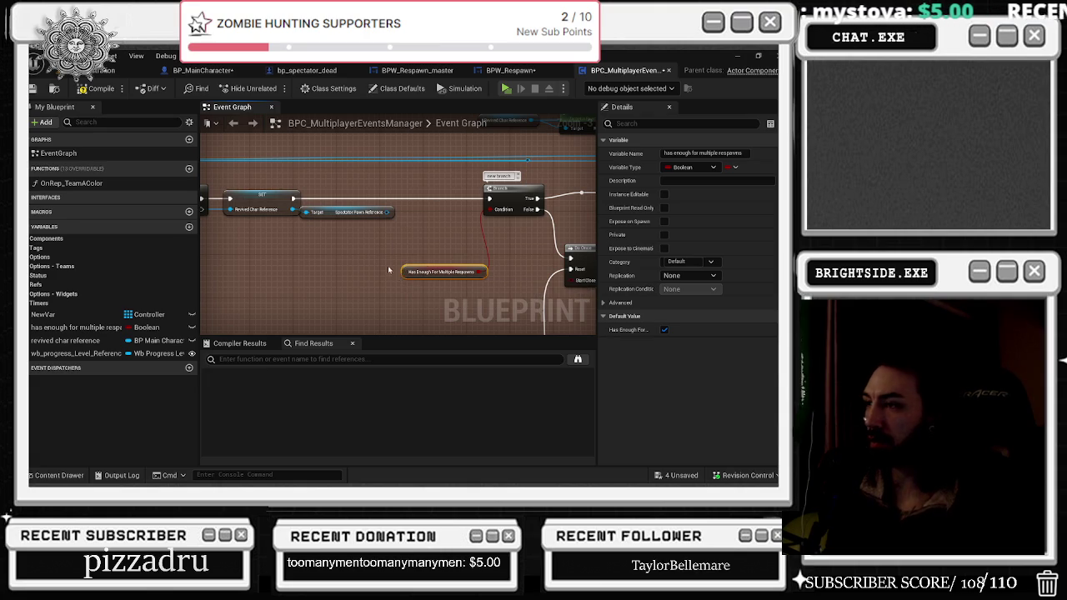
pyautogui.moveTo(388, 268)
pyautogui.mouseDown()
pyautogui.moveTo(400, 217)
pyautogui.moveTo(392, 192)
pyautogui.moveTo(397, 253)
pyautogui.moveTo(429, 249)
pyautogui.moveTo(392, 250)
pyautogui.moveTo(430, 249)
pyautogui.moveTo(434, 267)
pyautogui.moveTo(478, 280)
pyautogui.moveTo(429, 249)
pyautogui.mouseUp()
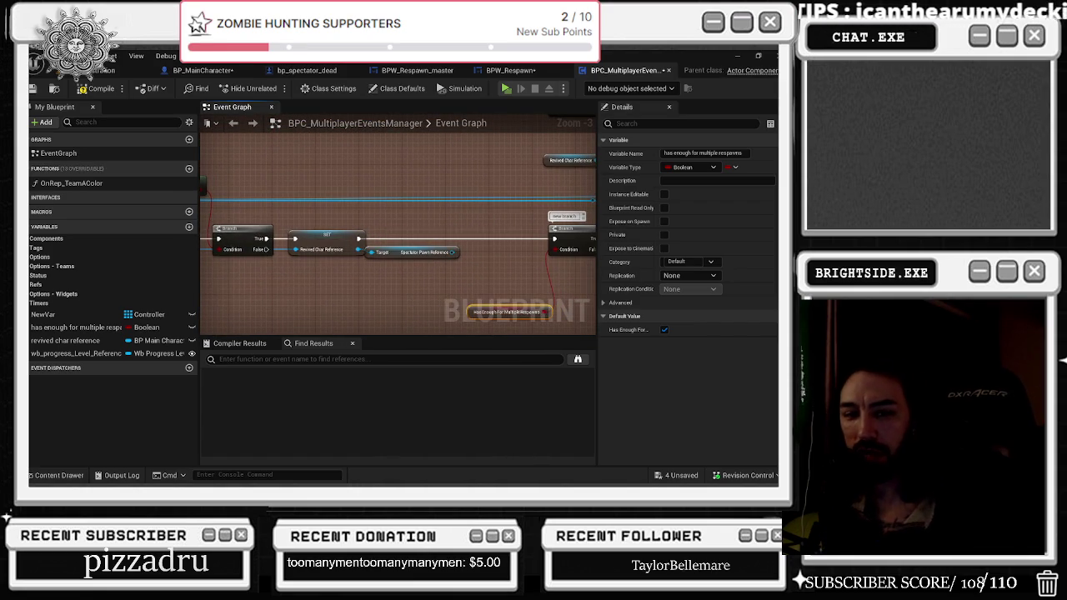
pyautogui.hotkey('alt', 'Tab')
pyautogui.click(383, 286)
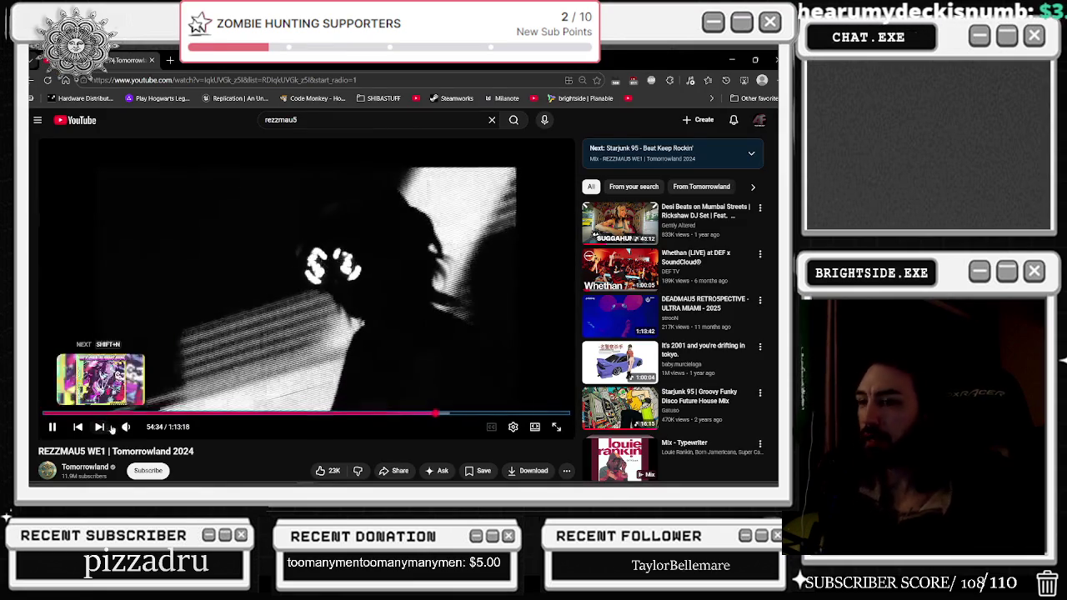
# - Nudge the YouTube video's volume up and switch back to Unreal Engine
pyautogui.click(145, 426)
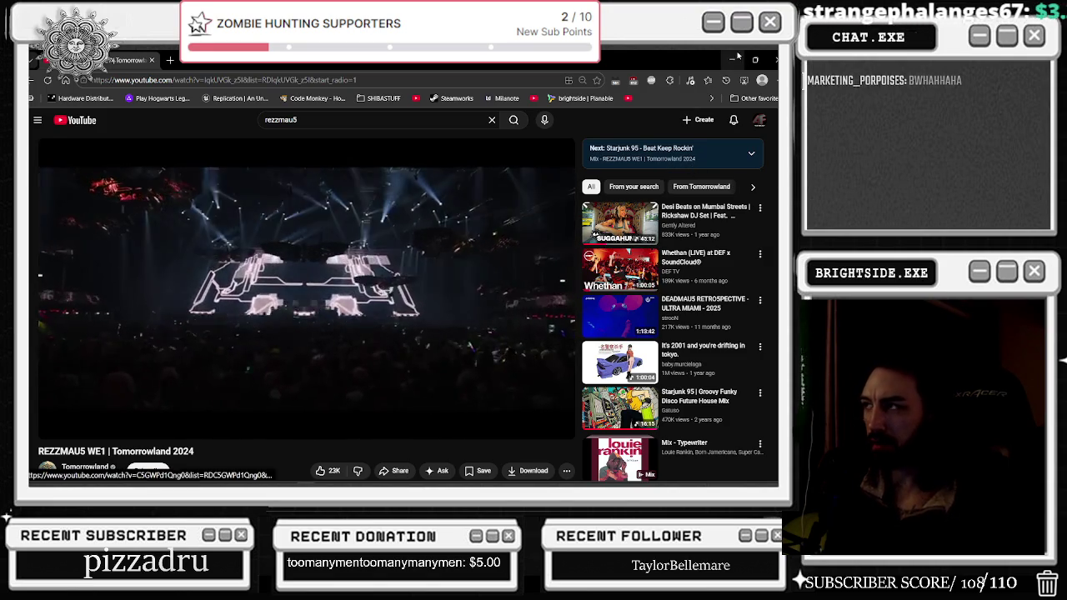
pyautogui.hotkey('alt', 'Tab')
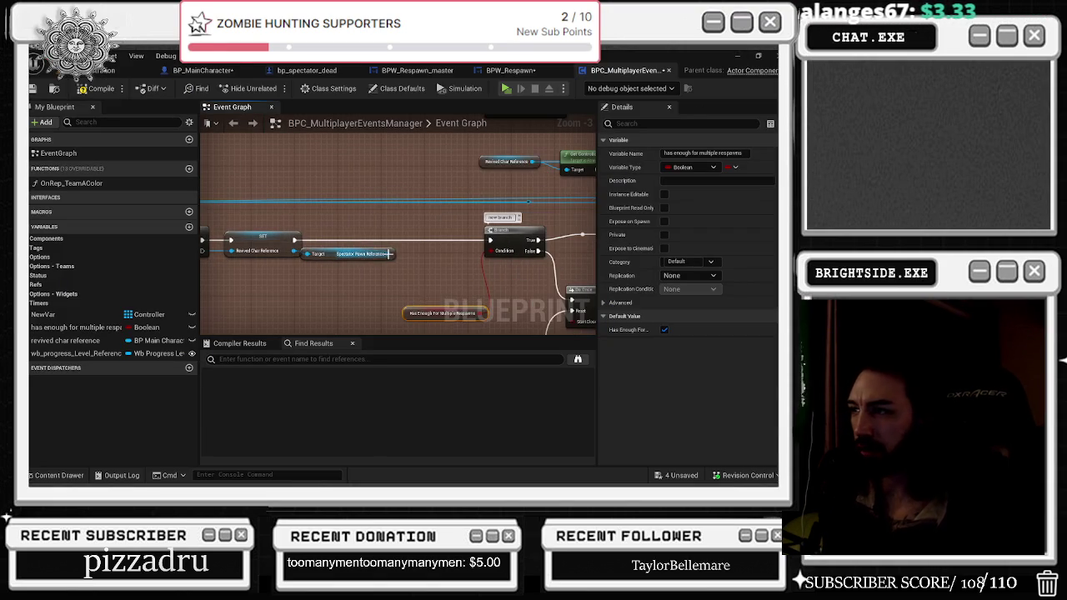
# - Add a Return To Pawn node off the Spectator Pawn Reference pin and tidy the node positions
pyautogui.moveTo(388, 253); pyautogui.dragTo(392, 250)
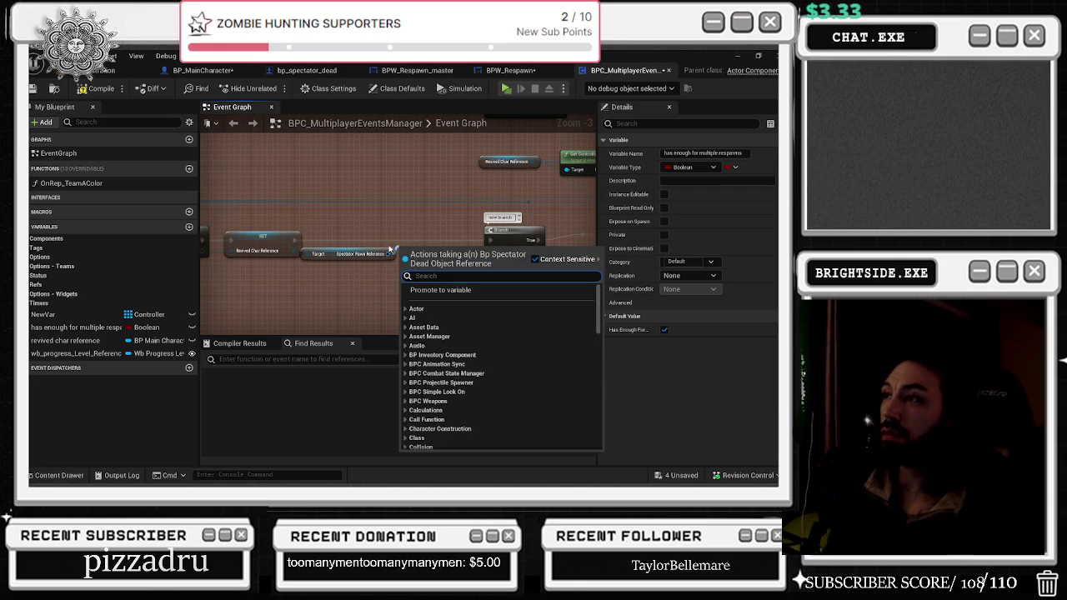
pyautogui.click(308, 70)
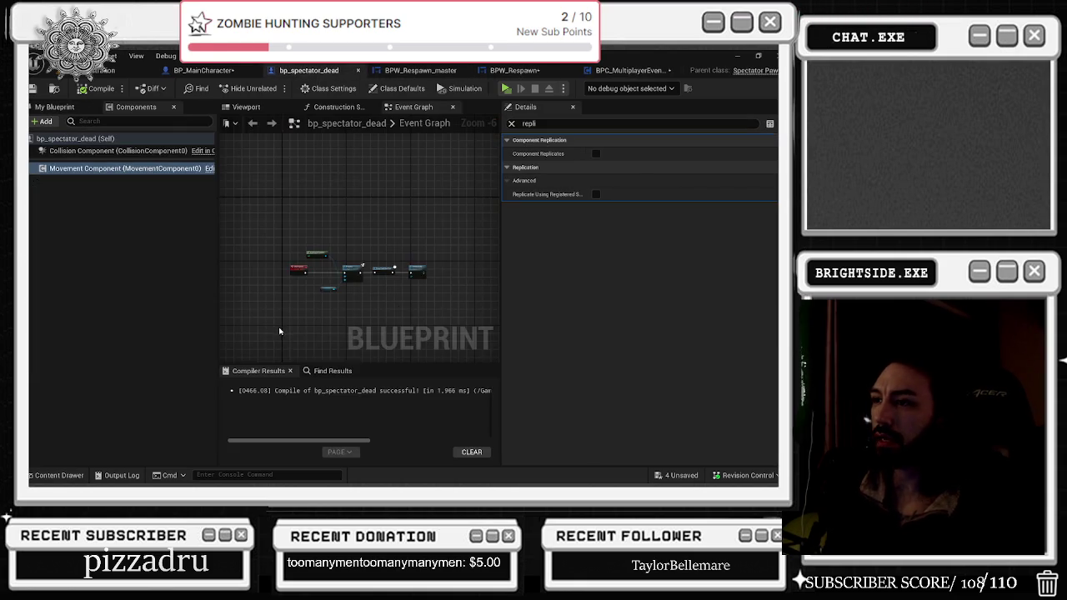
pyautogui.click(204, 70)
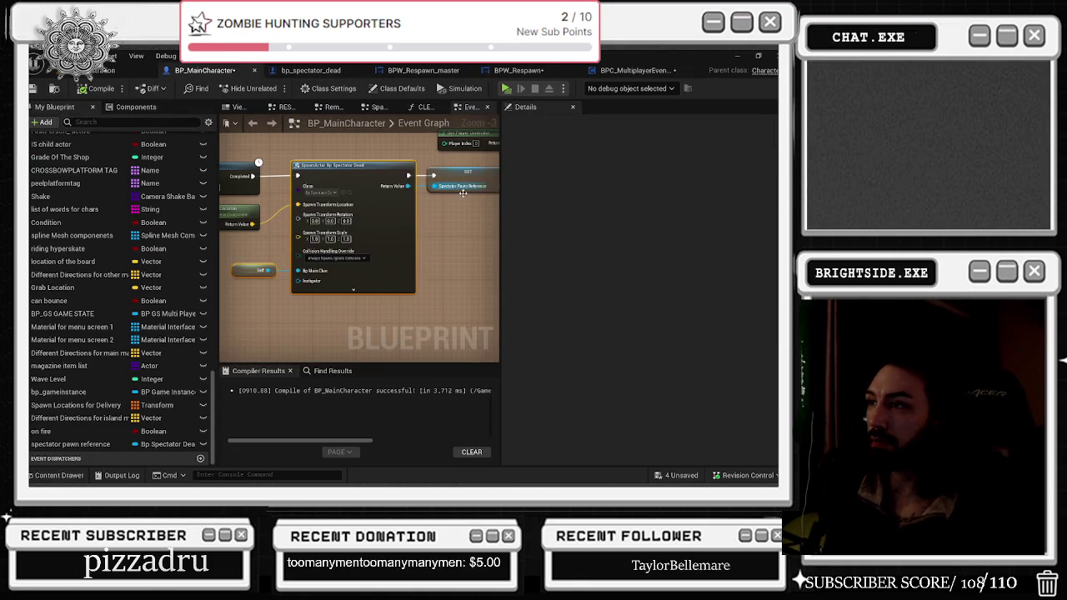
pyautogui.click(625, 70)
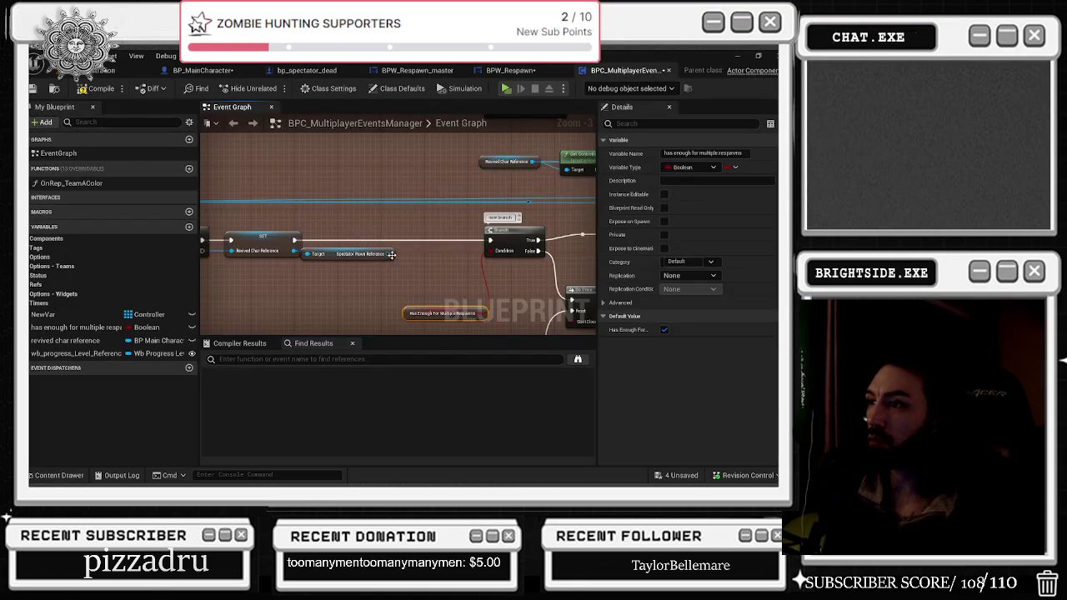
pyautogui.moveTo(393, 254); pyautogui.dragTo(402, 248)
pyautogui.write('retrr')
pyautogui.press('Return')
pyautogui.moveTo(421, 239)
pyautogui.mouseDown()
pyautogui.moveTo(375, 242)
pyautogui.moveTo(417, 250)
pyautogui.moveTo(424, 232)
pyautogui.moveTo(490, 240)
pyautogui.mouseUp()
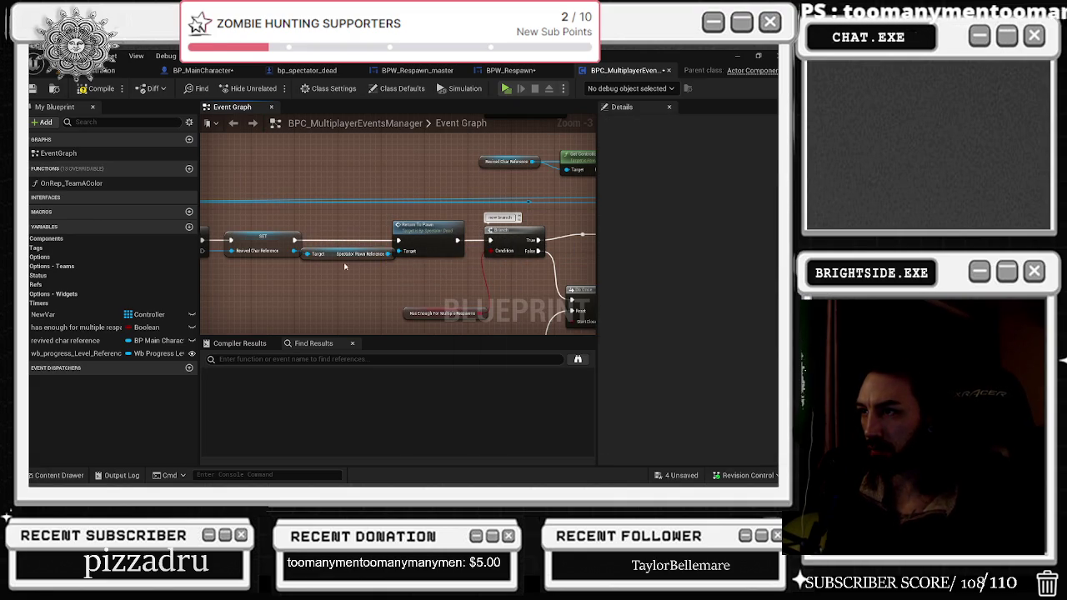
pyautogui.moveTo(354, 254)
pyautogui.mouseDown()
pyautogui.moveTo(354, 271)
pyautogui.moveTo(459, 244)
pyautogui.moveTo(588, 280)
pyautogui.mouseUp()
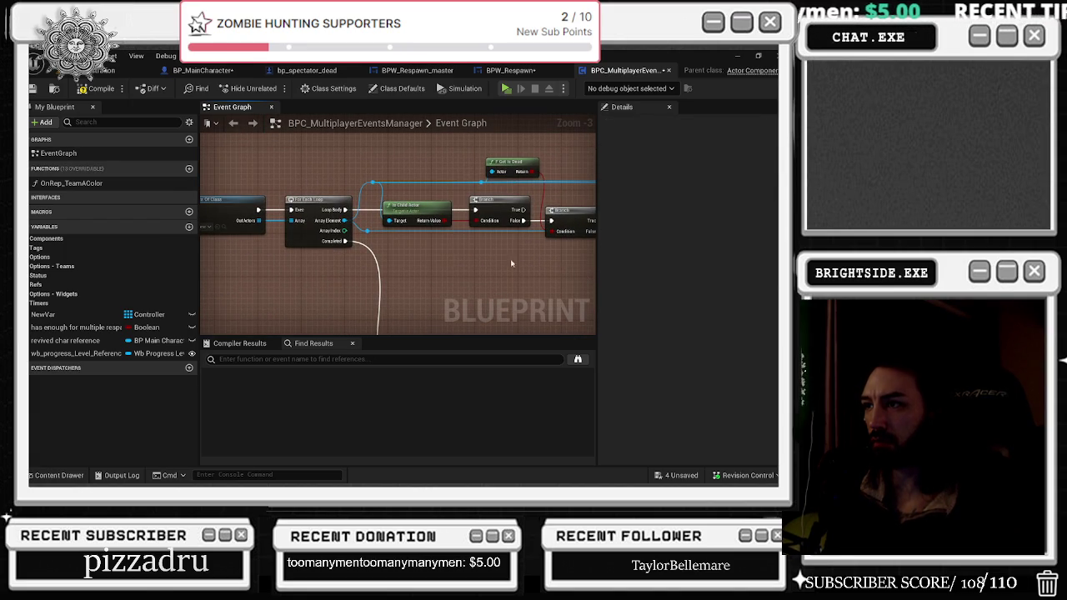
pyautogui.moveTo(319, 271); pyautogui.dragTo(473, 270)
pyautogui.moveTo(406, 273)
pyautogui.mouseDown()
pyautogui.moveTo(286, 270)
pyautogui.moveTo(277, 238)
pyautogui.moveTo(468, 250)
pyautogui.mouseUp()
pyautogui.scroll(-1, 468, 250)
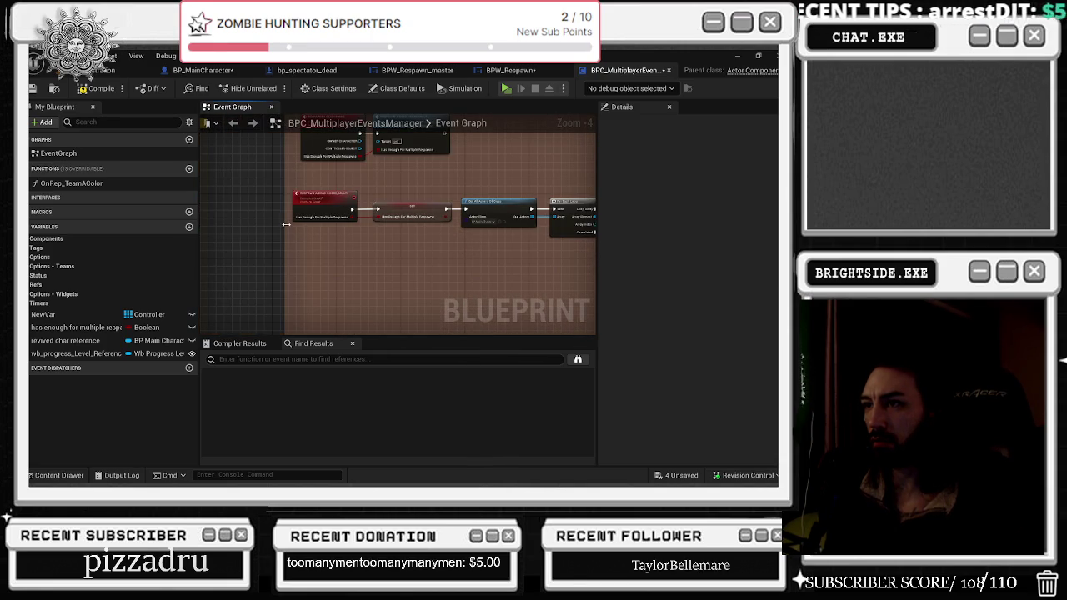
pyautogui.moveTo(286, 225); pyautogui.dragTo(201, 219)
pyautogui.moveTo(220, 179)
pyautogui.mouseDown()
pyautogui.moveTo(480, 234)
pyautogui.moveTo(356, 225)
pyautogui.mouseUp()
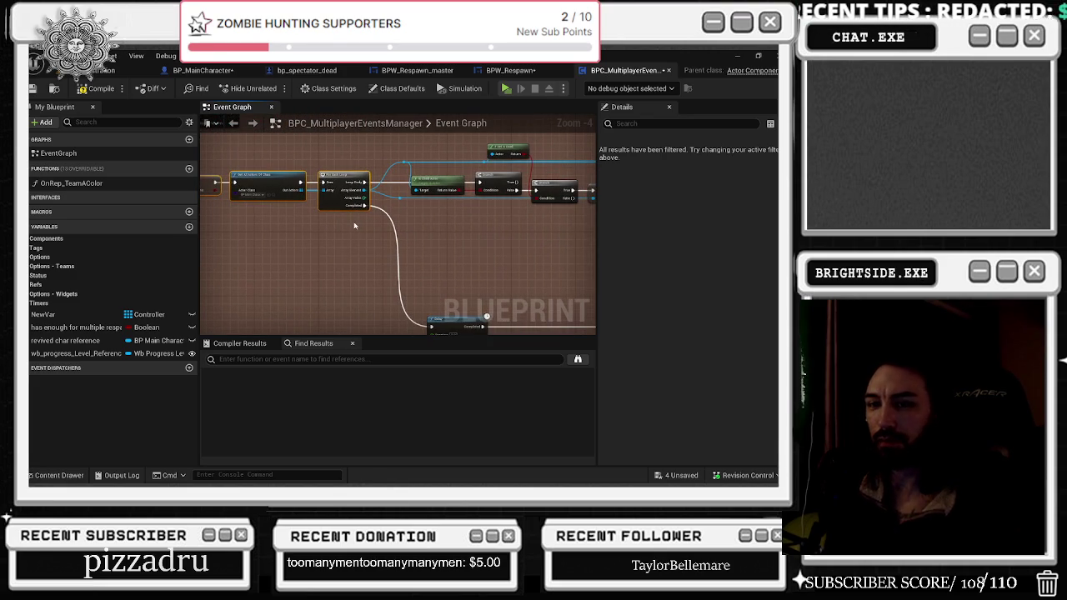
pyautogui.moveTo(390, 238); pyautogui.dragTo(472, 267)
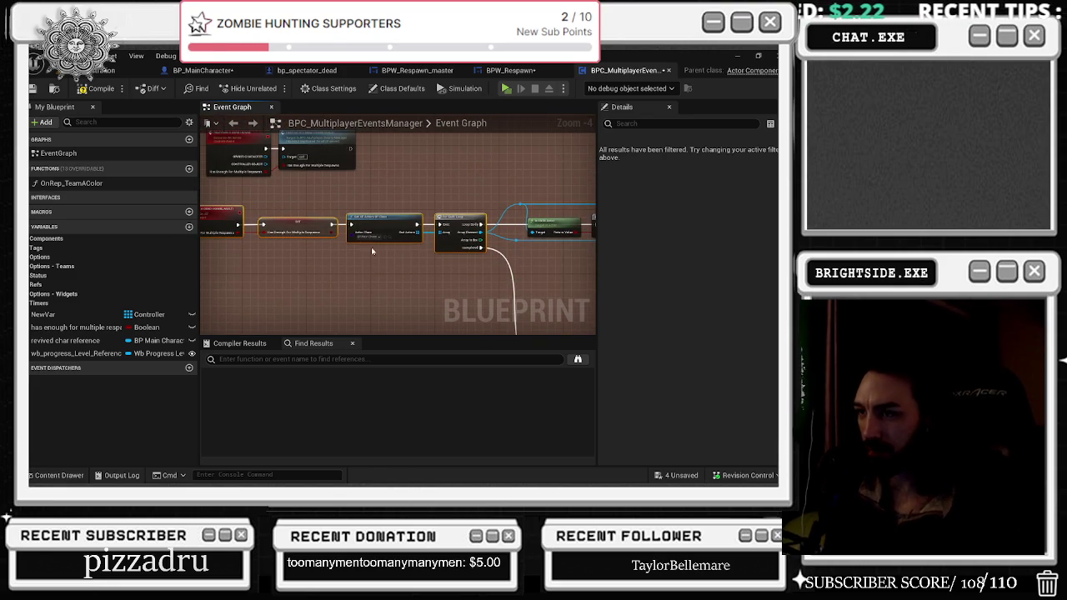
pyautogui.scroll(2, 367, 255)
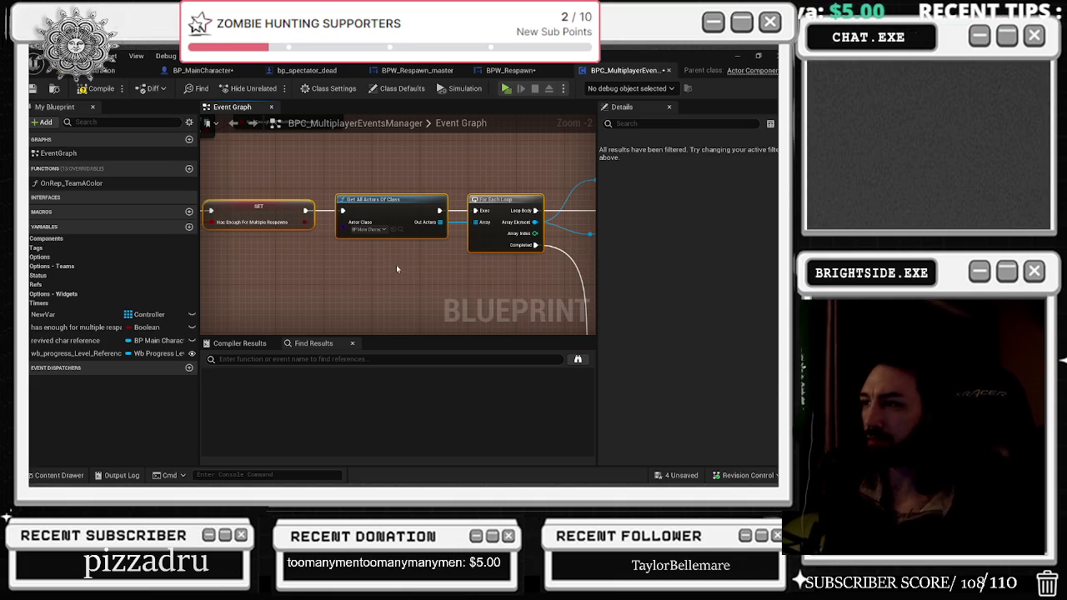
pyautogui.moveTo(440, 283); pyautogui.dragTo(261, 302)
pyautogui.moveTo(414, 289); pyautogui.dragTo(229, 322)
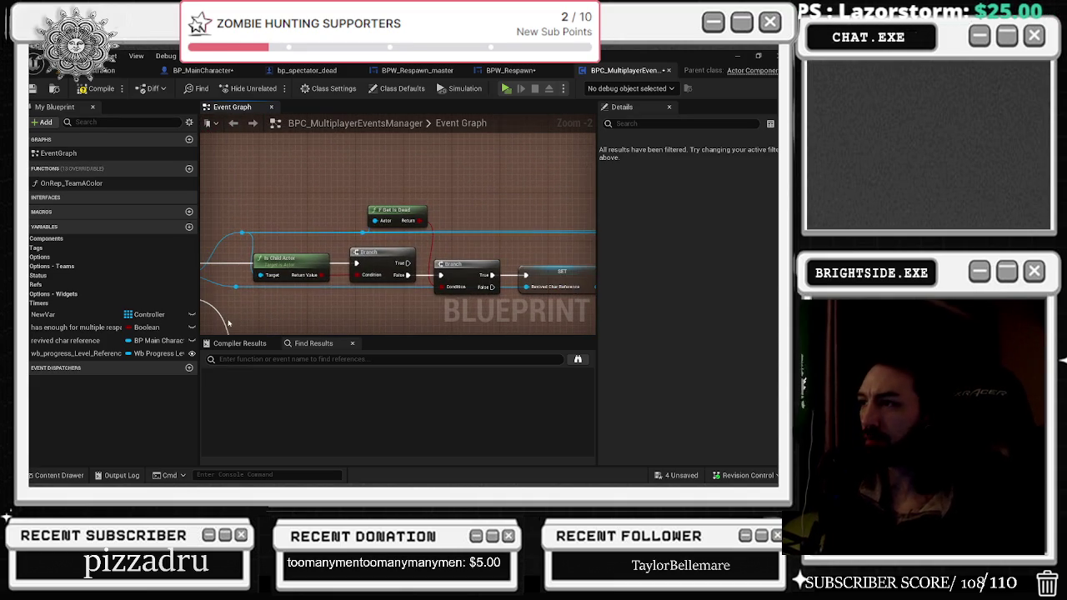
pyautogui.moveTo(343, 308); pyautogui.dragTo(274, 316)
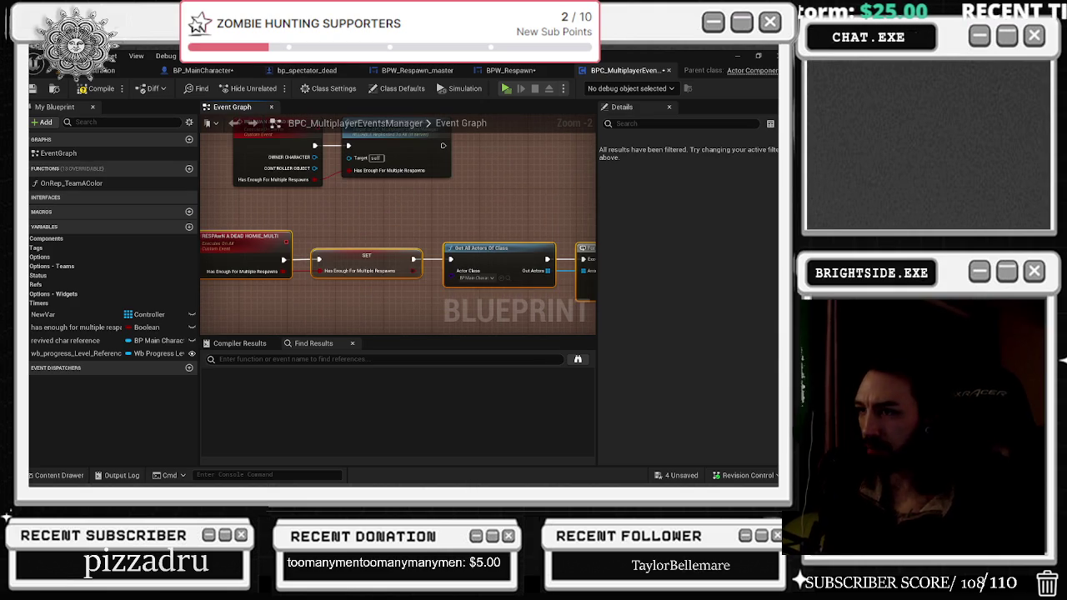
pyautogui.moveTo(391, 194)
pyautogui.mouseDown()
pyautogui.moveTo(275, 133)
pyautogui.moveTo(222, 151)
pyautogui.moveTo(242, 163)
pyautogui.mouseUp()
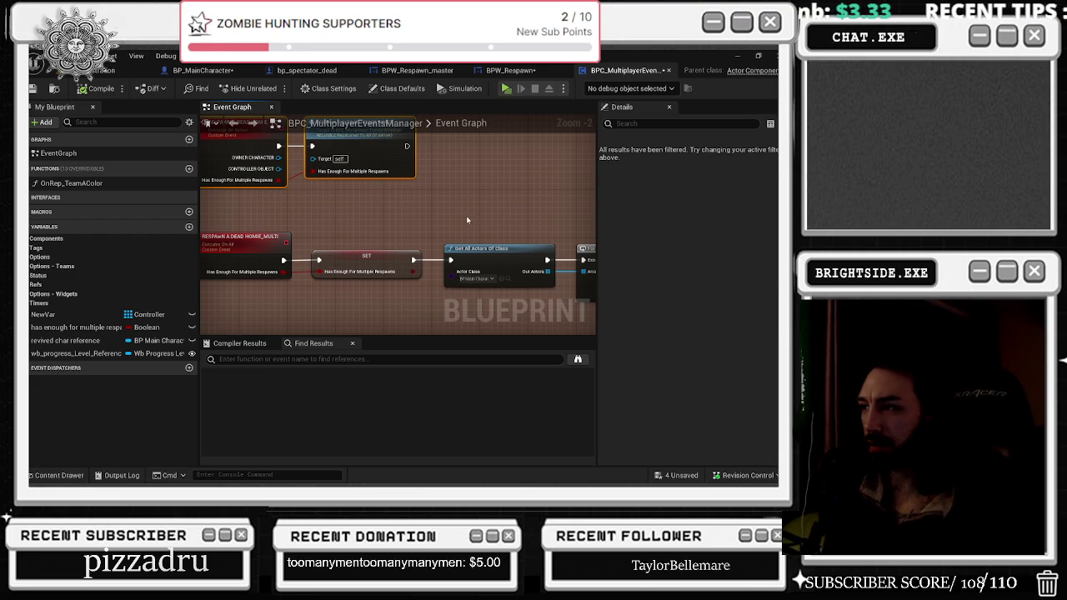
pyautogui.moveTo(431, 229)
pyautogui.mouseDown()
pyautogui.moveTo(362, 205)
pyautogui.moveTo(358, 225)
pyautogui.moveTo(447, 249)
pyautogui.moveTo(293, 244)
pyautogui.mouseUp()
pyautogui.click(447, 249)
pyautogui.moveTo(407, 212); pyautogui.dragTo(263, 136)
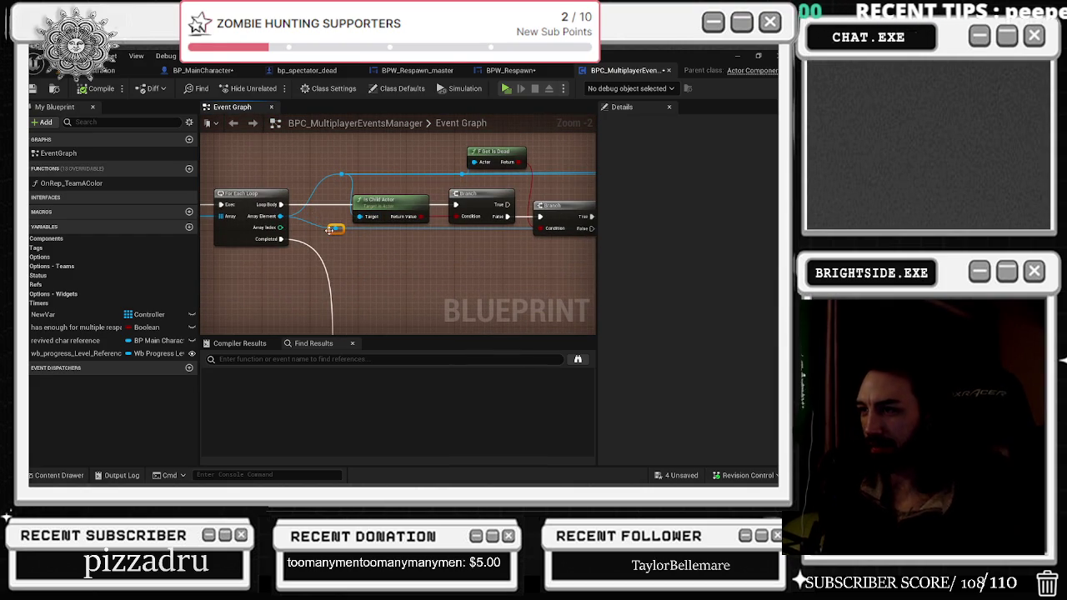
pyautogui.moveTo(397, 239); pyautogui.dragTo(233, 231)
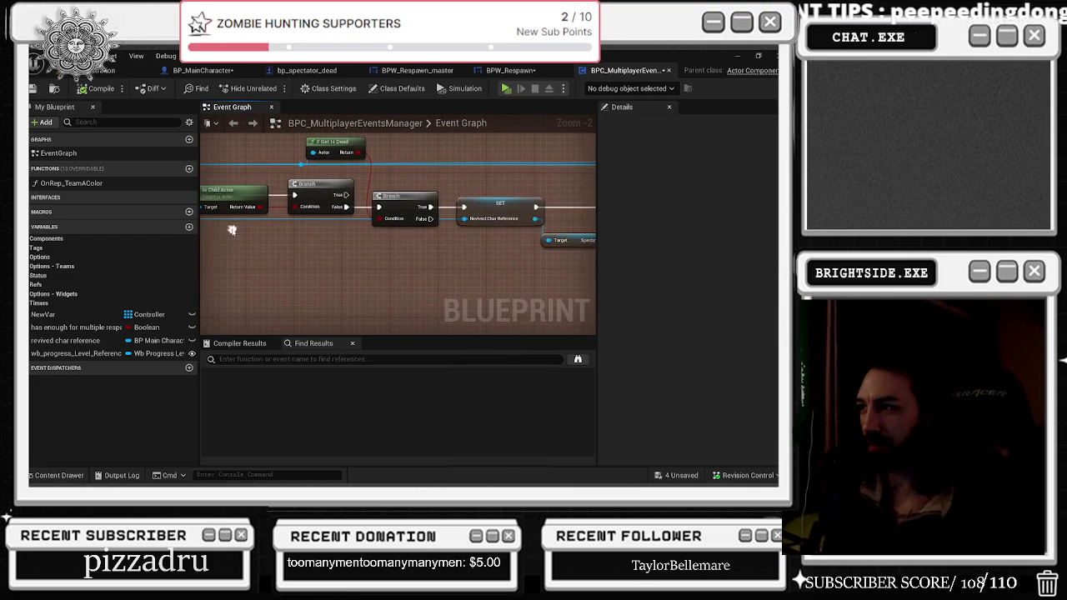
pyautogui.moveTo(388, 209); pyautogui.dragTo(308, 190)
pyautogui.click(333, 187)
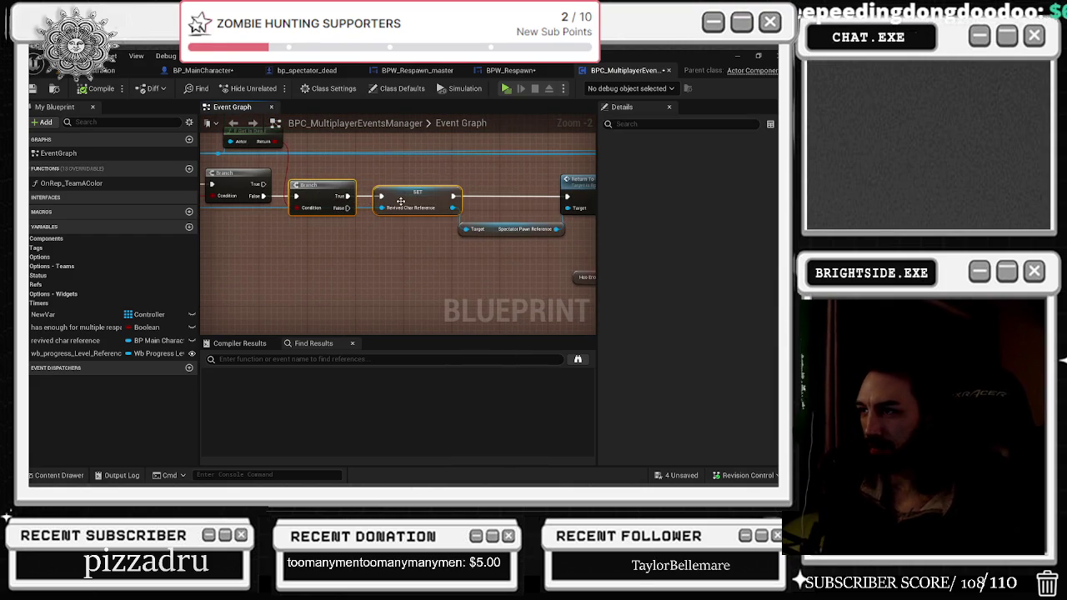
pyautogui.moveTo(380, 182); pyautogui.dragTo(547, 200)
pyautogui.moveTo(442, 234); pyautogui.dragTo(552, 225)
pyautogui.scroll(-1, 552, 225)
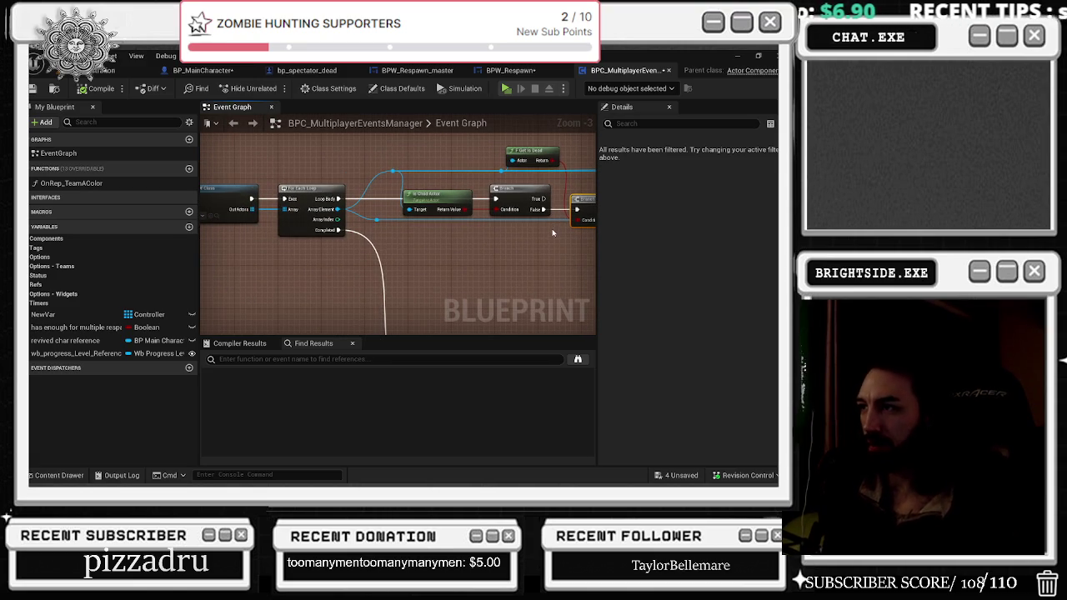
pyautogui.scroll(-1, 551, 247)
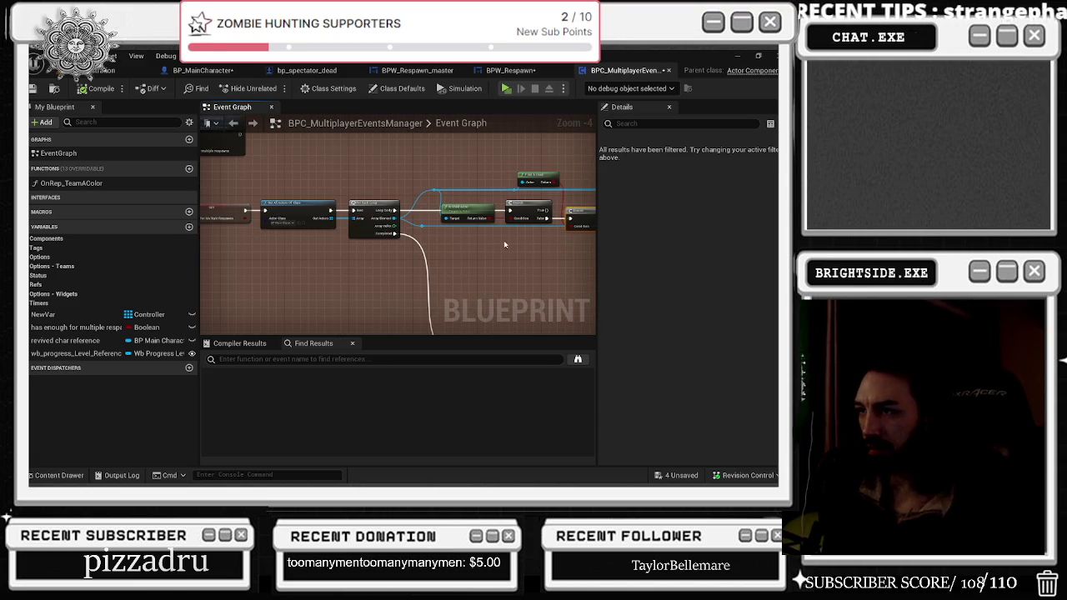
pyautogui.scroll(1, 484, 256)
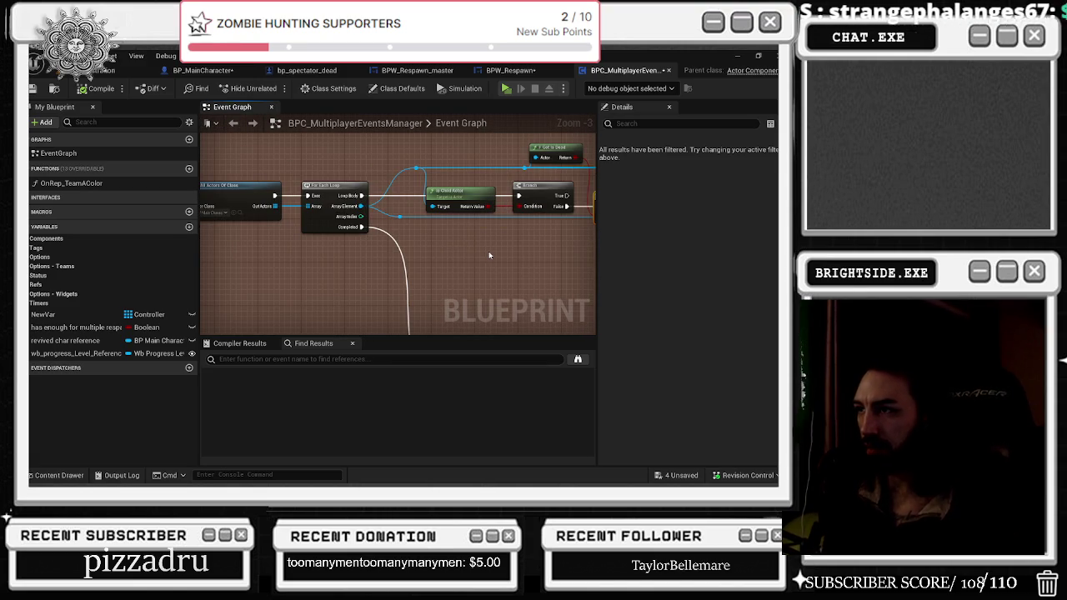
pyautogui.moveTo(488, 255)
pyautogui.mouseDown()
pyautogui.moveTo(423, 249)
pyautogui.moveTo(419, 260)
pyautogui.mouseUp()
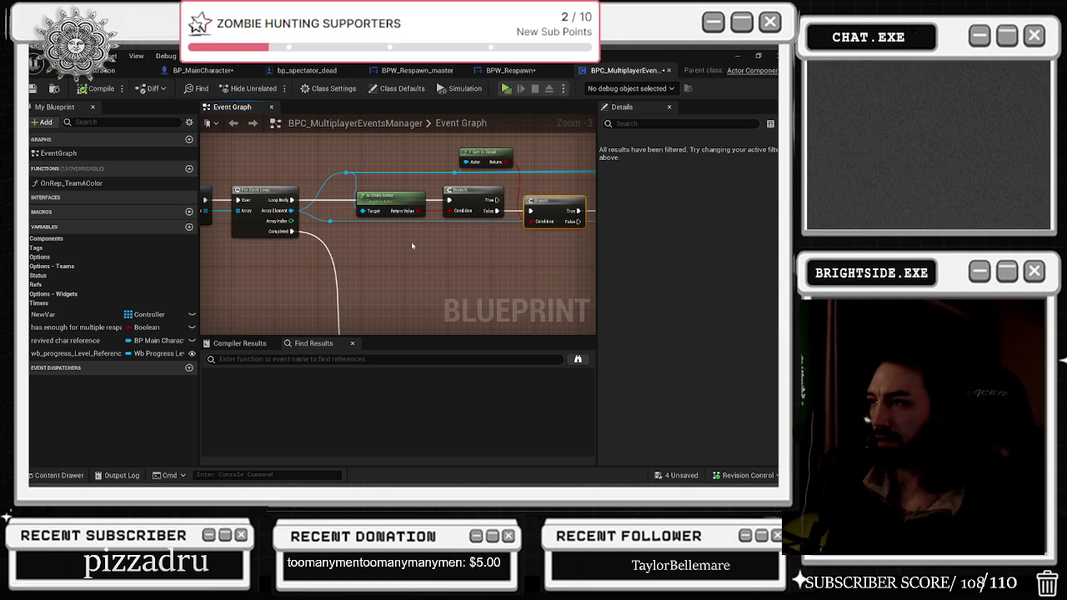
pyautogui.moveTo(411, 245); pyautogui.dragTo(384, 238)
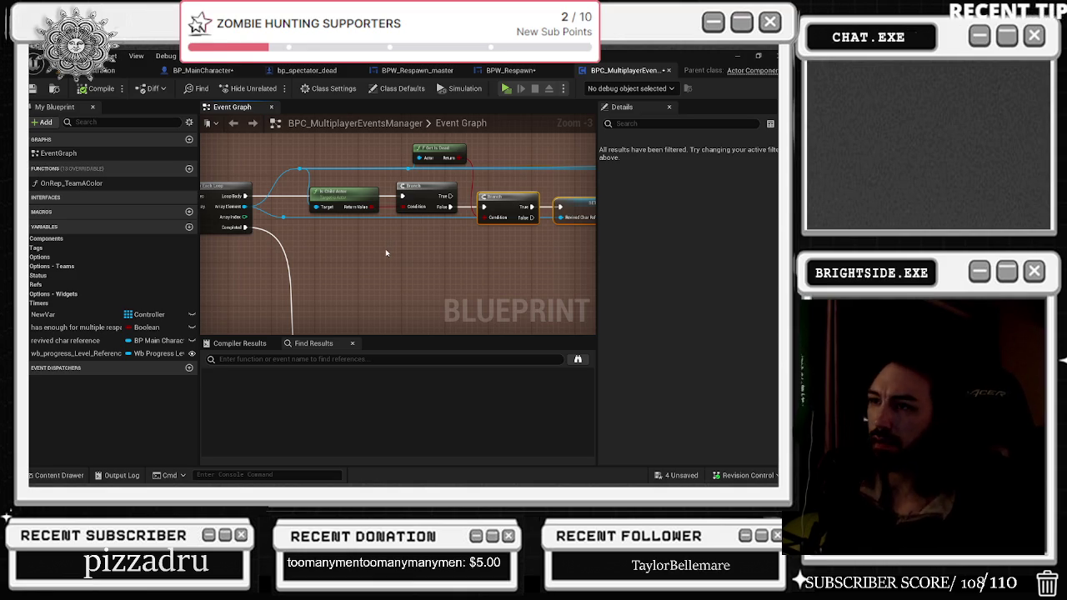
pyautogui.scroll(-1, 514, 284)
pyautogui.click(429, 205)
pyautogui.moveTo(253, 257); pyautogui.dragTo(329, 267)
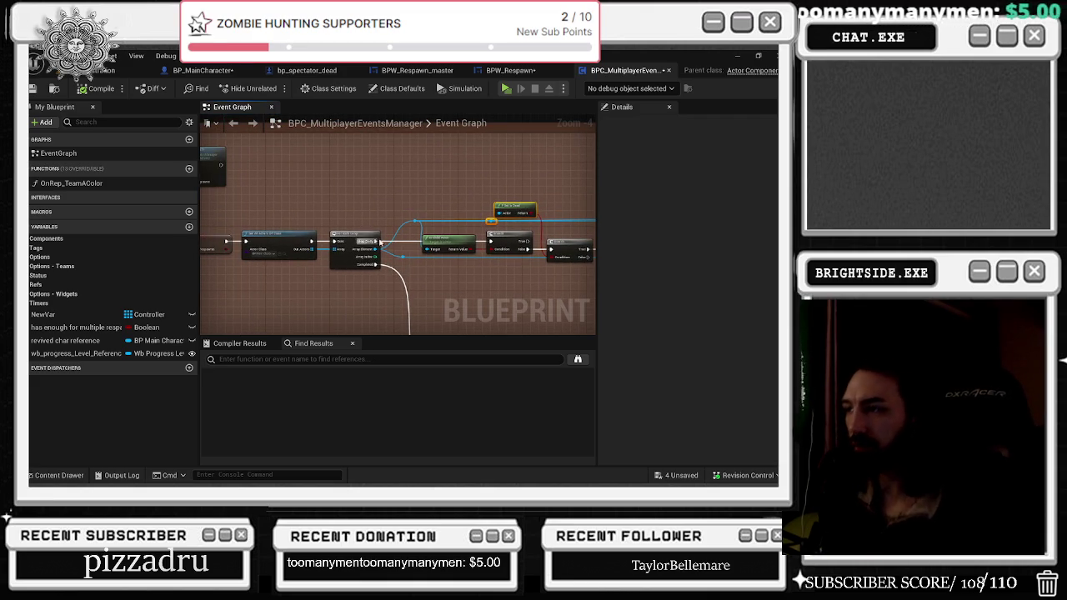
pyautogui.scroll(2, 484, 309)
pyautogui.moveTo(442, 269)
pyautogui.mouseDown()
pyautogui.moveTo(447, 238)
pyautogui.moveTo(440, 248)
pyautogui.mouseUp()
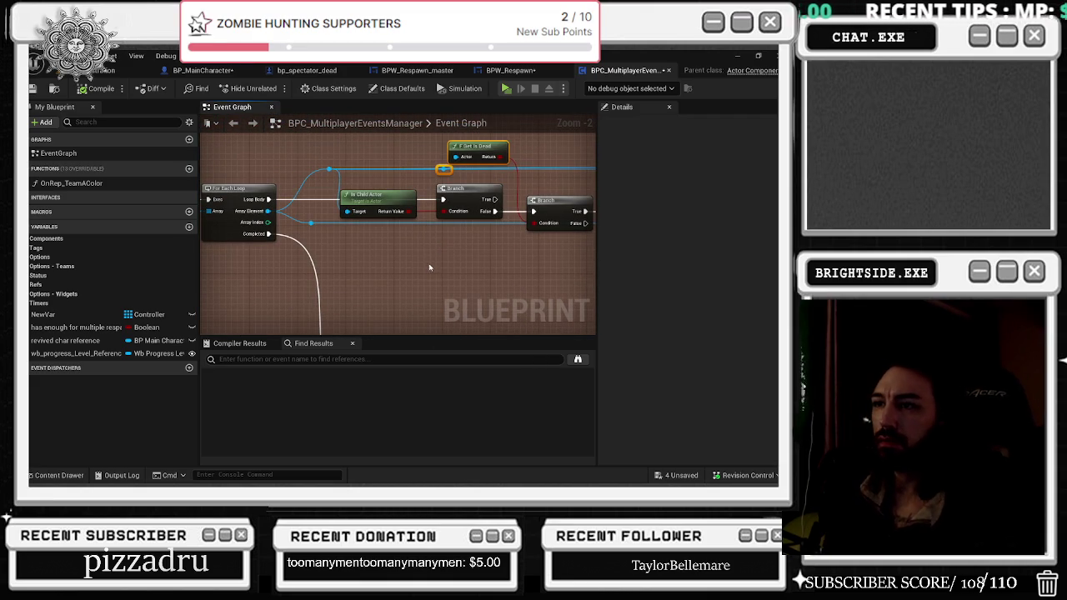
pyautogui.moveTo(429, 267)
pyautogui.mouseDown()
pyautogui.moveTo(219, 240)
pyautogui.moveTo(335, 276)
pyautogui.mouseUp()
pyautogui.moveTo(400, 284)
pyautogui.mouseDown()
pyautogui.moveTo(300, 333)
pyautogui.moveTo(221, 307)
pyautogui.mouseUp()
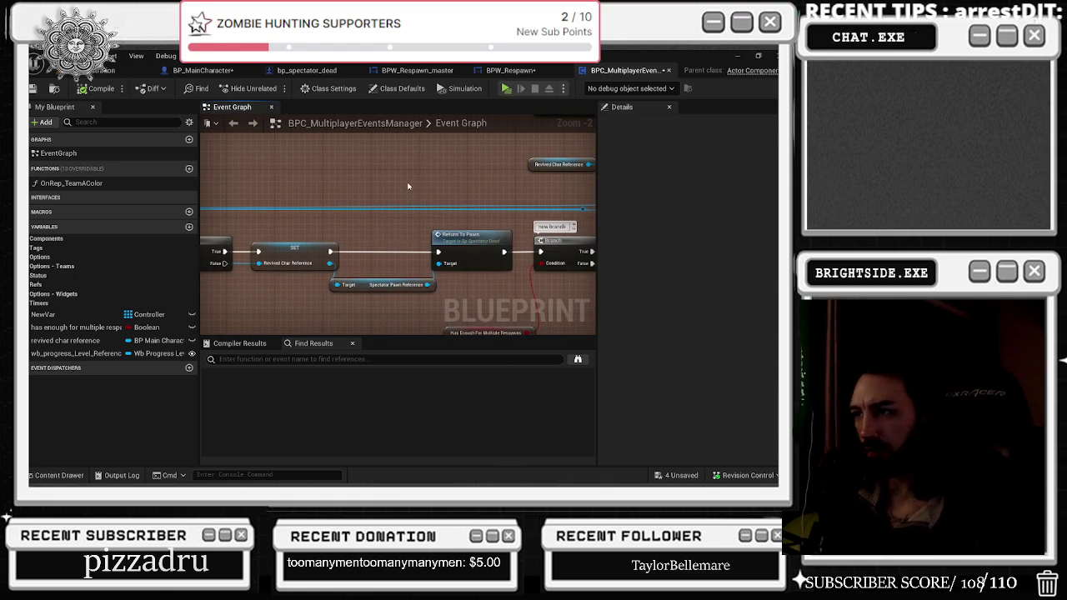
# - Move the Return To Pawn node into line between the Branch and the Sequence
pyautogui.moveTo(409, 186); pyautogui.dragTo(227, 170)
pyautogui.moveTo(389, 187); pyautogui.dragTo(291, 155)
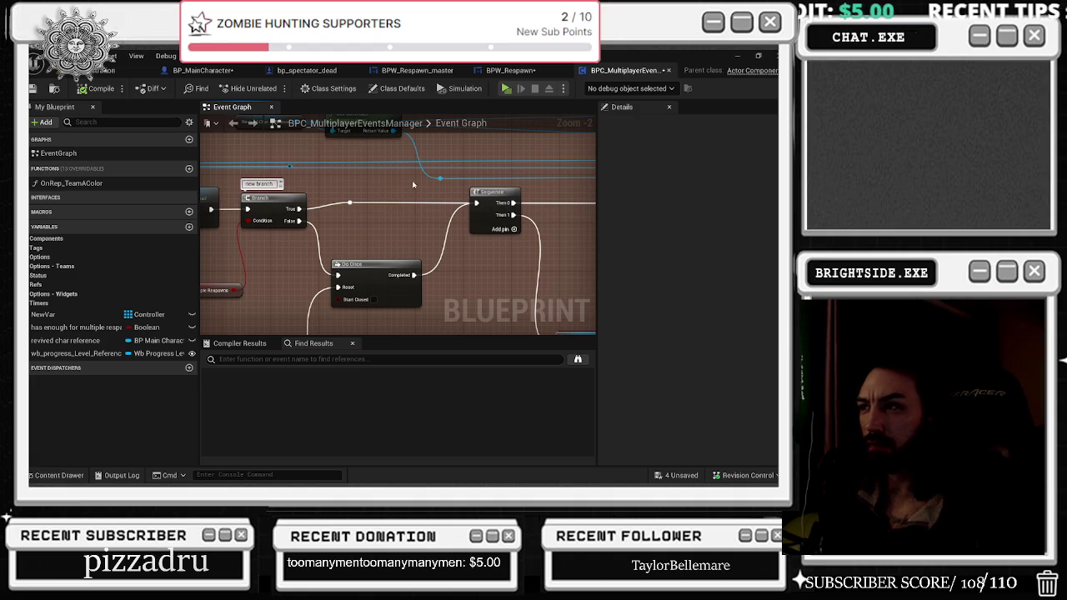
pyautogui.scroll(-1, 353, 199)
pyautogui.moveTo(343, 238)
pyautogui.mouseDown()
pyautogui.moveTo(366, 228)
pyautogui.moveTo(255, 198)
pyautogui.moveTo(314, 253)
pyautogui.moveTo(433, 221)
pyautogui.moveTo(517, 227)
pyautogui.moveTo(473, 177)
pyautogui.moveTo(426, 170)
pyautogui.moveTo(438, 187)
pyautogui.moveTo(503, 200)
pyautogui.mouseUp()
pyautogui.moveTo(302, 207)
pyautogui.mouseDown()
pyautogui.moveTo(318, 232)
pyautogui.moveTo(275, 166)
pyautogui.moveTo(289, 170)
pyautogui.mouseUp()
pyautogui.moveTo(396, 233)
pyautogui.mouseDown()
pyautogui.moveTo(539, 209)
pyautogui.moveTo(448, 183)
pyautogui.moveTo(401, 189)
pyautogui.mouseUp()
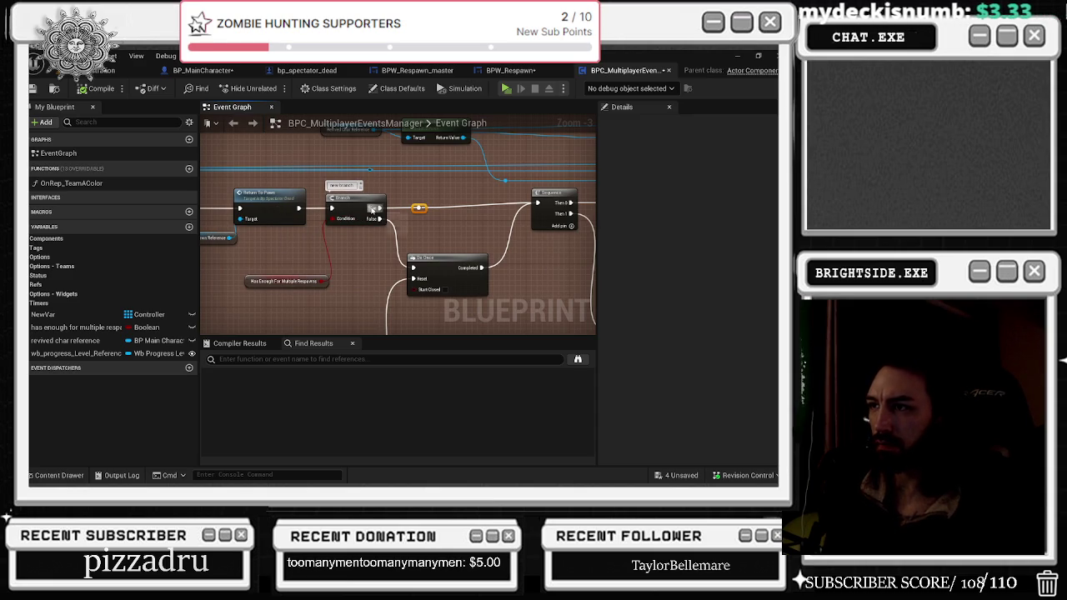
pyautogui.moveTo(251, 201)
pyautogui.mouseDown()
pyautogui.moveTo(478, 218)
pyautogui.moveTo(472, 209)
pyautogui.moveTo(547, 209)
pyautogui.moveTo(537, 204)
pyautogui.mouseUp()
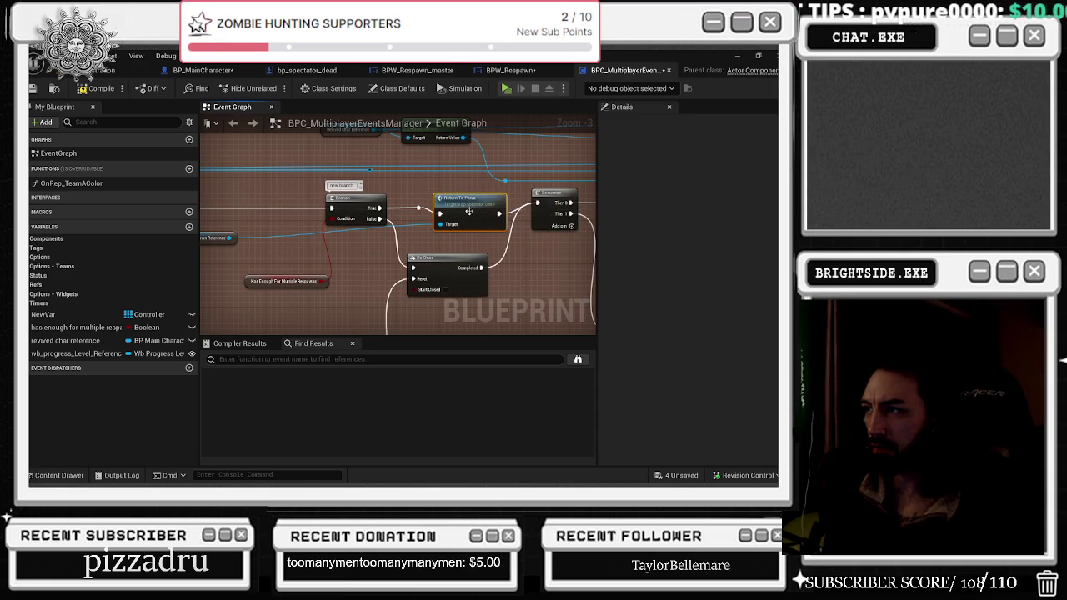
pyautogui.moveTo(470, 211); pyautogui.dragTo(470, 206)
# - Reposition Spectator Pawn Reference and route the False wire's reroute node below Return To Pawn
pyautogui.click(552, 200)
pyautogui.moveTo(551, 209); pyautogui.dragTo(450, 200)
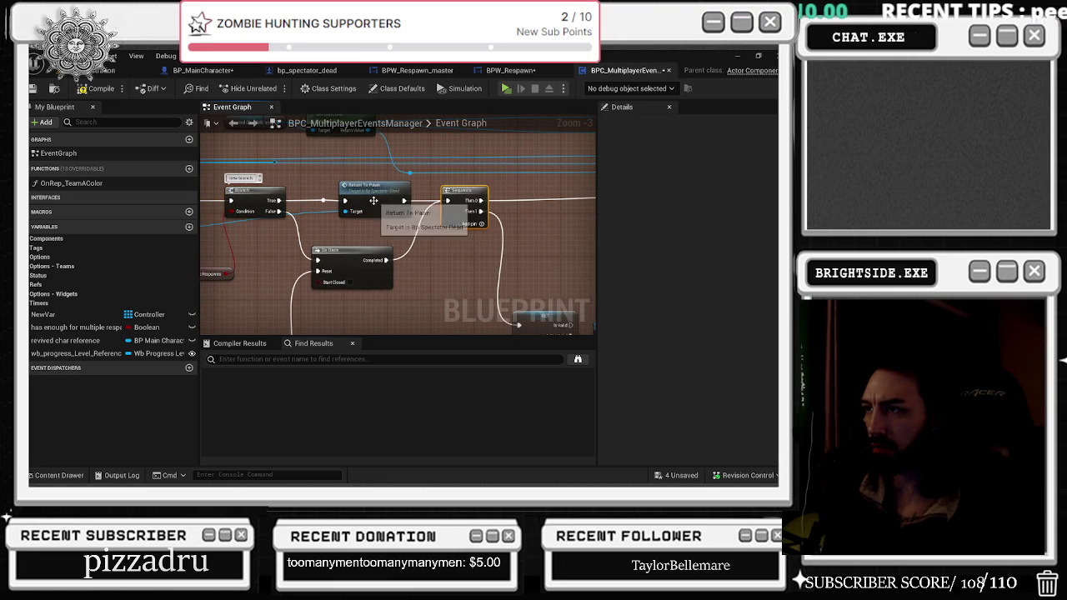
pyautogui.moveTo(448, 252); pyautogui.dragTo(617, 244)
pyautogui.moveTo(248, 230)
pyautogui.mouseDown()
pyautogui.moveTo(287, 237)
pyautogui.moveTo(276, 232)
pyautogui.mouseUp()
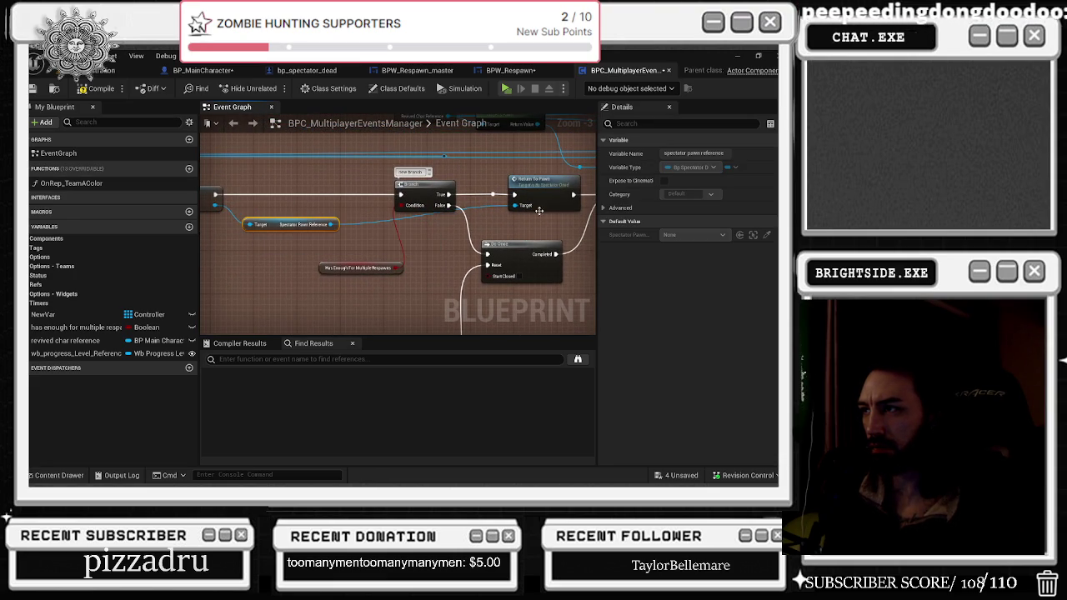
pyautogui.click(521, 215)
pyautogui.moveTo(475, 206); pyautogui.dragTo(492, 227)
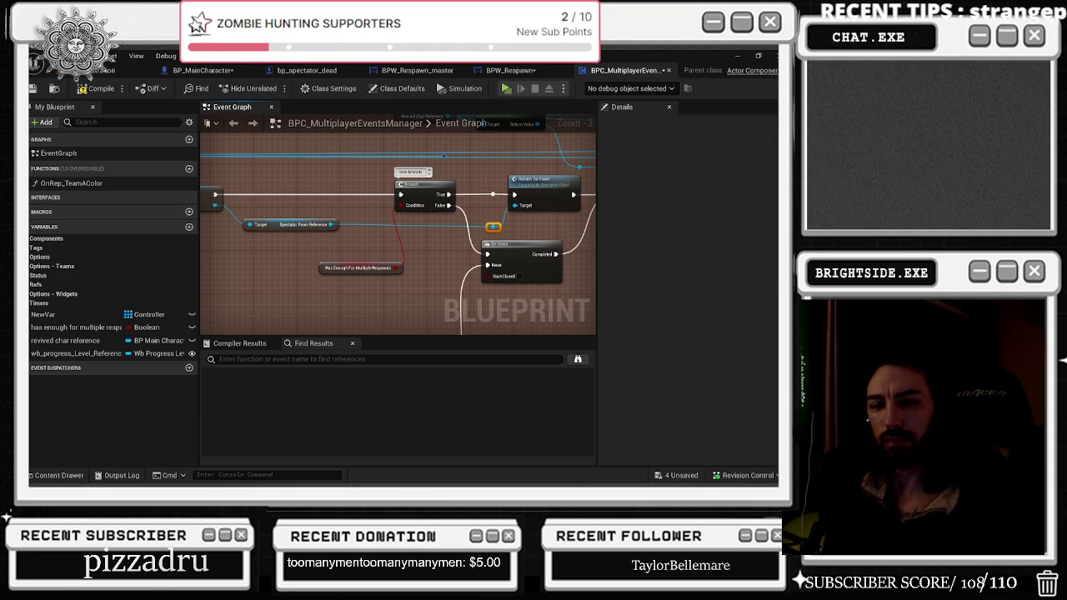
pyautogui.moveTo(488, 226)
pyautogui.mouseDown()
pyautogui.moveTo(330, 223)
pyautogui.moveTo(290, 180)
pyautogui.moveTo(360, 264)
pyautogui.mouseUp()
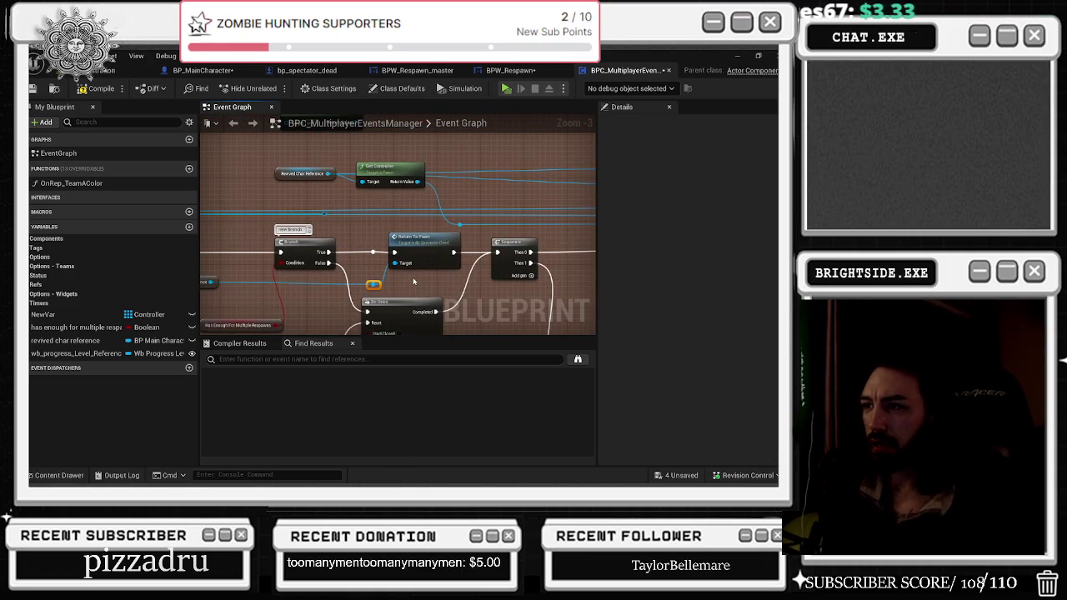
# - Connect Do Once's Completed output to Return To Pawn and shift it and the Sequence right
pyautogui.moveTo(415, 304); pyautogui.dragTo(385, 303)
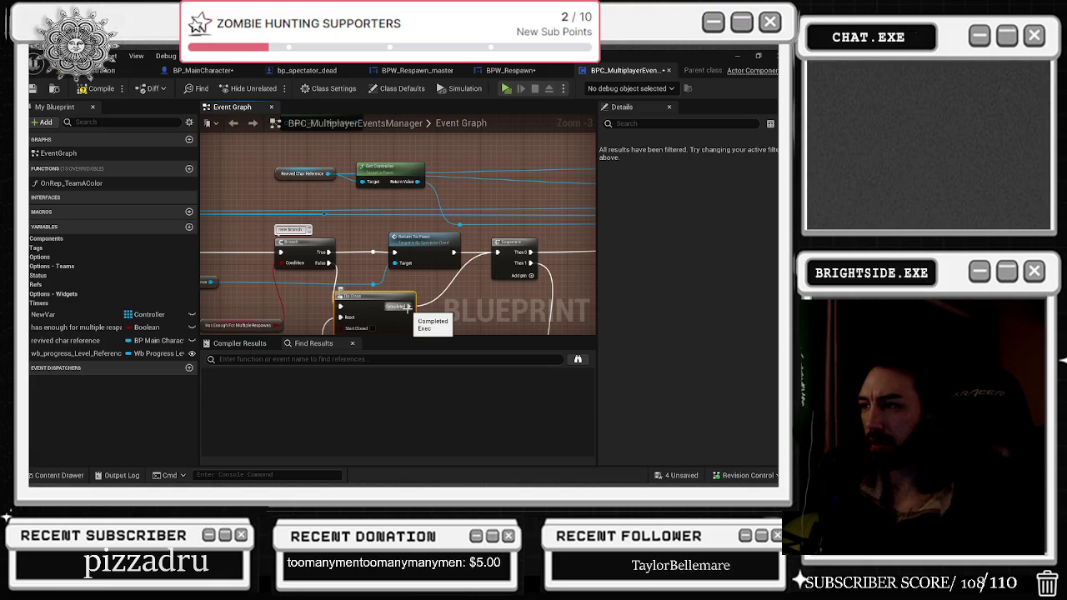
pyautogui.moveTo(410, 307)
pyautogui.mouseDown()
pyautogui.moveTo(394, 251)
pyautogui.moveTo(437, 242)
pyautogui.mouseUp()
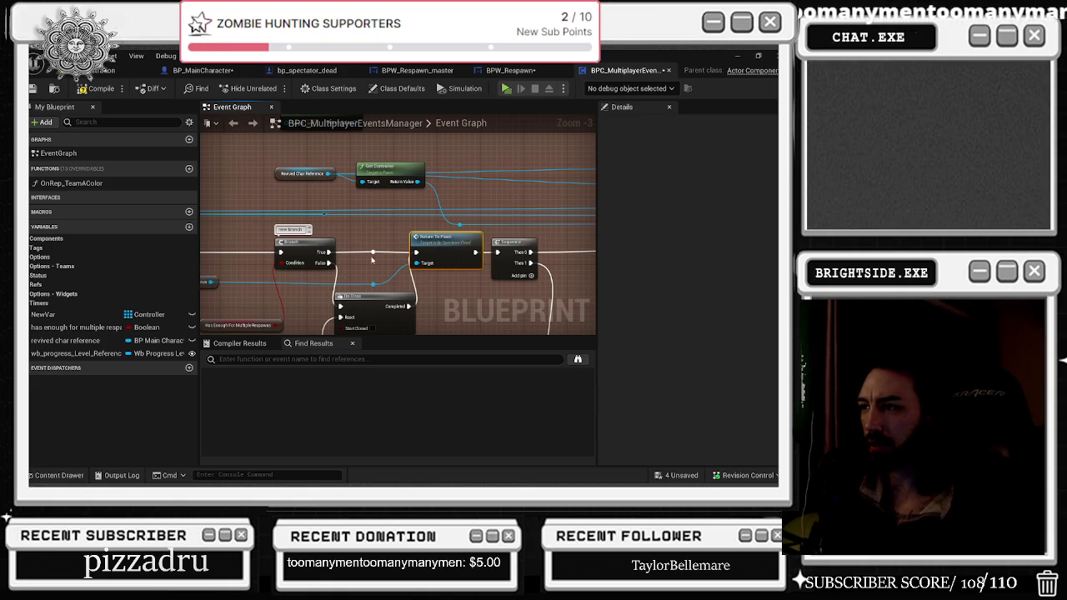
pyautogui.scroll(-1, 377, 285)
pyautogui.keyDown('ctrl'); pyautogui.click(353, 233); pyautogui.keyUp('ctrl')
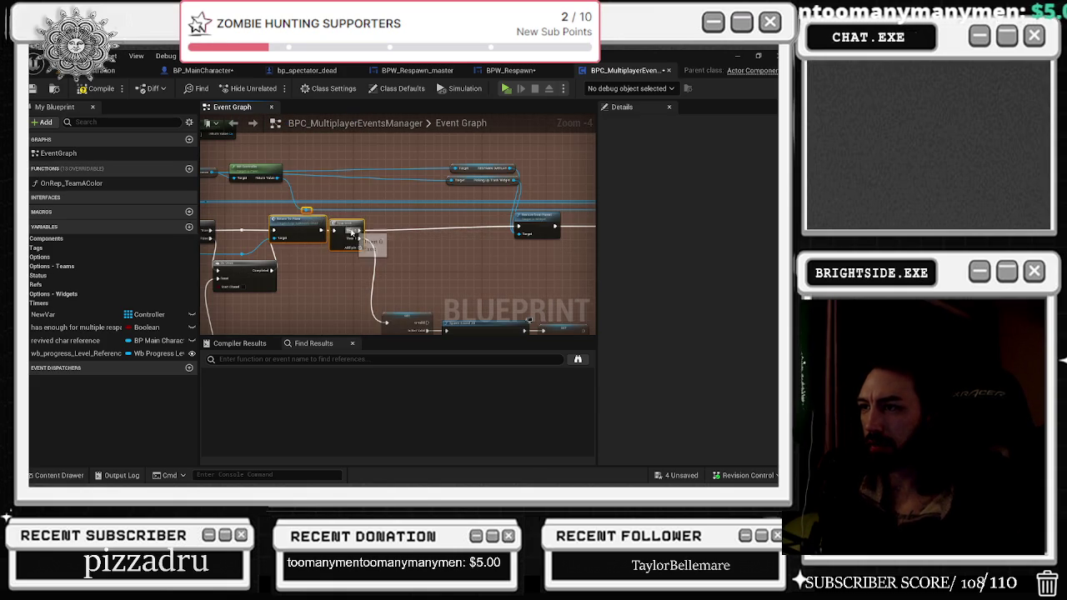
pyautogui.moveTo(357, 238); pyautogui.dragTo(368, 238)
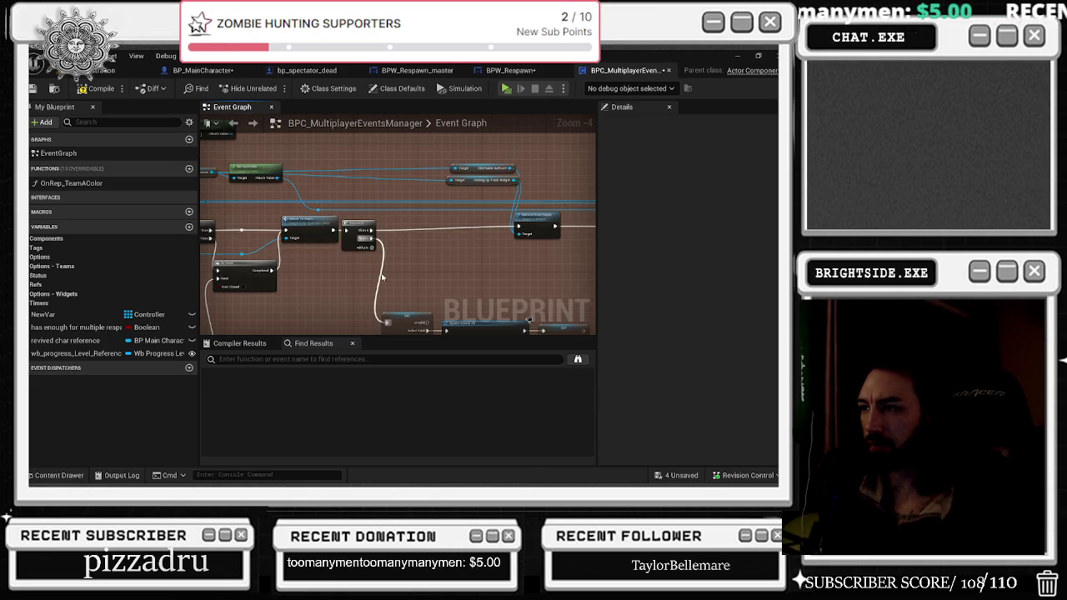
pyautogui.moveTo(382, 276); pyautogui.dragTo(330, 219)
pyautogui.click(438, 262)
# - Compile the blueprint, save all unsaved assets, and return to the level editor
pyautogui.moveTo(488, 163)
pyautogui.mouseDown()
pyautogui.moveTo(427, 226)
pyautogui.moveTo(310, 232)
pyautogui.mouseUp()
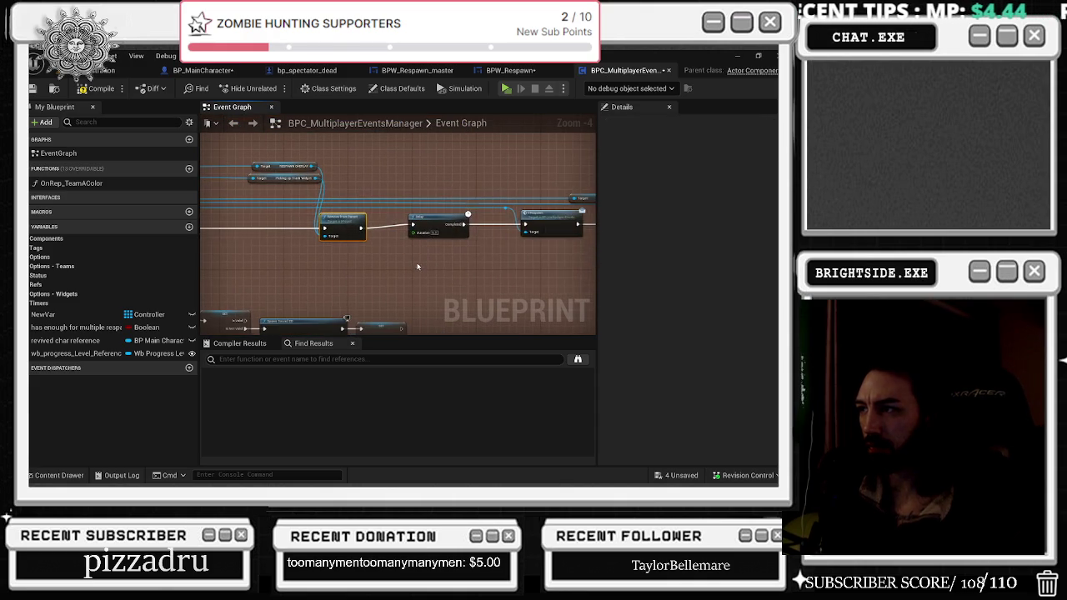
pyautogui.moveTo(458, 282)
pyautogui.mouseDown()
pyautogui.moveTo(421, 263)
pyautogui.moveTo(360, 286)
pyautogui.mouseUp()
pyautogui.click(459, 296)
pyautogui.moveTo(491, 259)
pyautogui.mouseDown()
pyautogui.moveTo(327, 198)
pyautogui.moveTo(573, 282)
pyautogui.mouseUp()
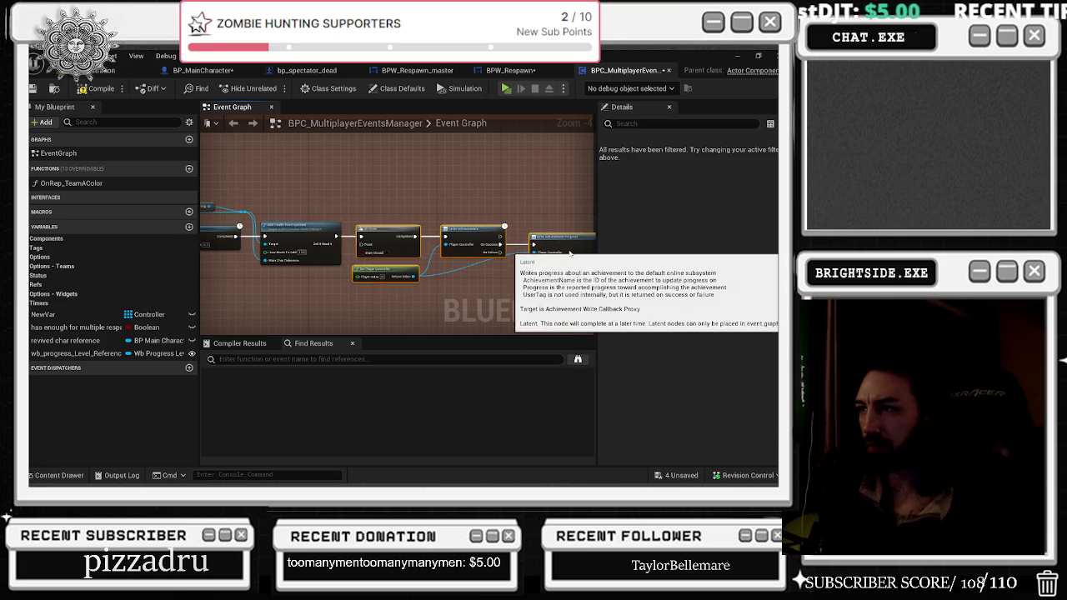
pyautogui.click(94, 89)
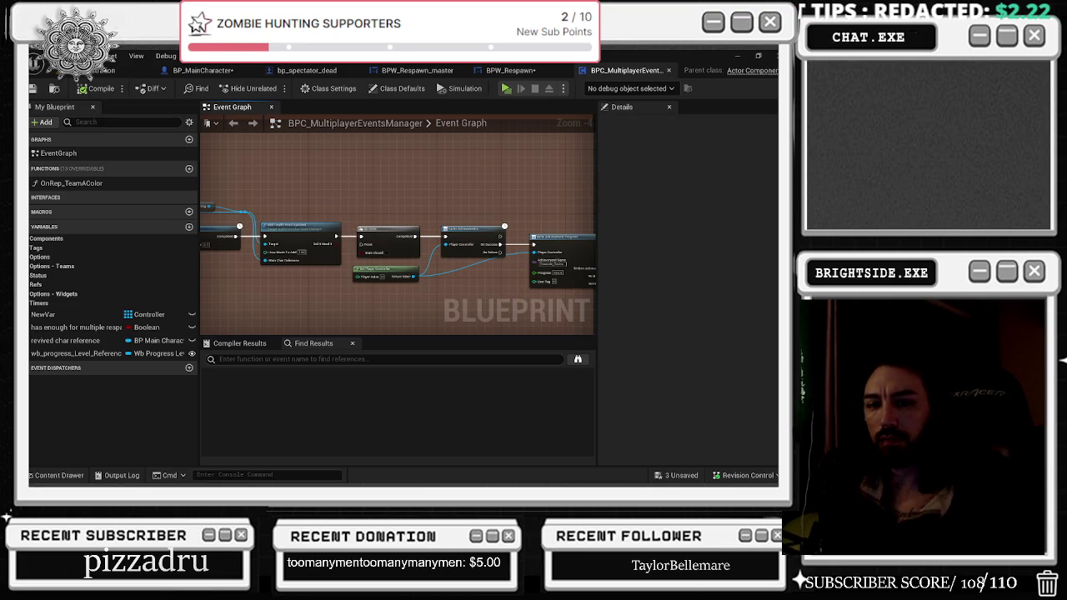
pyautogui.click(680, 475)
pyautogui.click(533, 375)
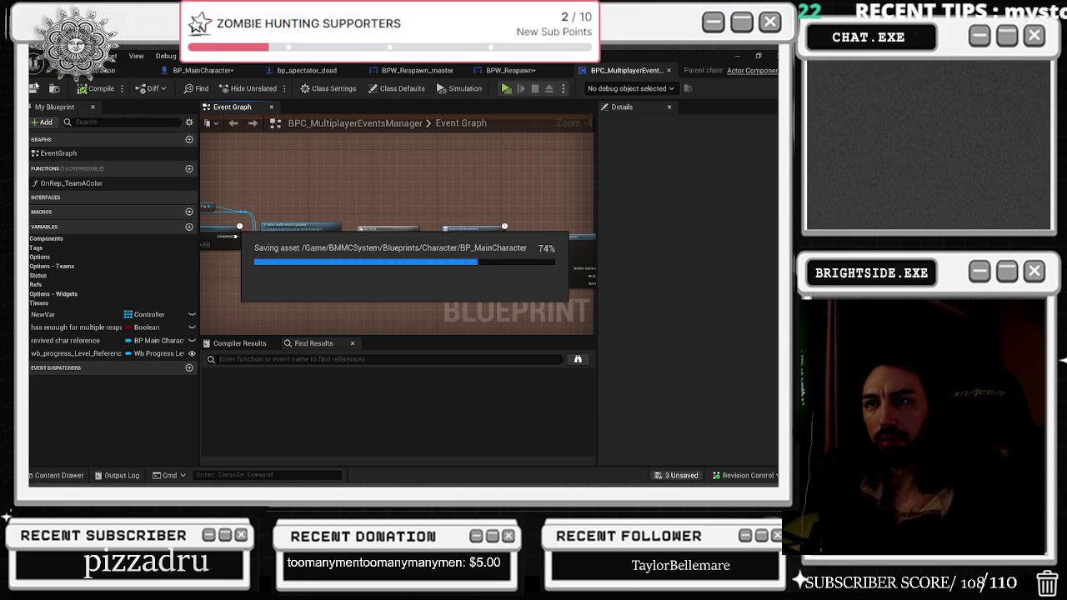
pyautogui.click(100, 72)
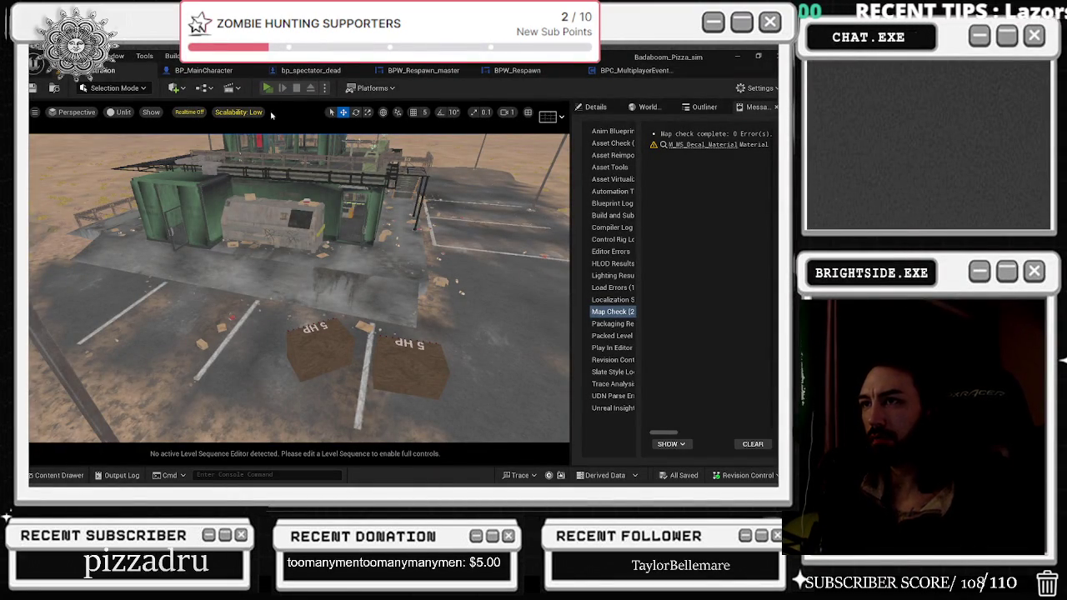
# - Run a multiplayer play-in-editor test of the pizza level across client and server windows, then stop it
pyautogui.hotkey('alt', 'p')
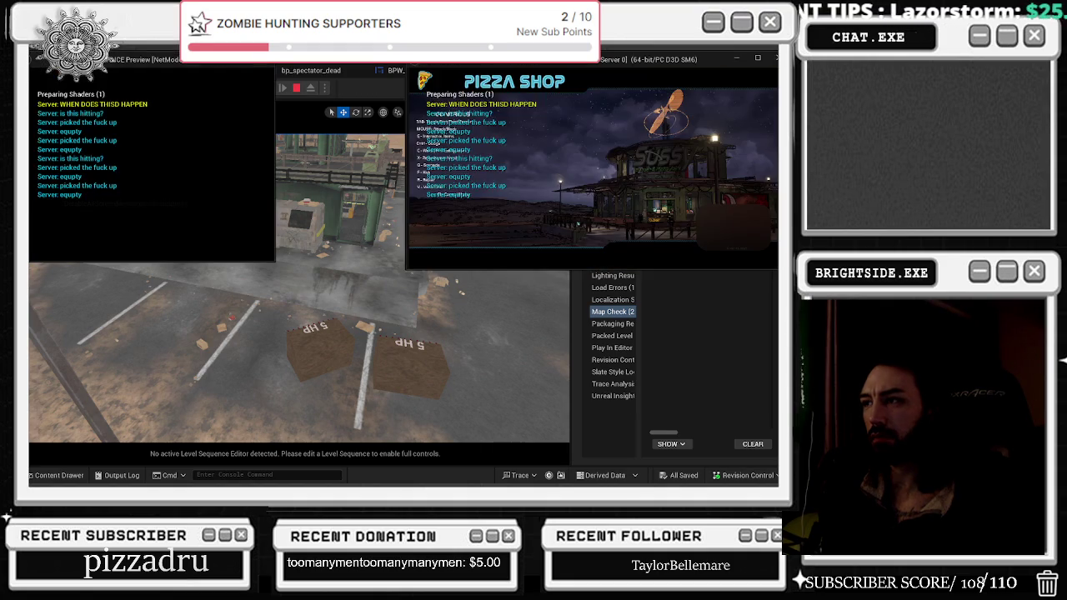
pyautogui.hotkey('alt', 'Tab')
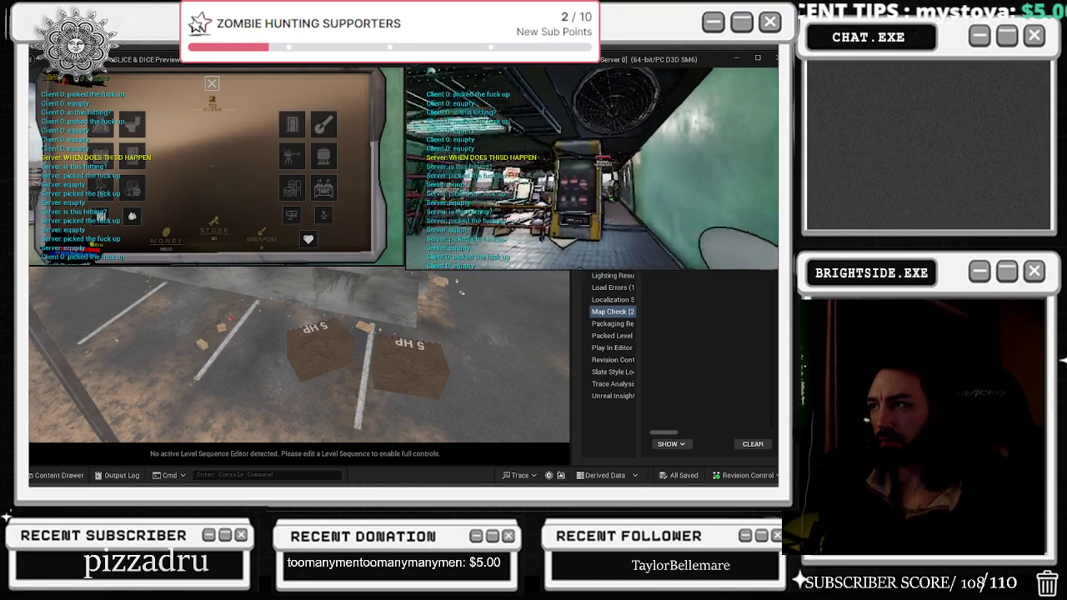
pyautogui.hotkey('alt', 'Tab')
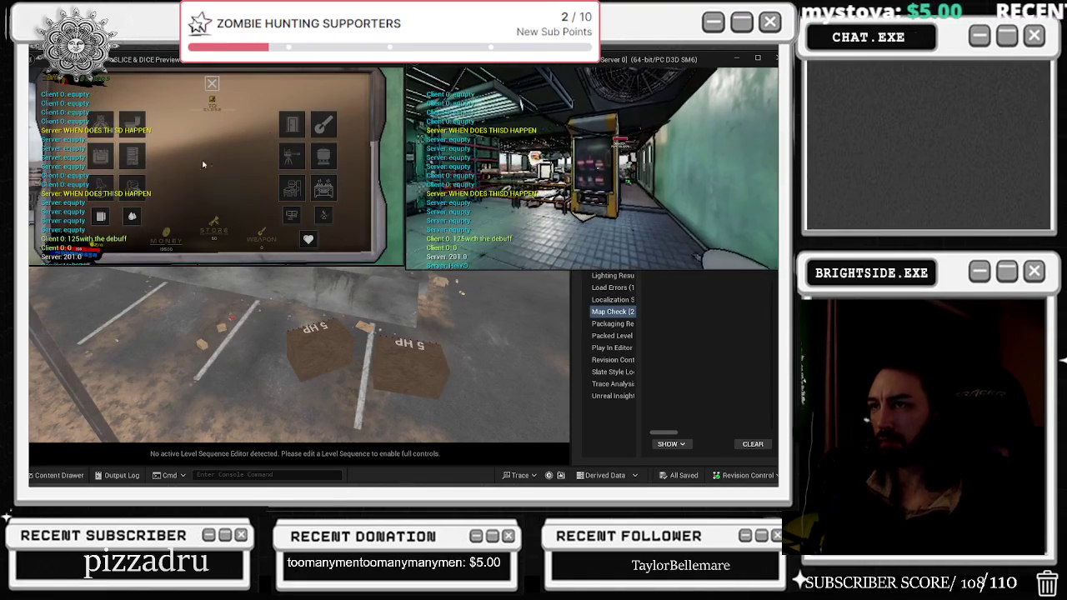
pyautogui.press('Escape')
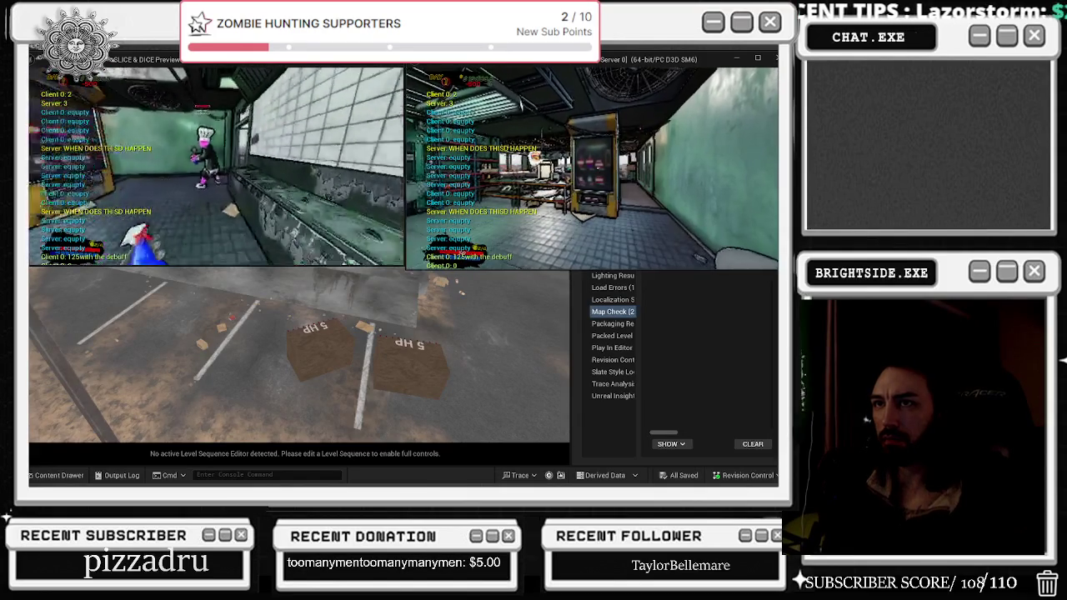
pyautogui.press('Escape')
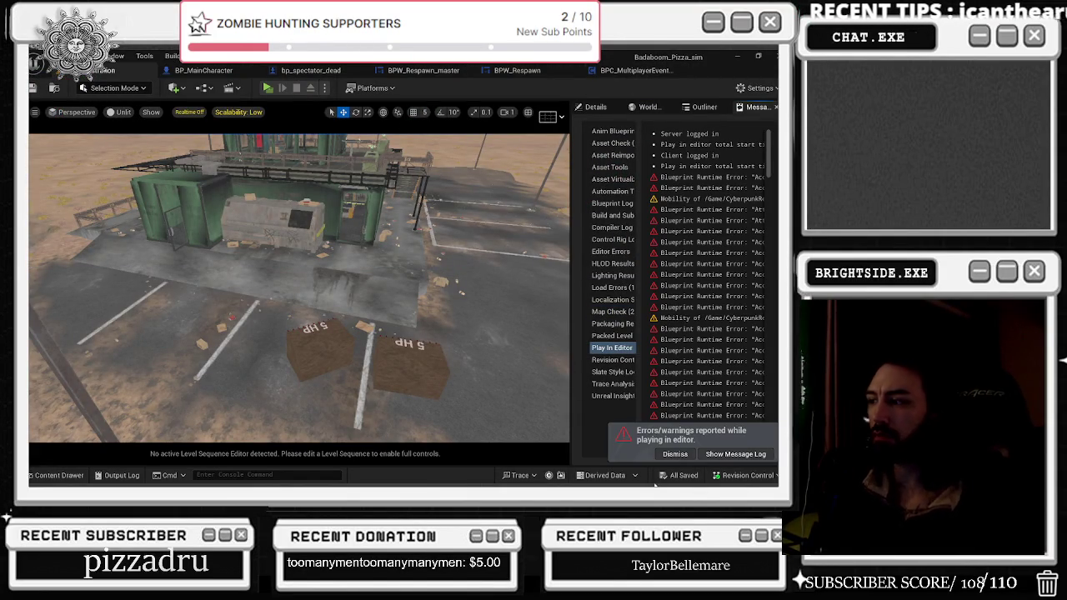
# - Raise Microsoft Edge's volume from about 29 to 73 in Volume Mixer, then return to Unreal
pyautogui.click(737, 56)
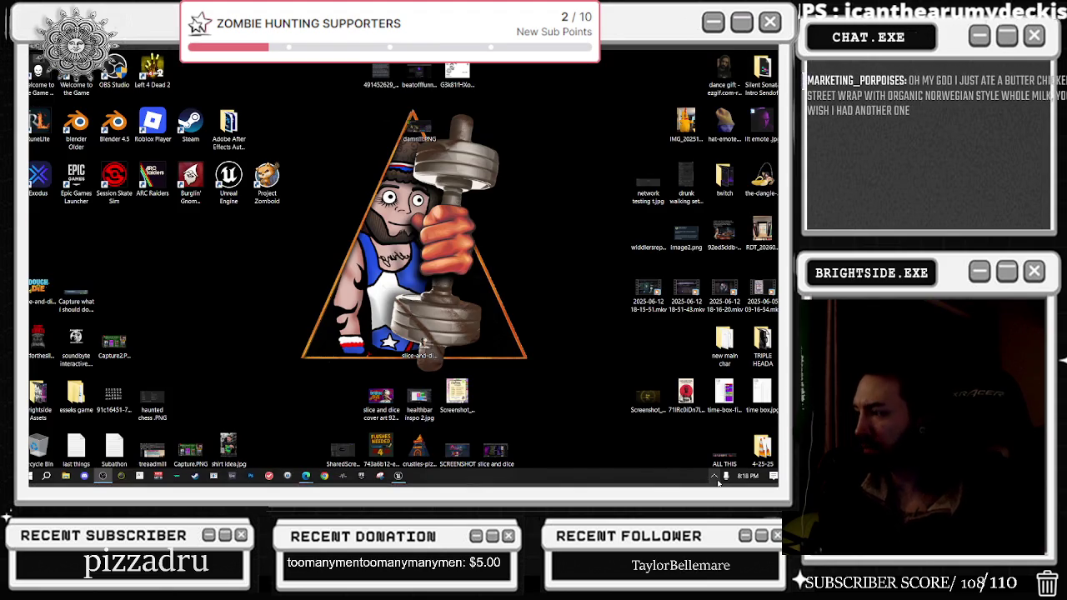
pyautogui.click(714, 475)
pyautogui.rightClick(707, 455)
pyautogui.click(708, 394)
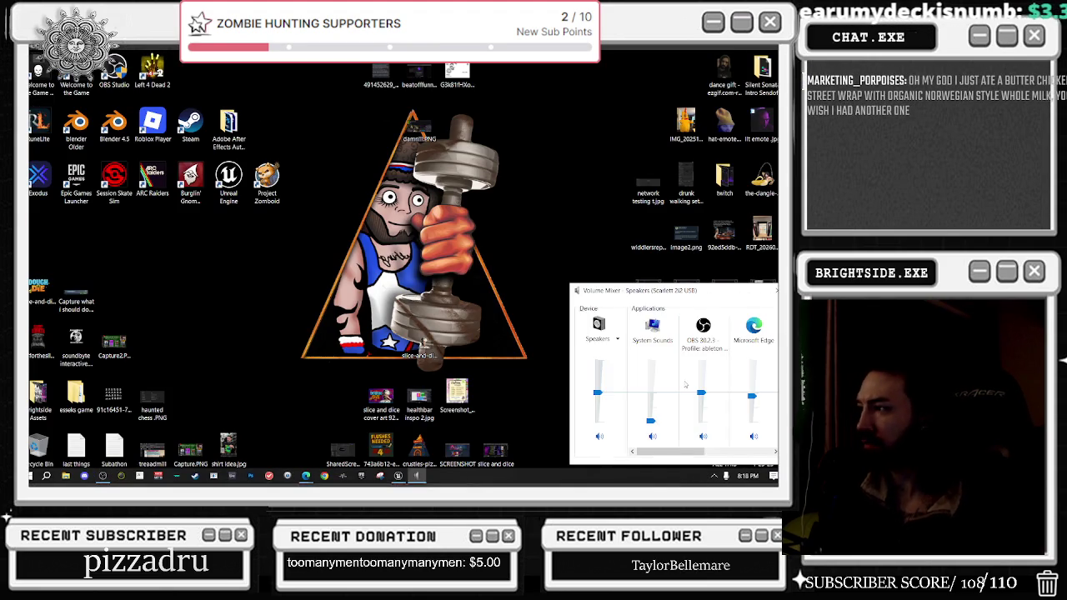
pyautogui.moveTo(671, 450); pyautogui.dragTo(738, 451)
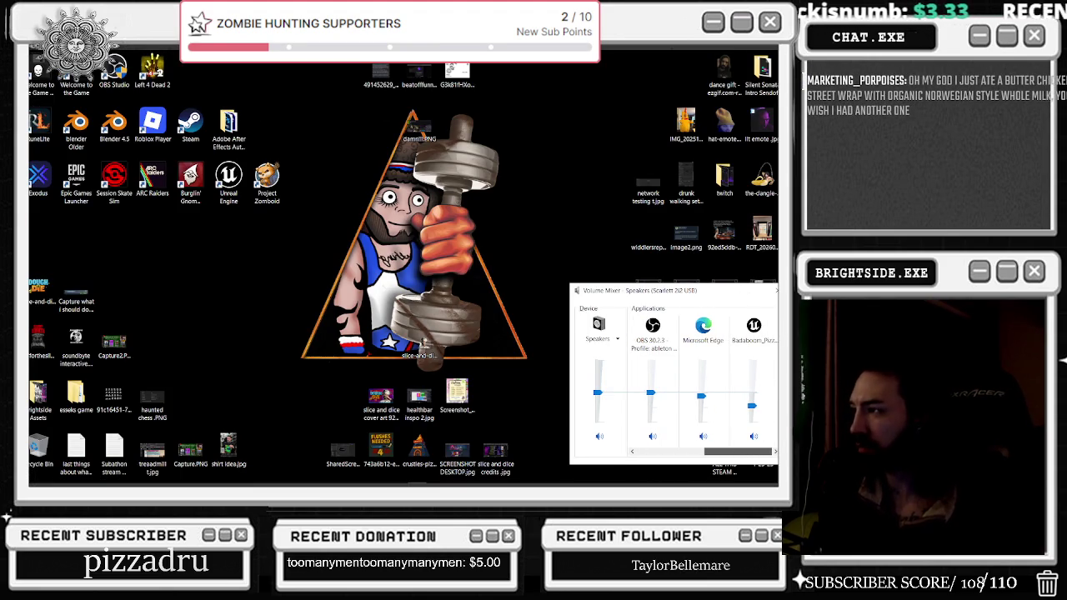
pyautogui.moveTo(704, 396); pyautogui.dragTo(703, 383)
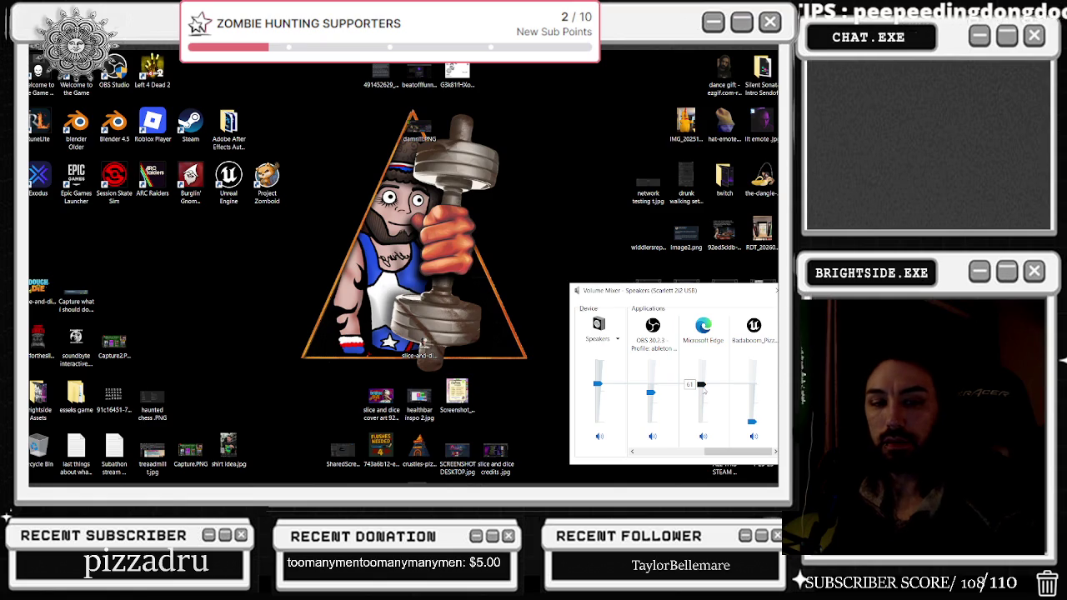
pyautogui.moveTo(703, 389); pyautogui.dragTo(703, 382)
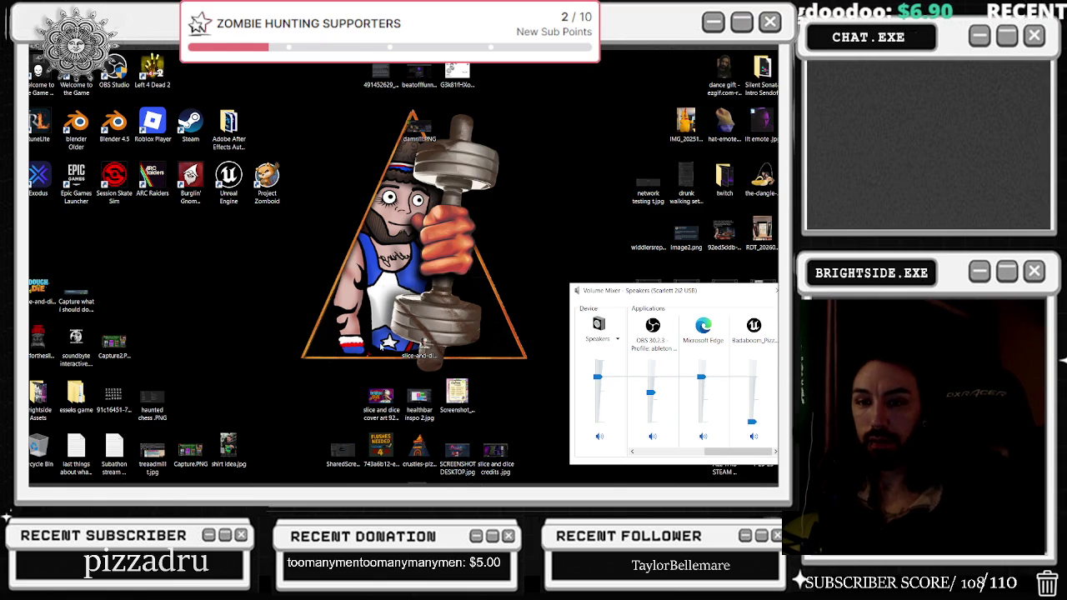
pyautogui.moveTo(343, 484)
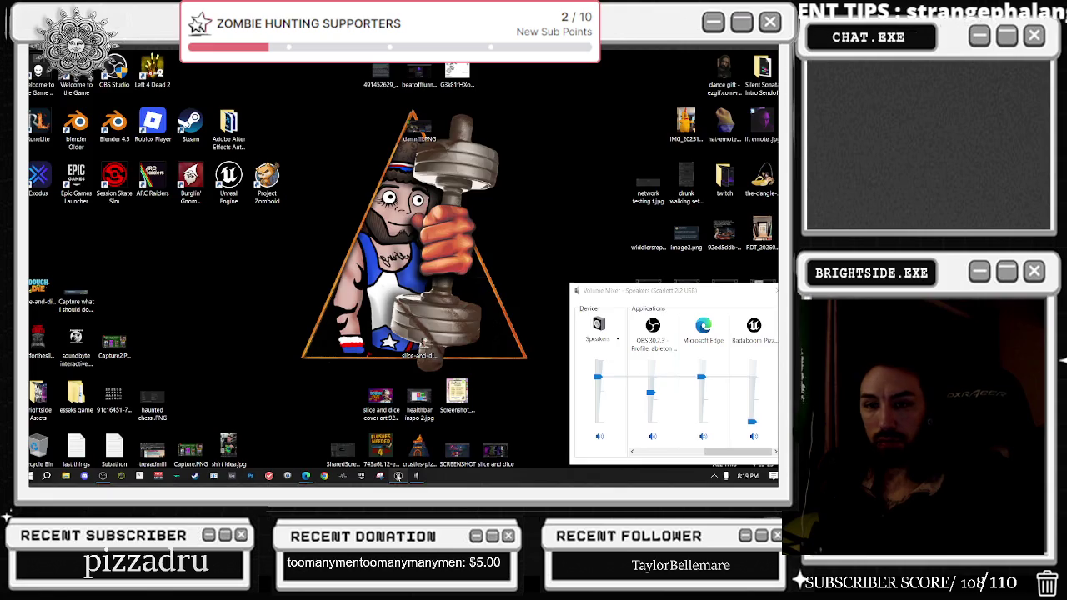
pyautogui.click(398, 475)
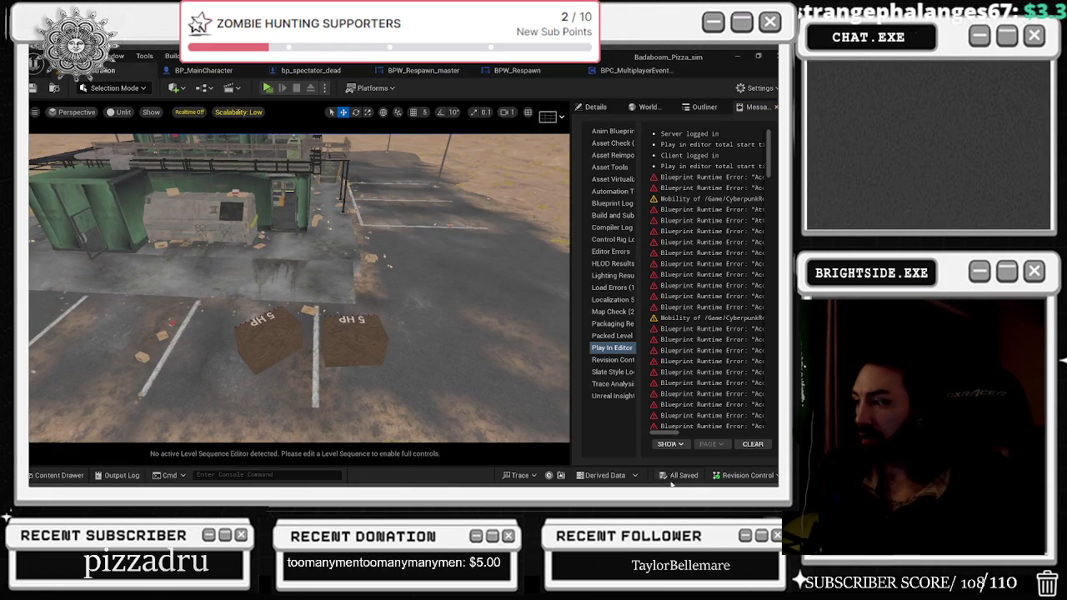
# - In BPW_Respawn's graph, wire the Spectator Pawn getter into Return To Pawn's Target pin
pyautogui.click(633, 70)
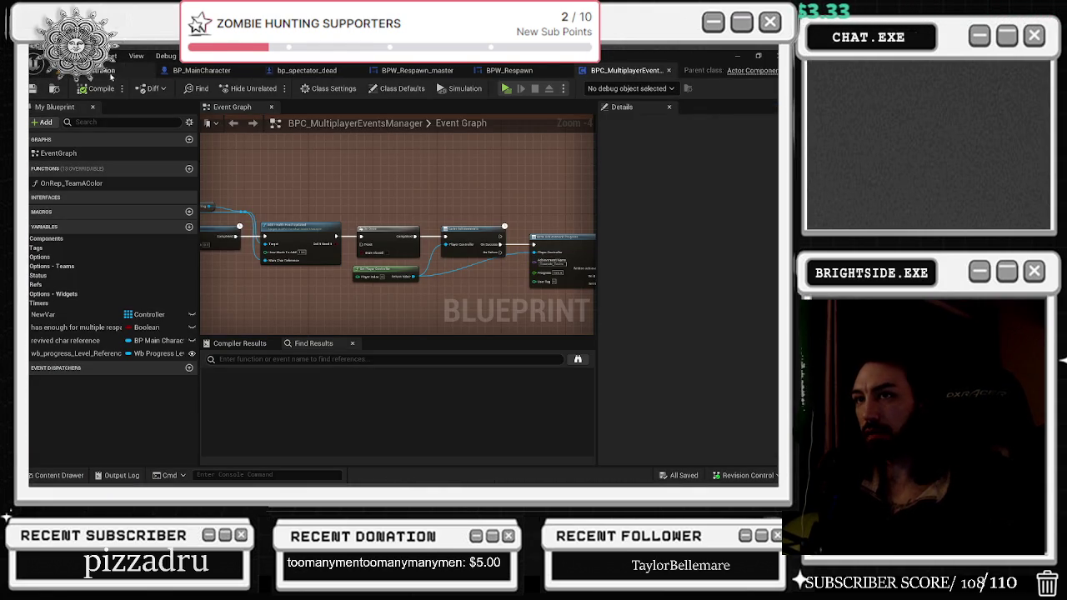
pyautogui.click(529, 70)
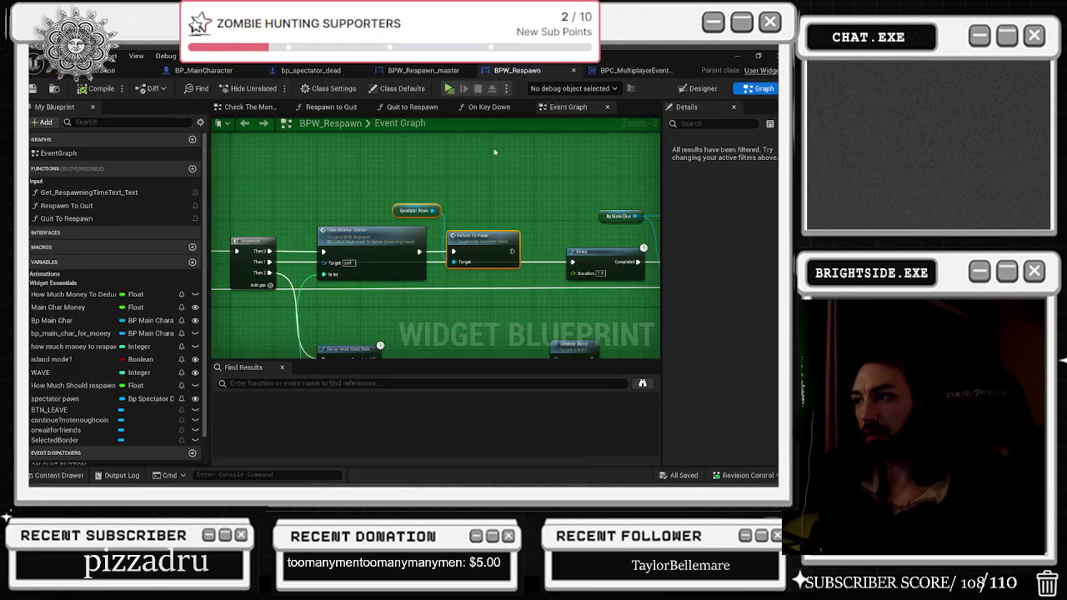
pyautogui.moveTo(427, 210); pyautogui.dragTo(464, 262)
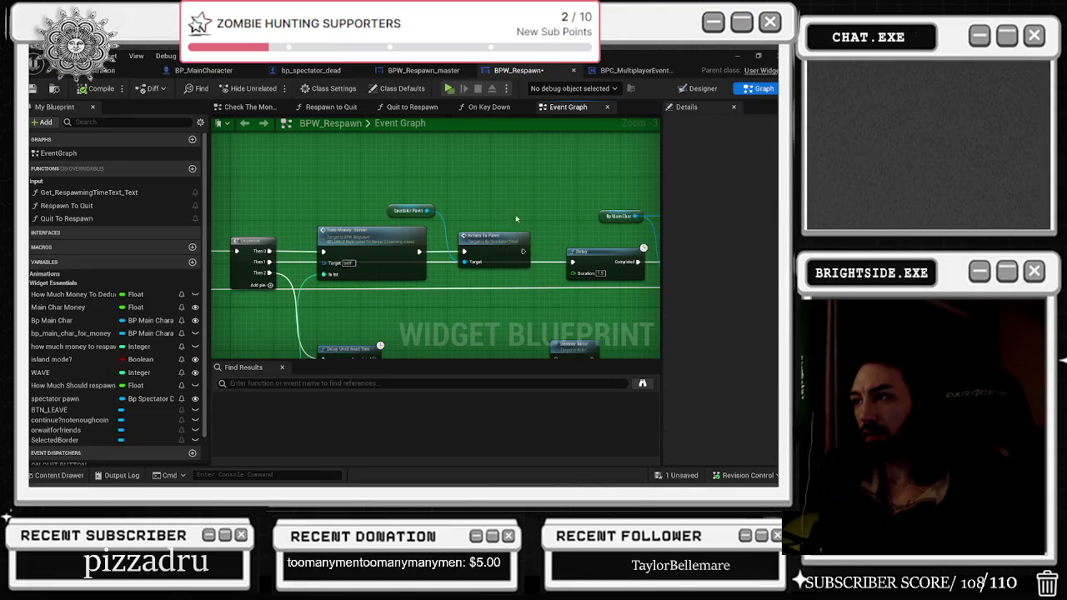
# - Review the other blueprint graphs and turn the level camera toward the red-marked pad
pyautogui.click(428, 70)
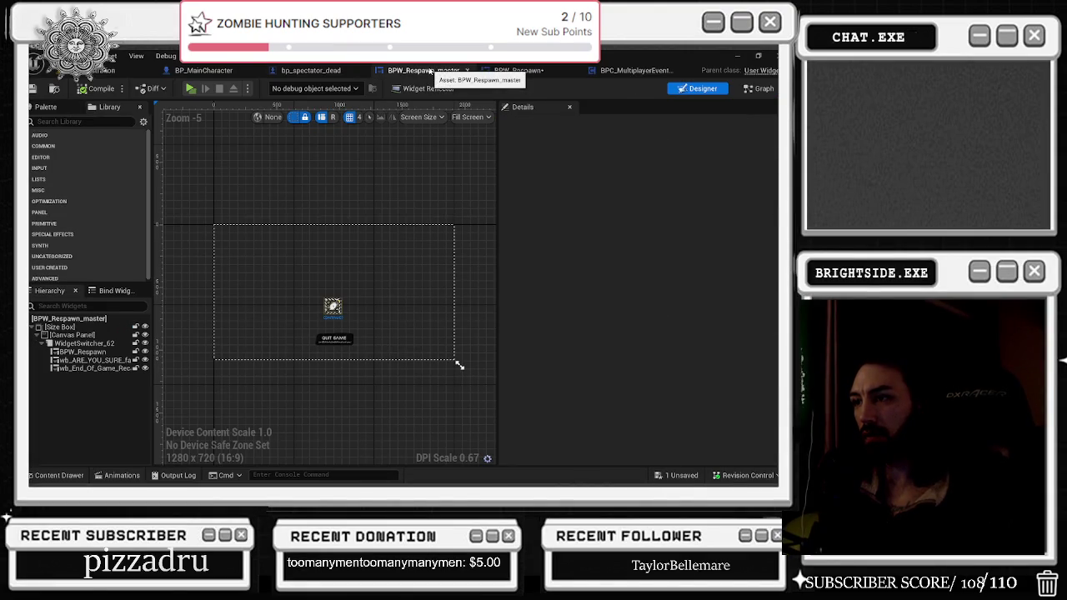
pyautogui.click(338, 71)
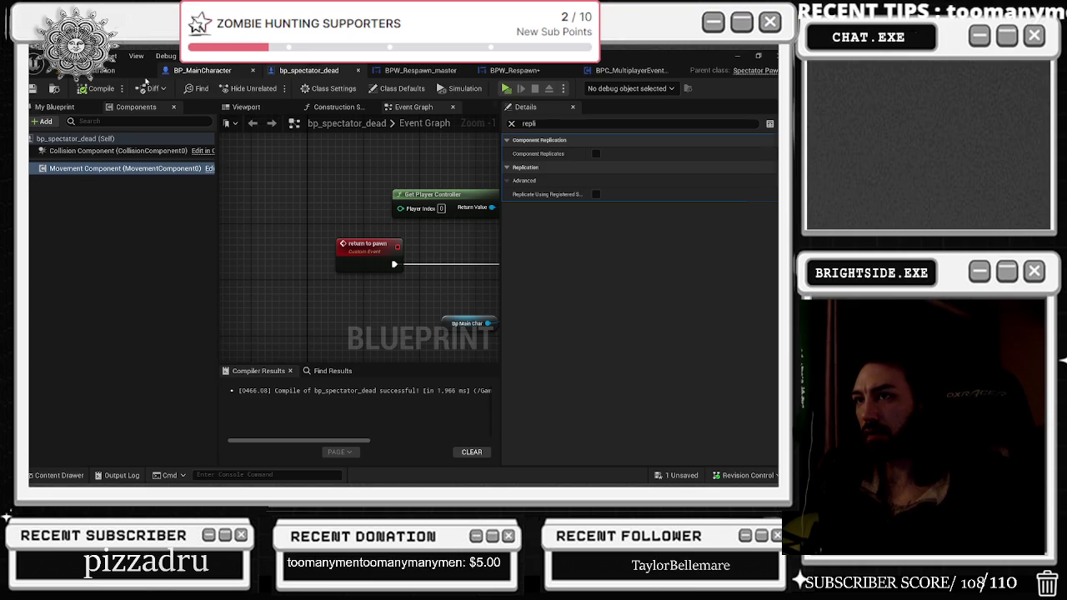
pyautogui.click(166, 72)
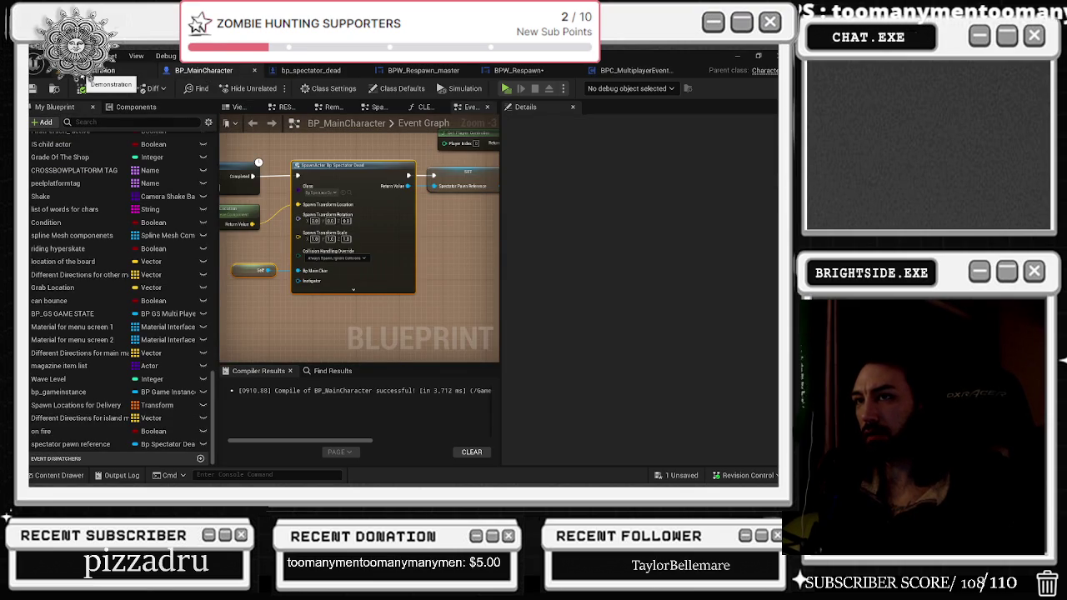
pyautogui.click(85, 79)
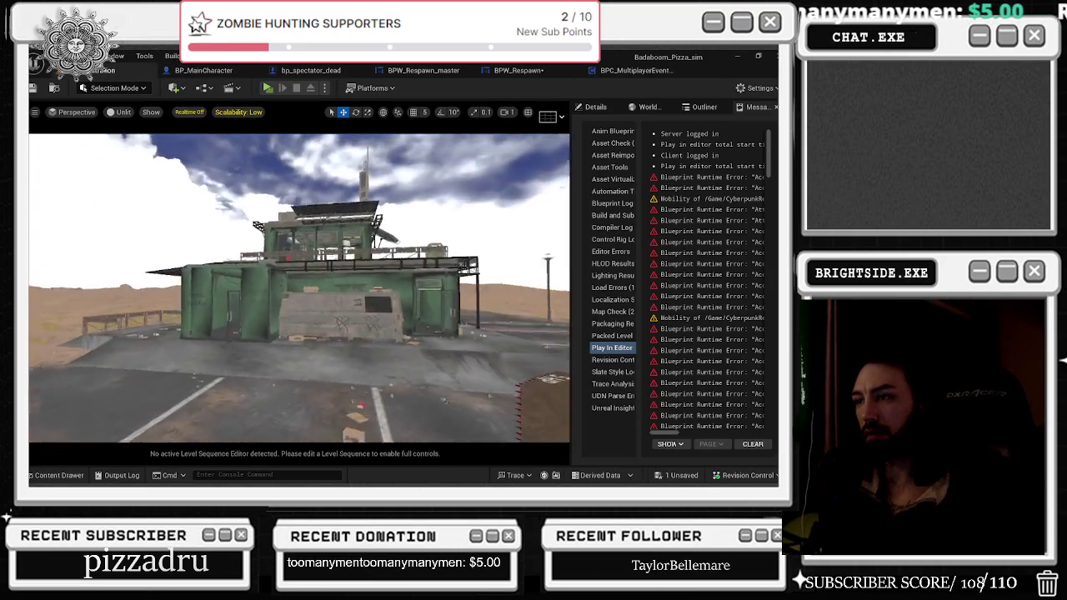
pyautogui.click(200, 72)
pyautogui.click(518, 70)
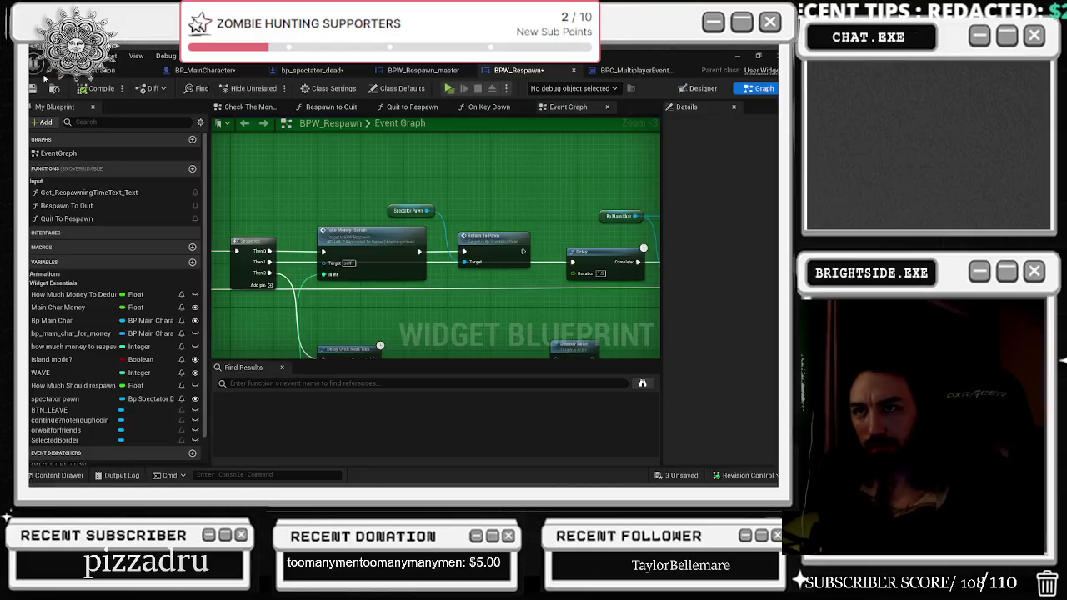
pyautogui.click(627, 70)
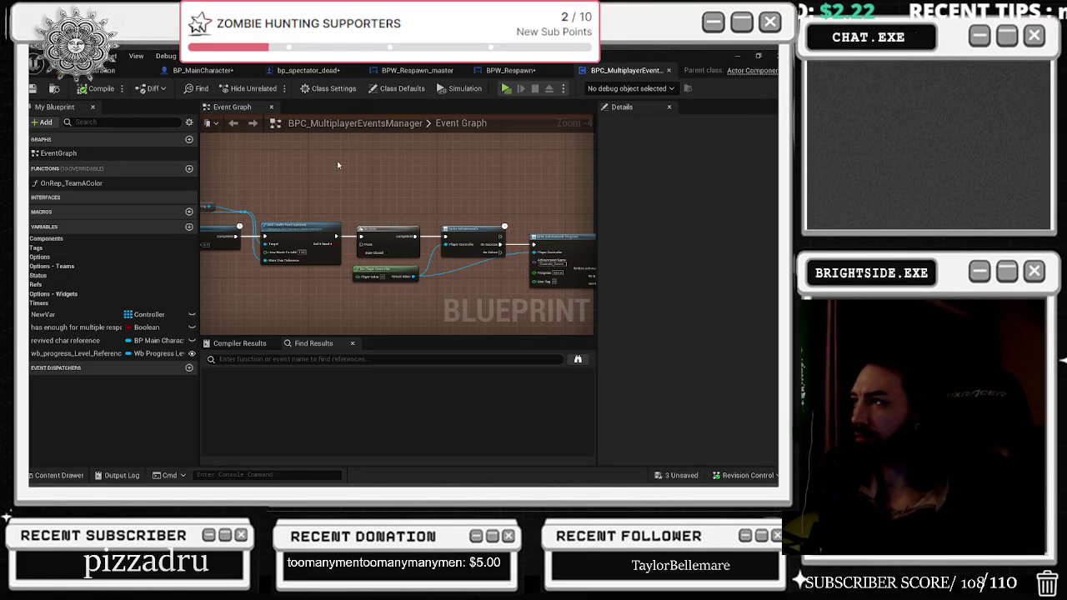
pyautogui.click(116, 70)
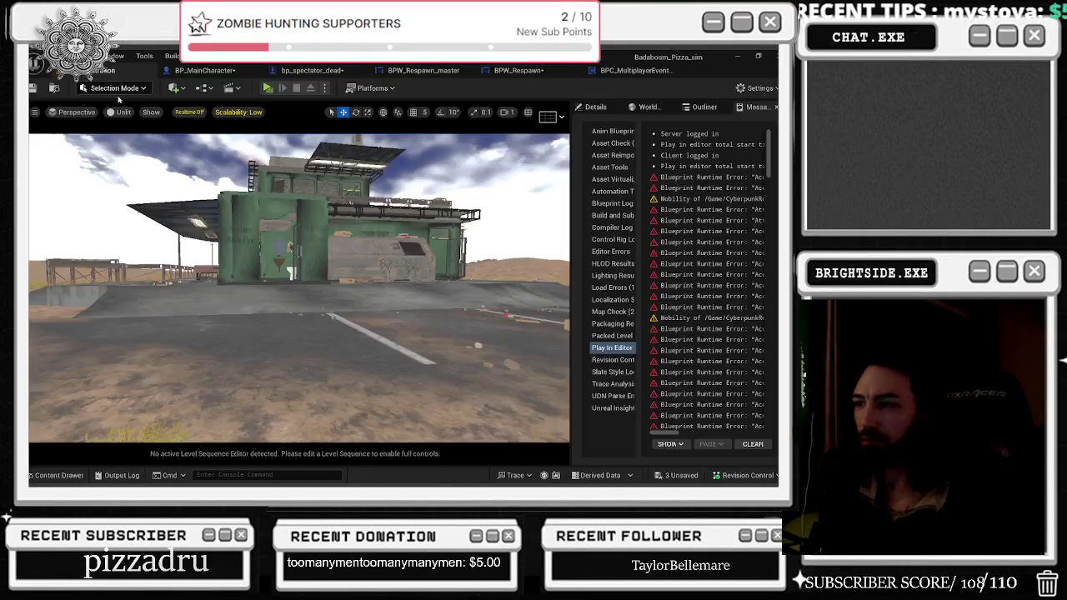
pyautogui.moveTo(300, 288); pyautogui.dragTo(375, 287)
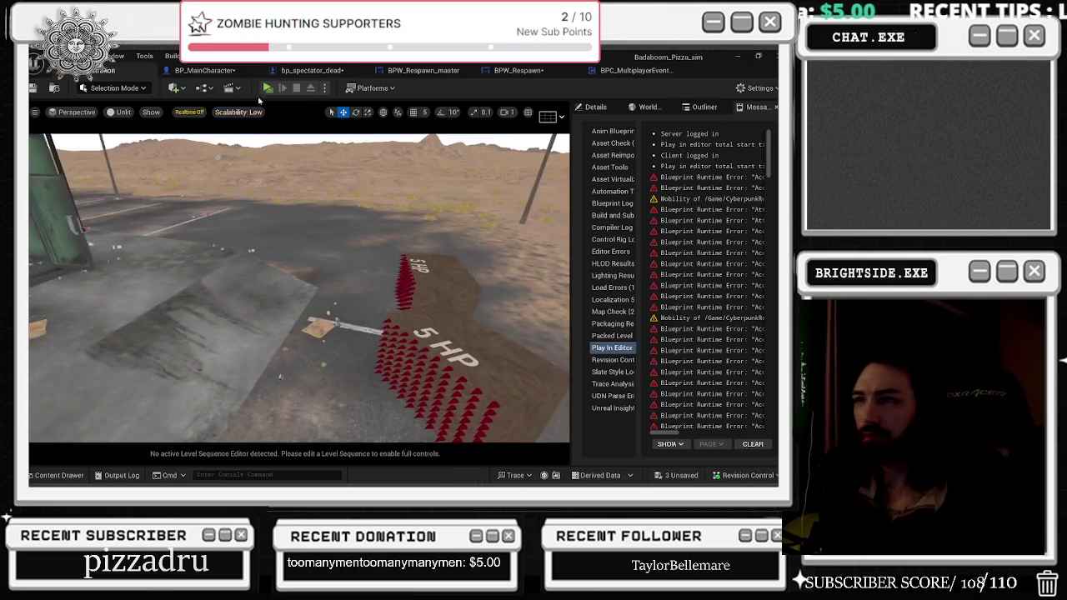
pyautogui.click(204, 70)
# - Connect the red custom server event to the SpawnActor node in BP_MainCharacter
pyautogui.moveTo(327, 155); pyautogui.dragTo(290, 164)
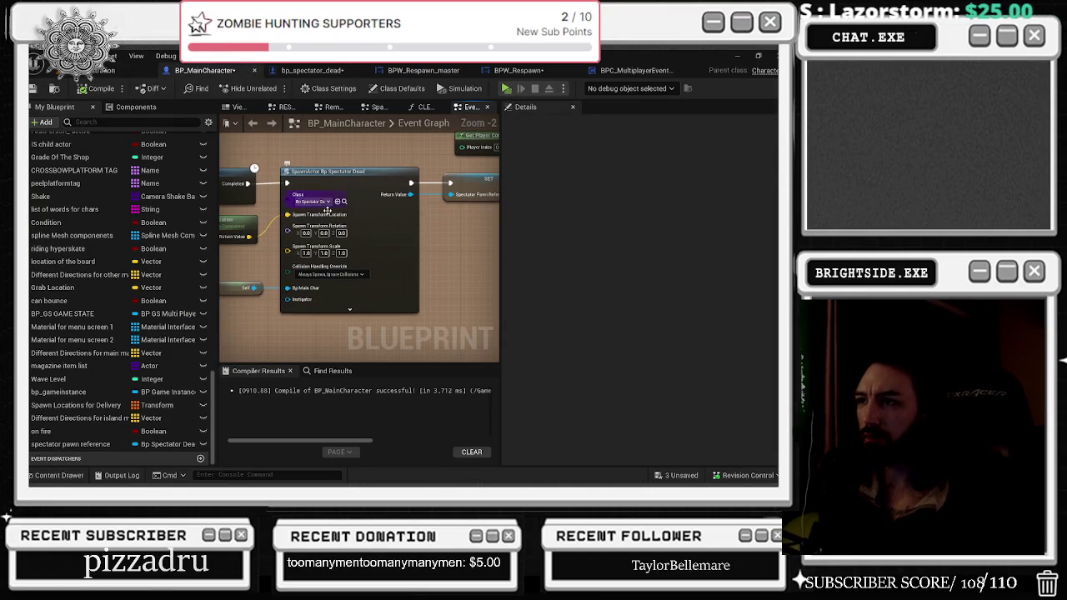
pyautogui.scroll(1, 433, 301)
pyautogui.moveTo(262, 326)
pyautogui.mouseDown()
pyautogui.moveTo(433, 301)
pyautogui.moveTo(355, 285)
pyautogui.mouseUp()
pyautogui.scroll(-1, 434, 301)
pyautogui.moveTo(305, 340)
pyautogui.mouseDown()
pyautogui.moveTo(394, 150)
pyautogui.moveTo(419, 336)
pyautogui.moveTo(401, 306)
pyautogui.moveTo(372, 319)
pyautogui.mouseUp()
# - Add a Spawn Spectator Owning Server call after the Delay's Completed output and wire its output onward
pyautogui.moveTo(290, 167); pyautogui.dragTo(325, 173)
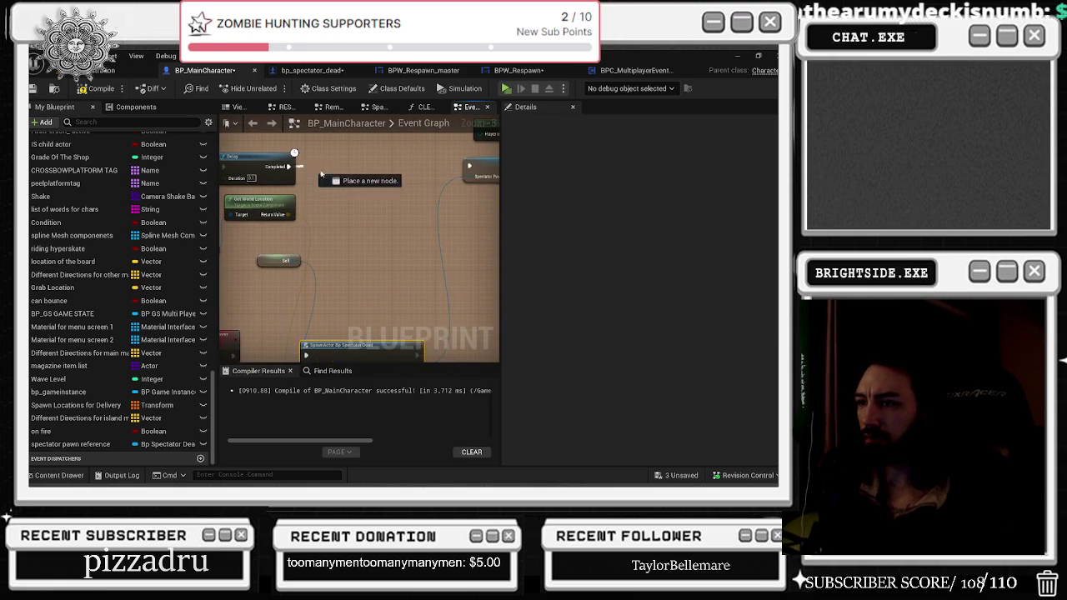
pyautogui.write('spawn spectator')
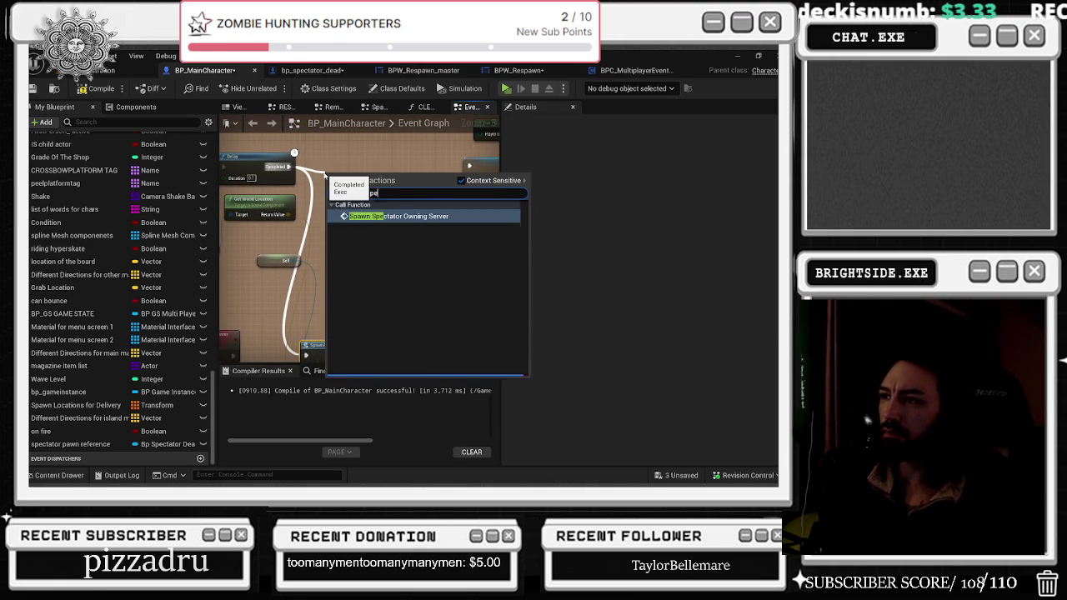
pyautogui.press('Return')
pyautogui.moveTo(344, 168); pyautogui.dragTo(344, 151)
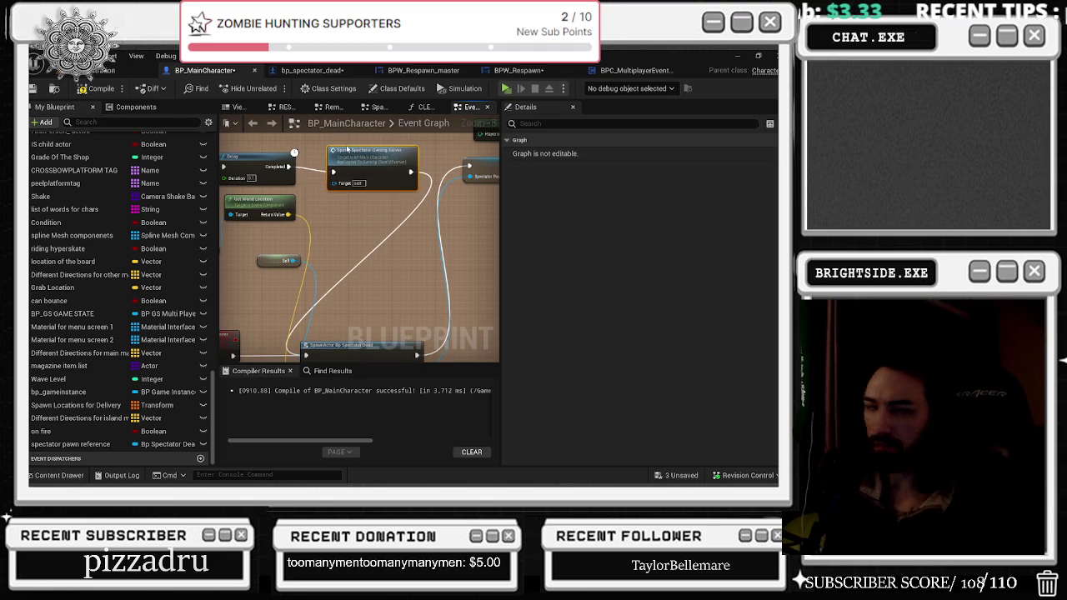
pyautogui.moveTo(410, 172)
pyautogui.mouseDown()
pyautogui.moveTo(482, 165)
pyautogui.moveTo(469, 166)
pyautogui.mouseUp()
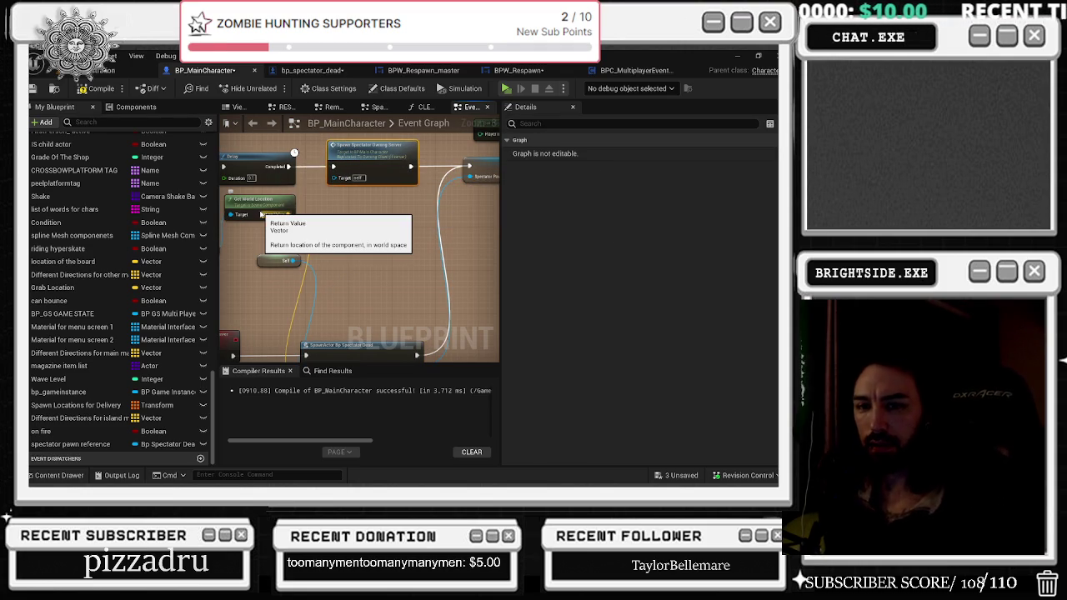
# - Save the three modified blueprints from the status bar's unsaved list
pyautogui.click(681, 475)
pyautogui.click(465, 387)
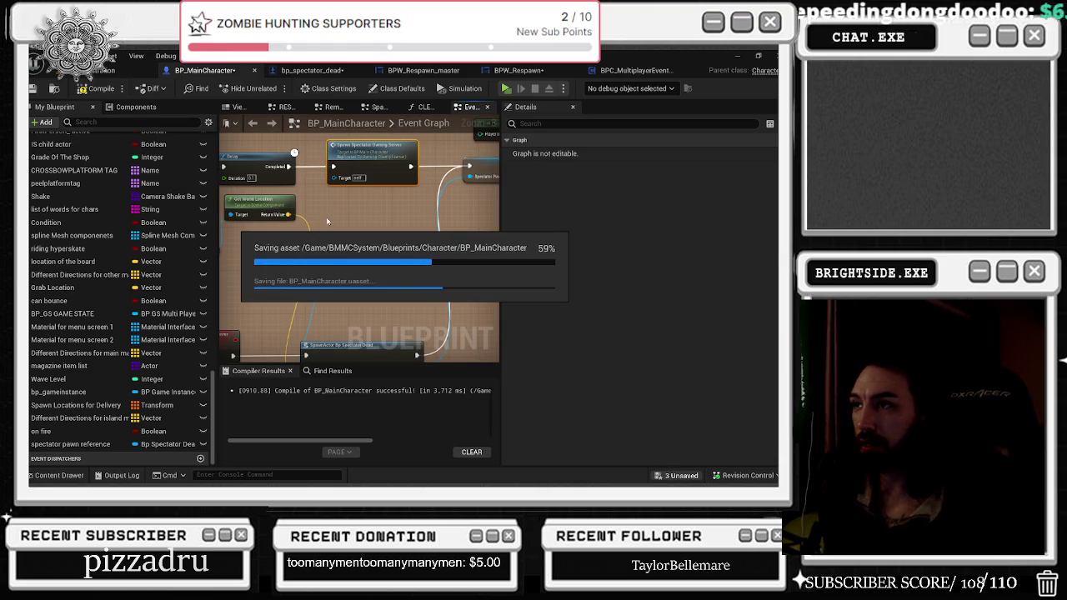
pyautogui.scroll(-2, 333, 216)
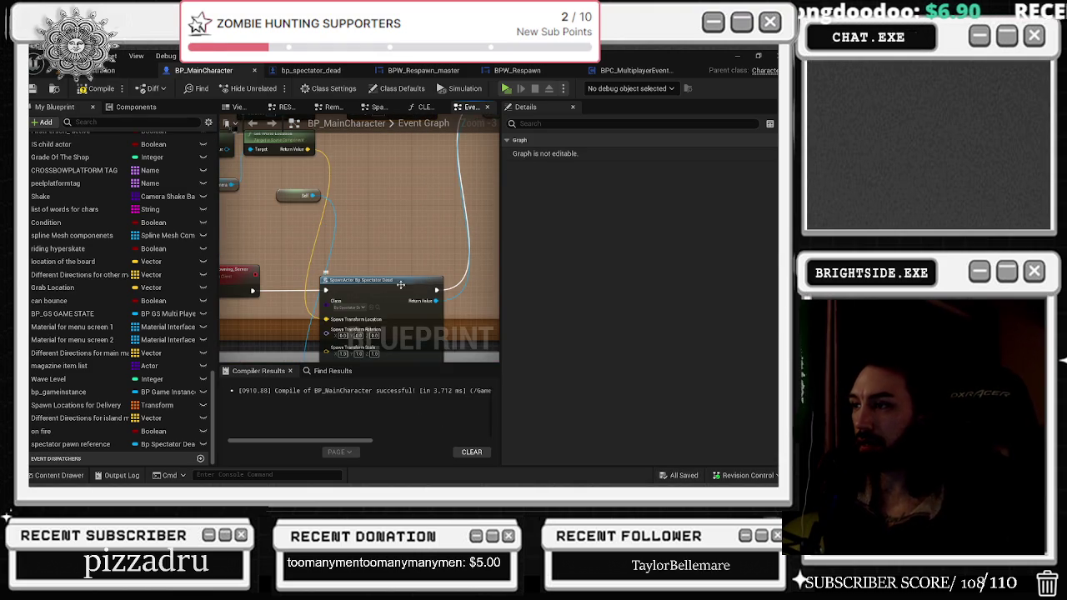
pyautogui.scroll(-2, 398, 285)
# - Rearrange the red spawn-spectator event and SpawnActor nodes, then view bp_spectator_dead's graph
pyautogui.click(271, 278)
pyautogui.moveTo(354, 284); pyautogui.dragTo(369, 255)
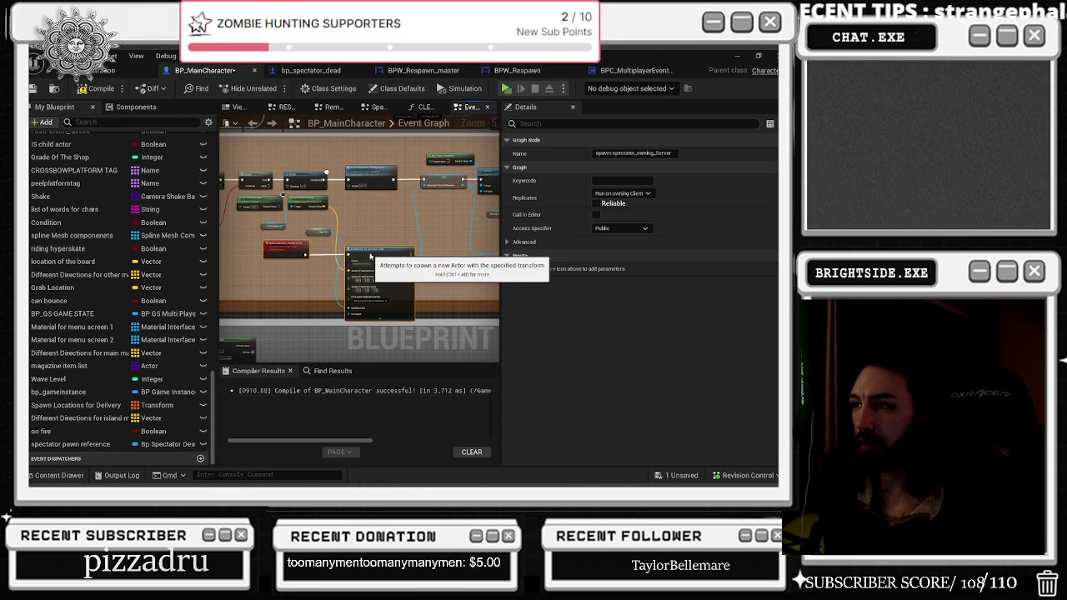
pyautogui.click(375, 317)
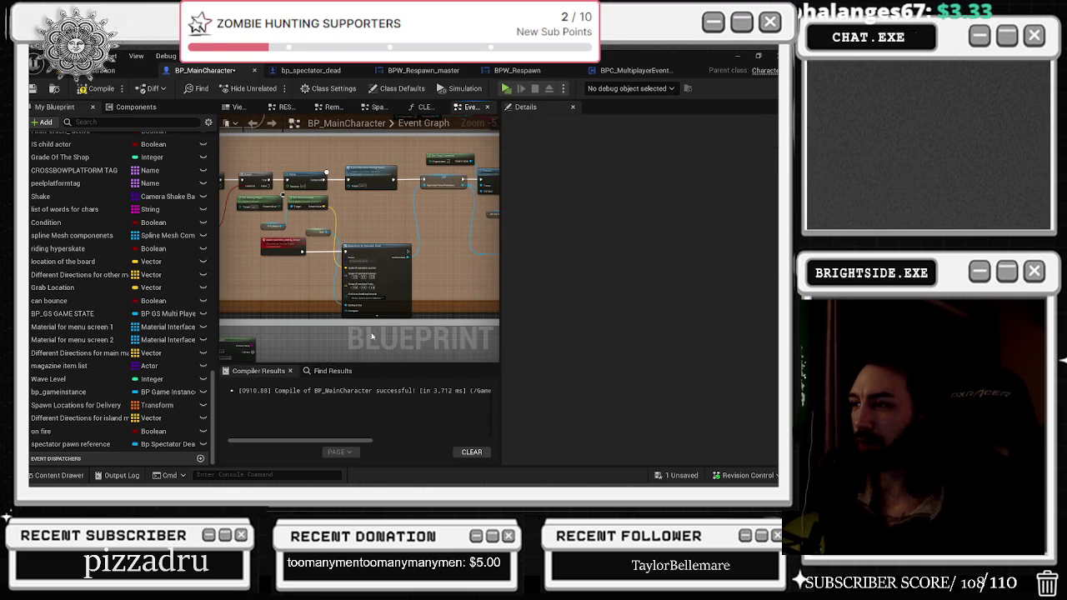
pyautogui.moveTo(360, 250); pyautogui.dragTo(364, 225)
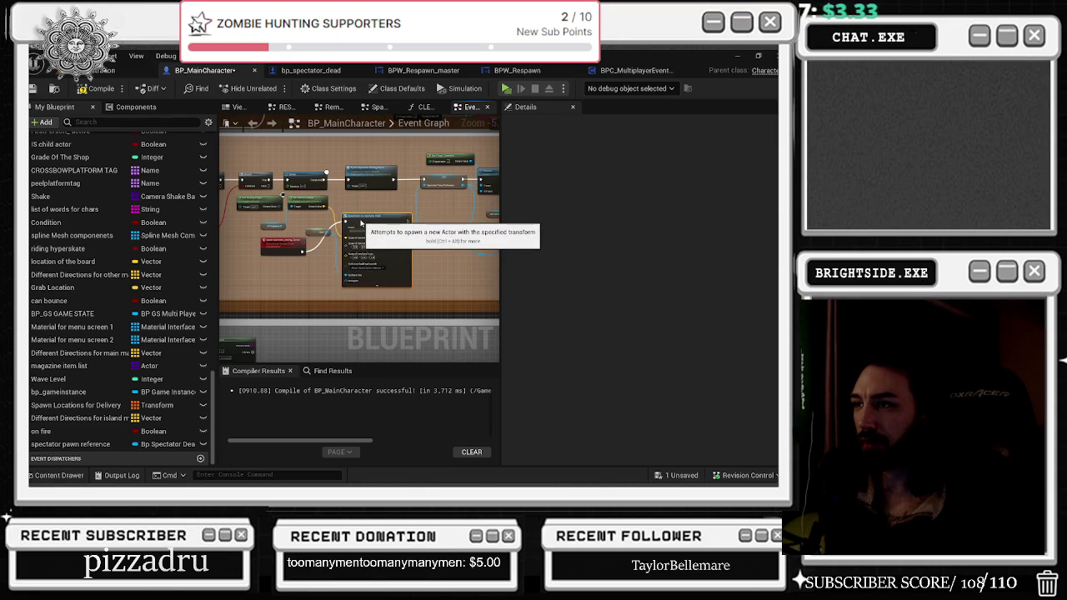
pyautogui.scroll(2, 316, 242)
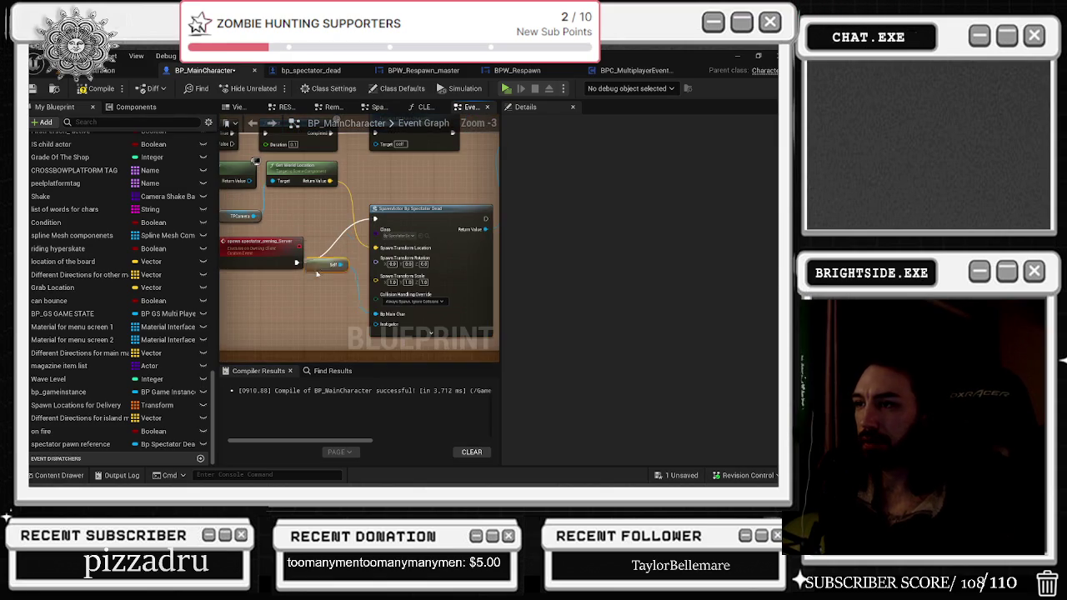
pyautogui.moveTo(272, 260); pyautogui.dragTo(306, 285)
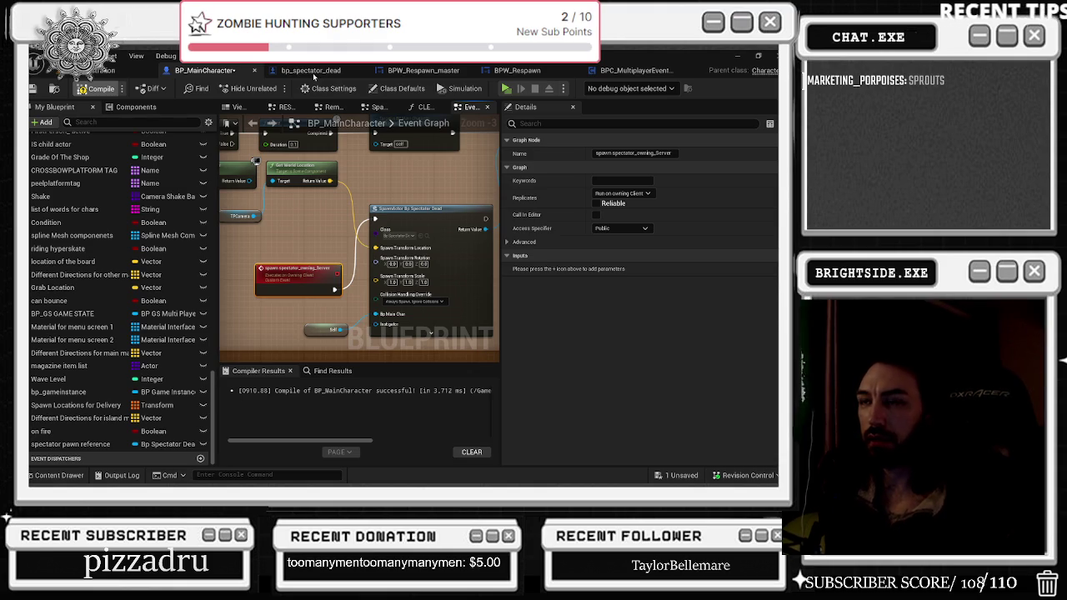
pyautogui.click(312, 72)
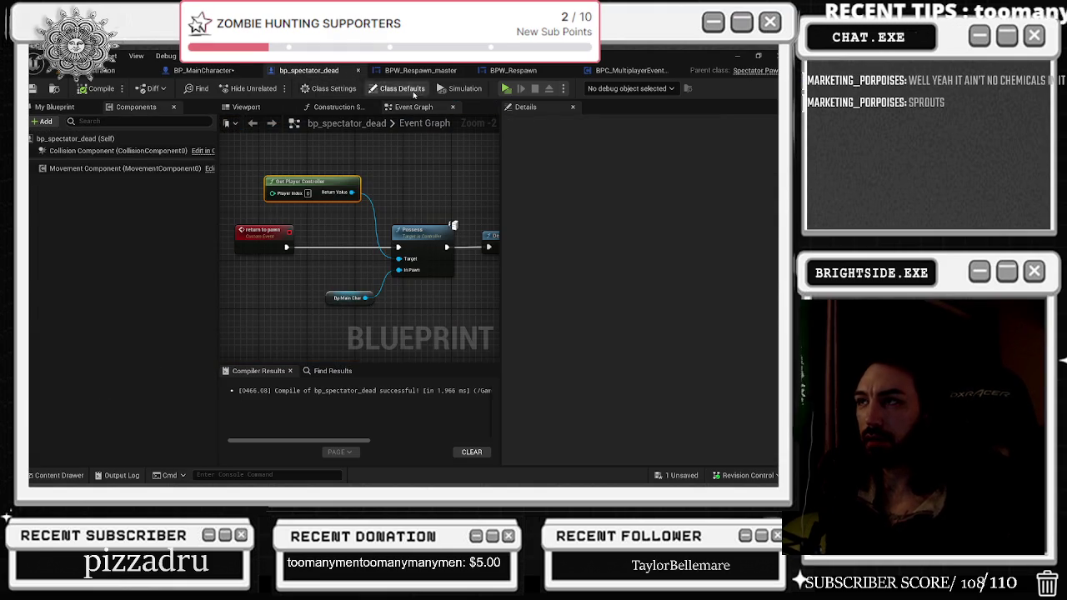
# - Select the Spectator Pawn and Return To Pawn nodes in the BPW_Respawn graph
pyautogui.click(420, 70)
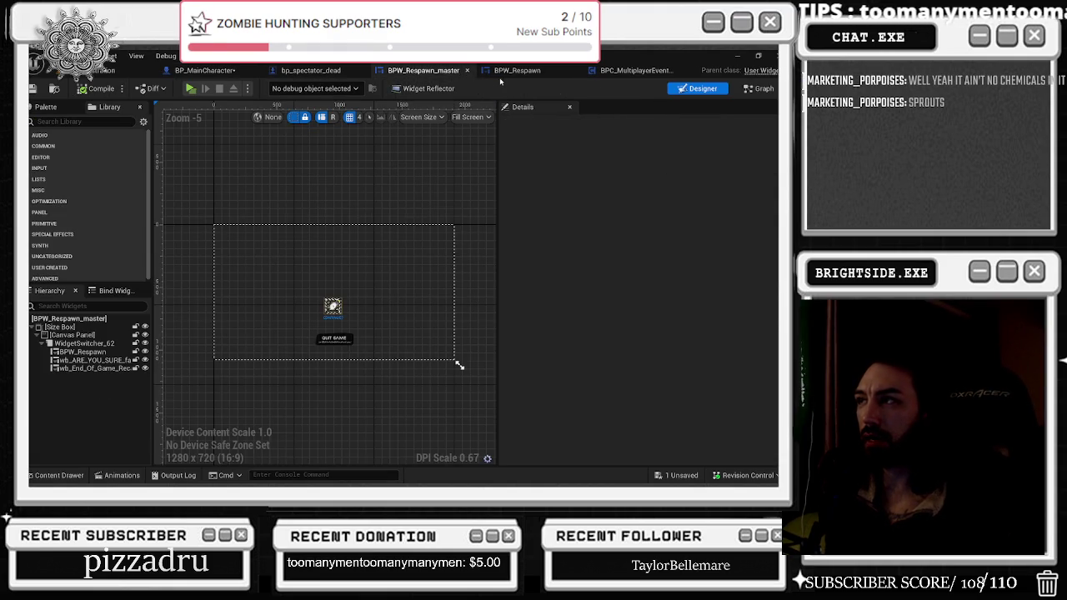
pyautogui.click(512, 73)
pyautogui.moveTo(385, 208); pyautogui.dragTo(488, 250)
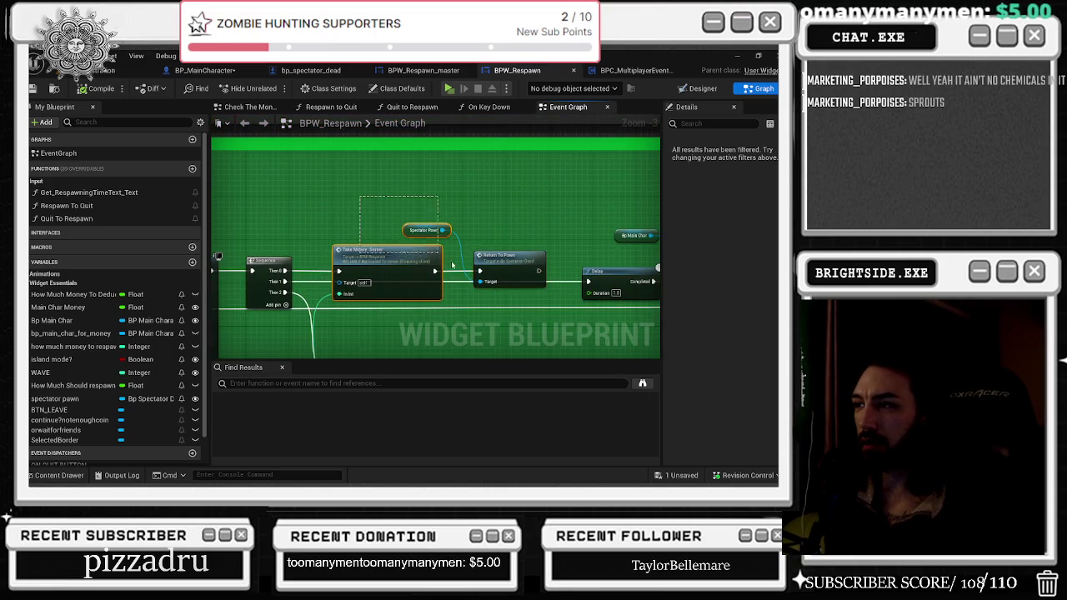
# - Save the remaining unsaved package from the main level editor
pyautogui.click(133, 67)
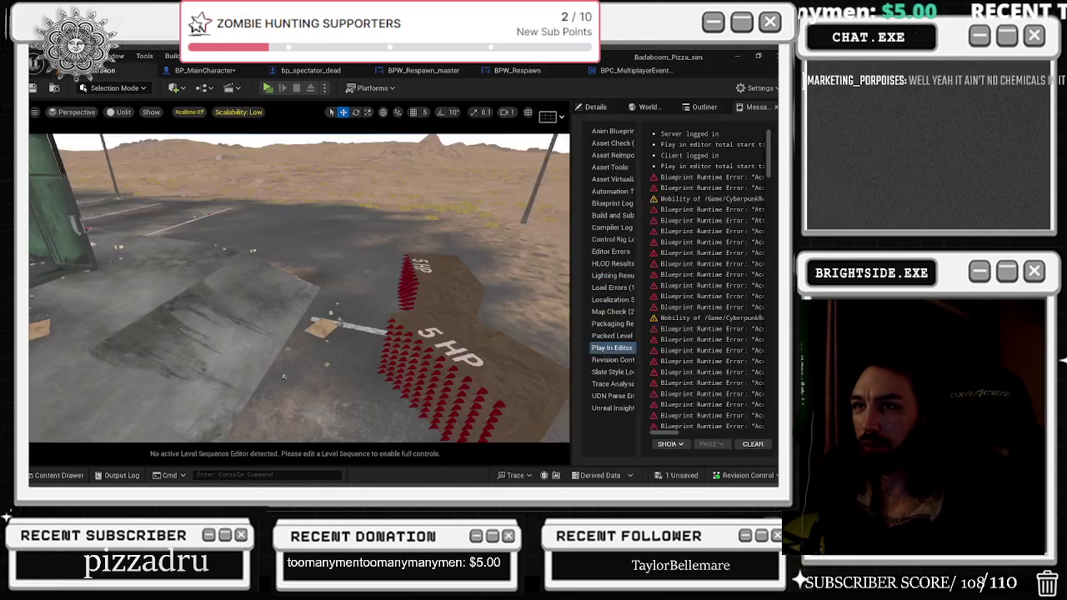
pyautogui.click(33, 87)
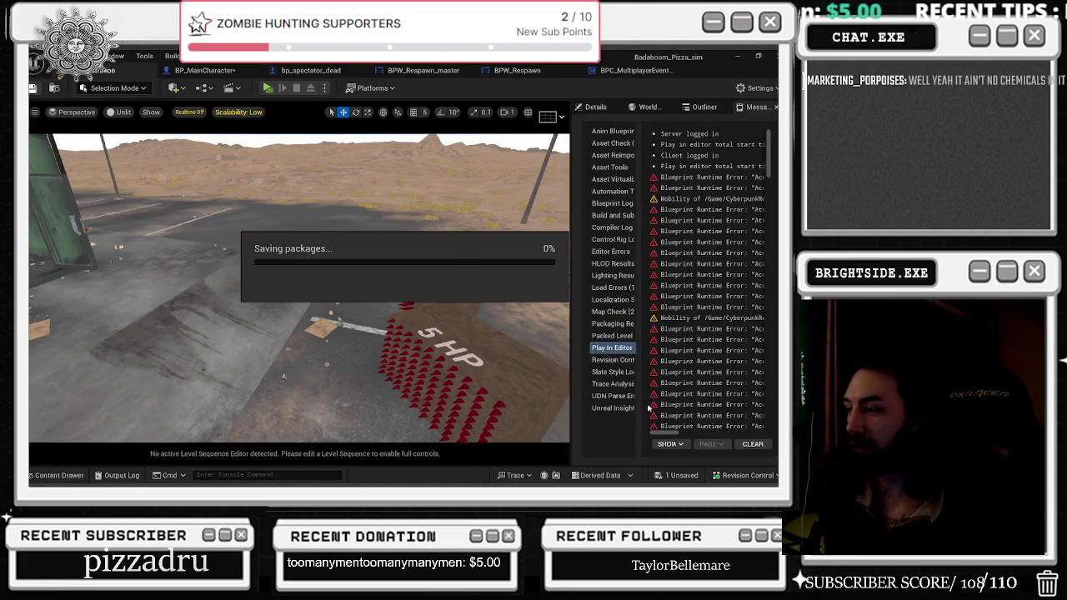
pyautogui.click(681, 475)
pyautogui.click(420, 381)
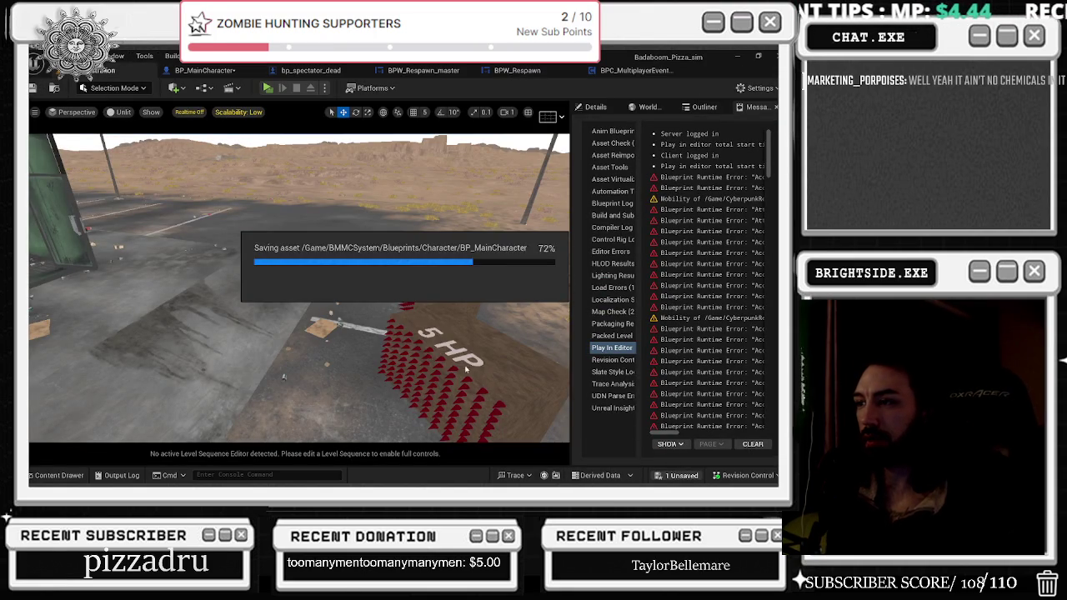
# - Run a multiplayer play-in-editor test, stop it, and return to bp_spectator_dead's graph
pyautogui.click(265, 88)
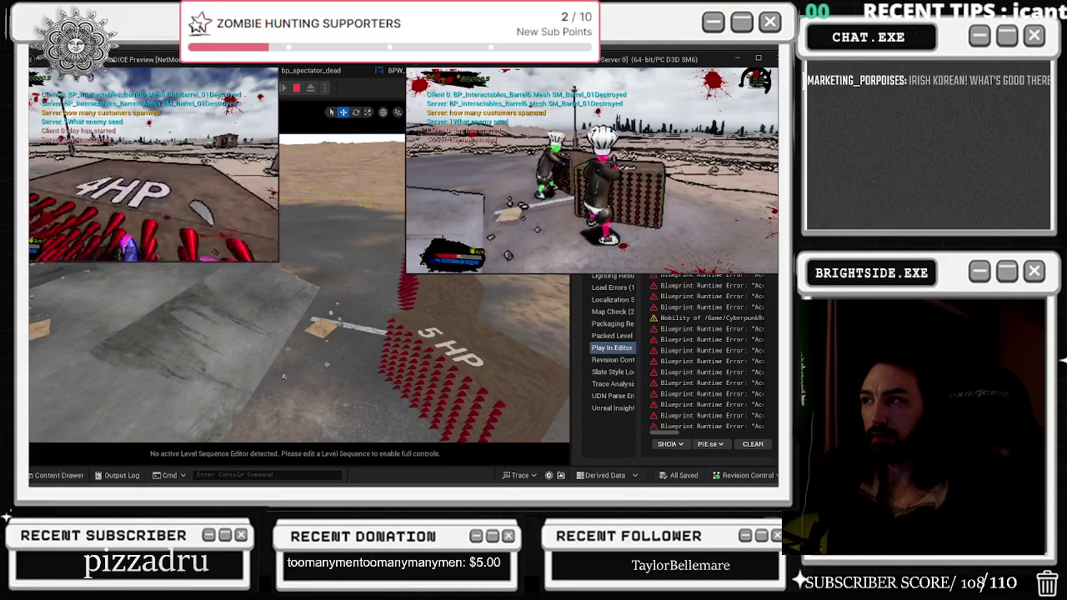
pyautogui.hotkey('alt', 'Tab')
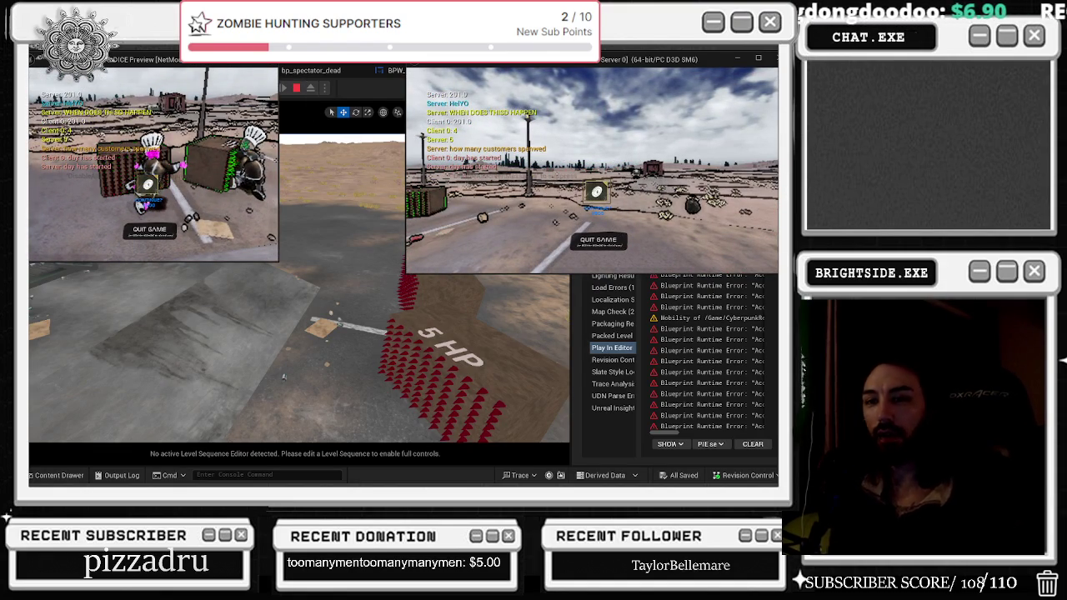
pyautogui.press('Escape')
pyautogui.click(308, 70)
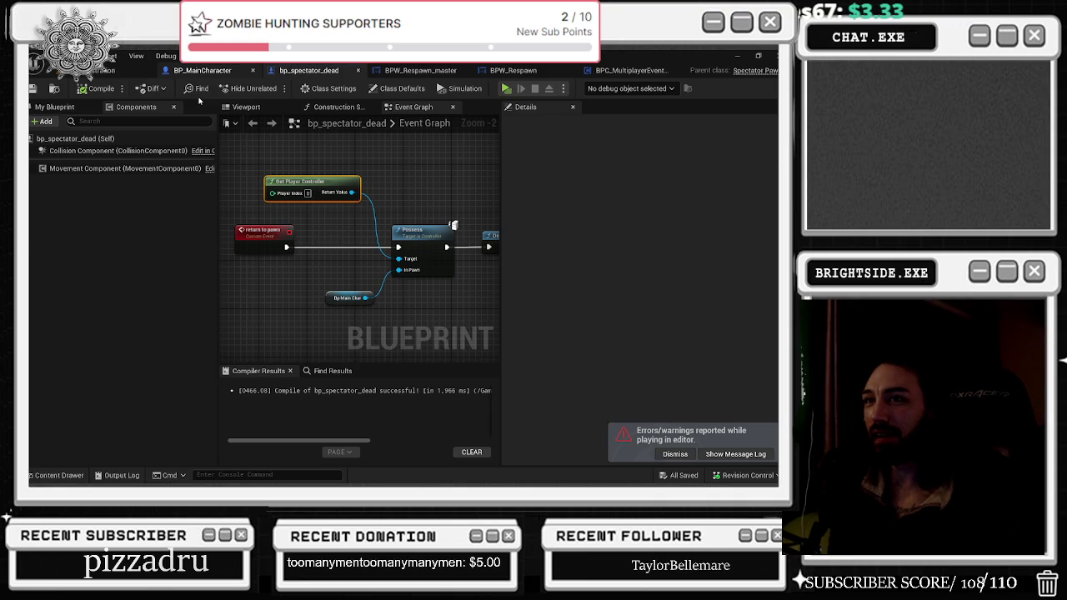
# - Tidy the red spawn spectator event beside the SpawnActor node
pyautogui.moveTo(419, 206); pyautogui.dragTo(411, 225)
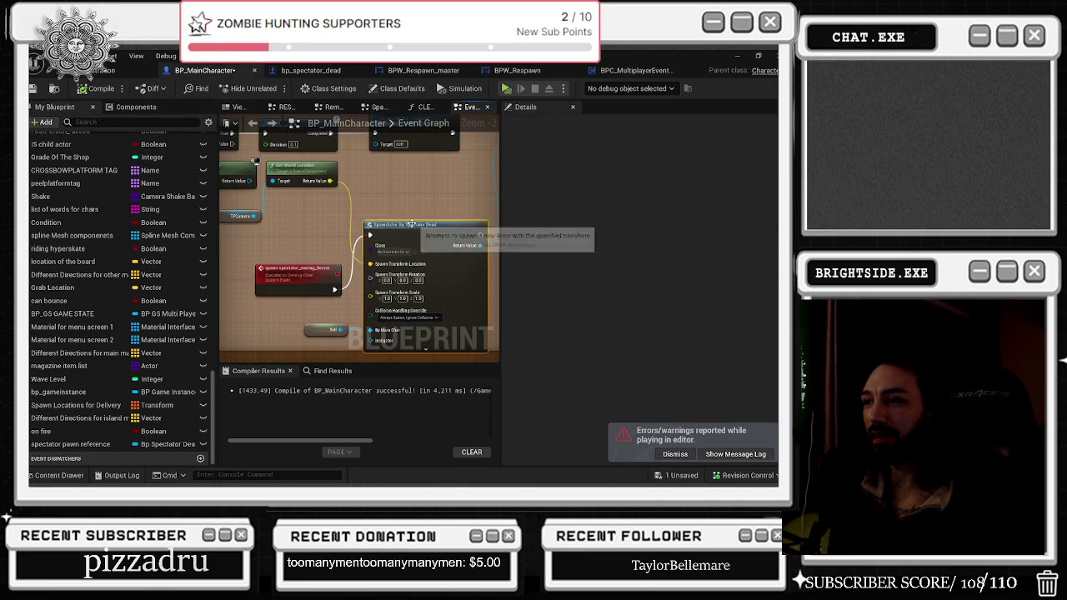
pyautogui.moveTo(311, 294); pyautogui.dragTo(306, 261)
pyautogui.moveTo(383, 250); pyautogui.dragTo(377, 272)
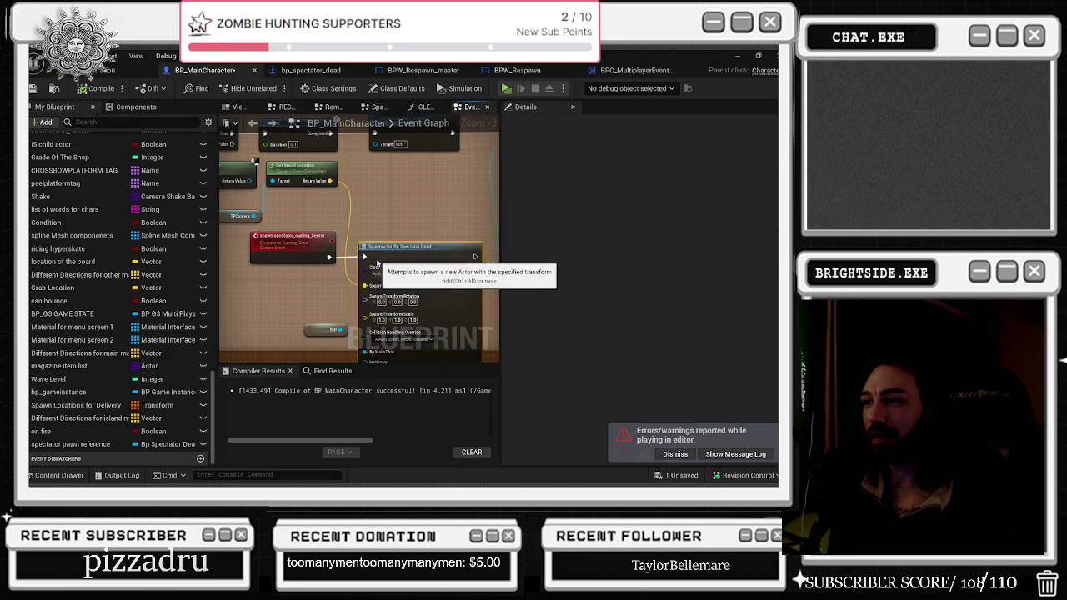
# - Set spawn_spectator_owning_Server to replicate as Run on Server and save everything
pyautogui.click(297, 251)
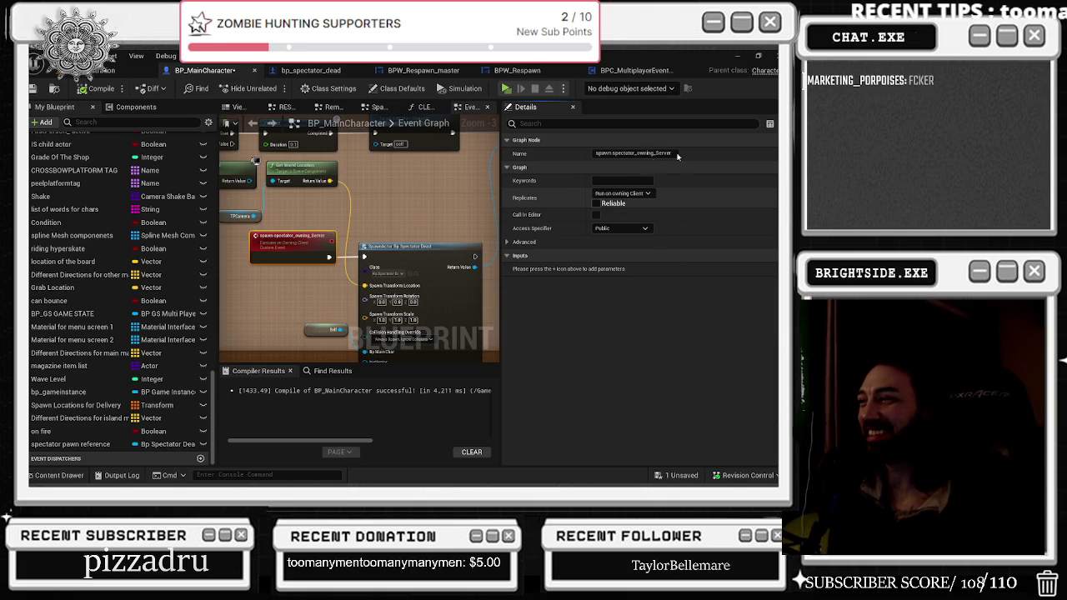
pyautogui.click(623, 194)
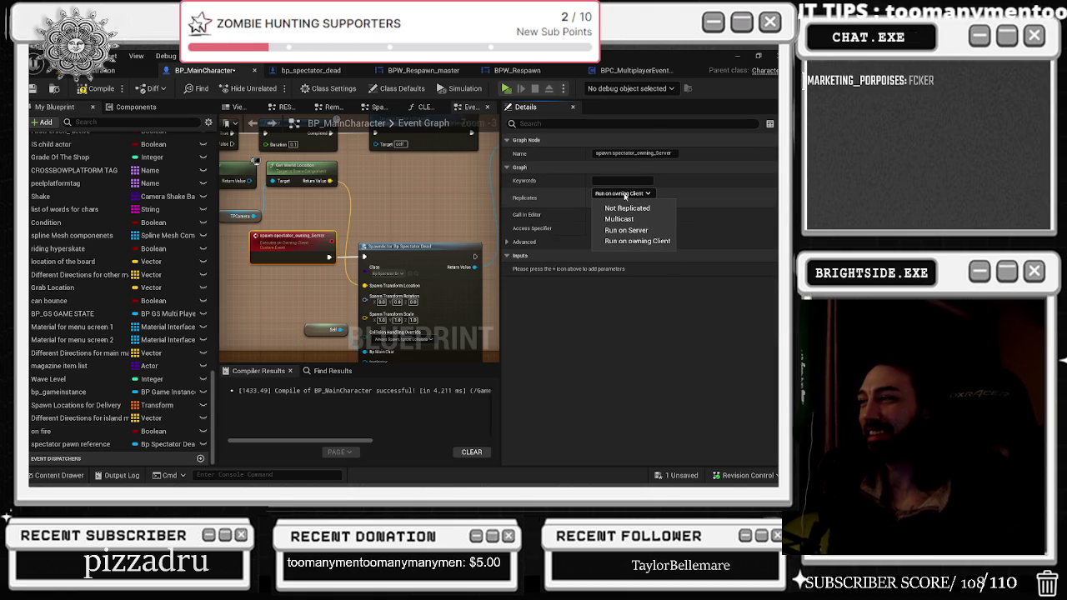
pyautogui.click(618, 235)
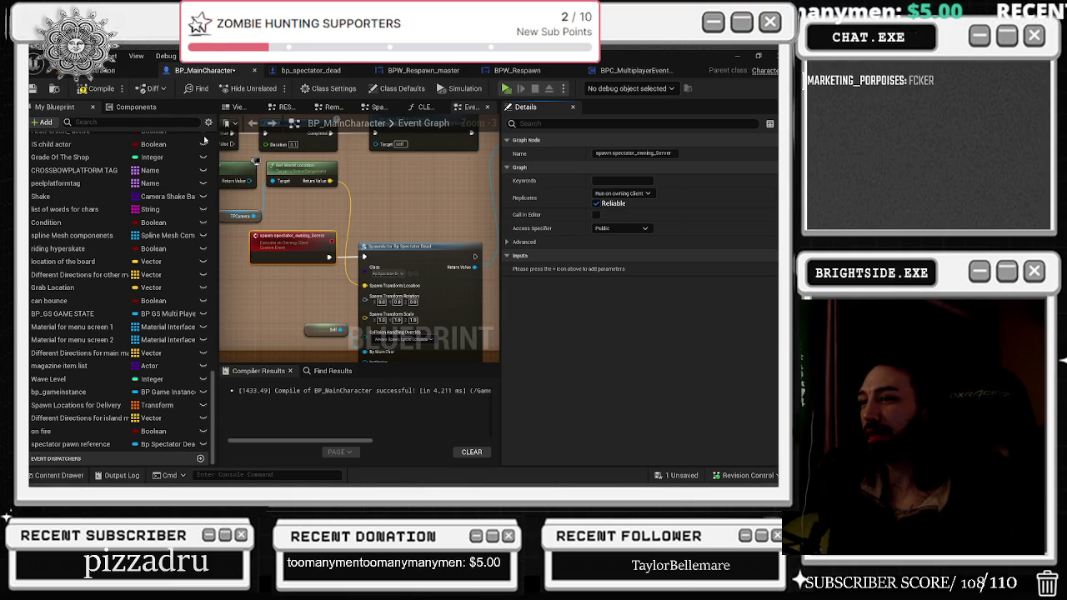
pyautogui.click(624, 193)
pyautogui.click(621, 221)
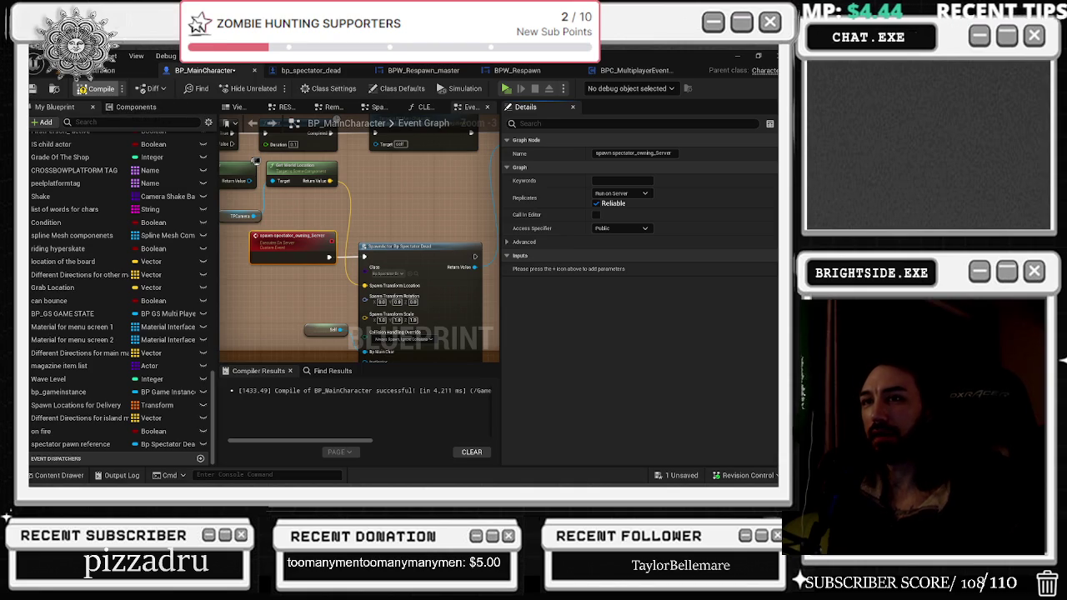
pyautogui.hotkey('ctrl', 's')
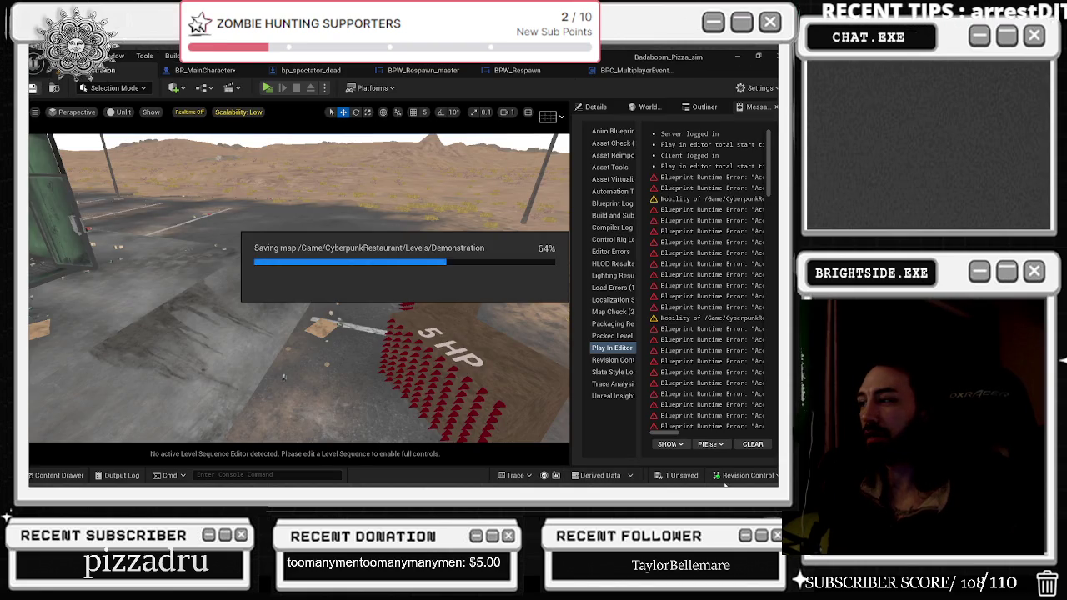
# - Confirm saving the changed packages, then run and stop a two-player PIE test
pyautogui.click(679, 475)
pyautogui.click(483, 383)
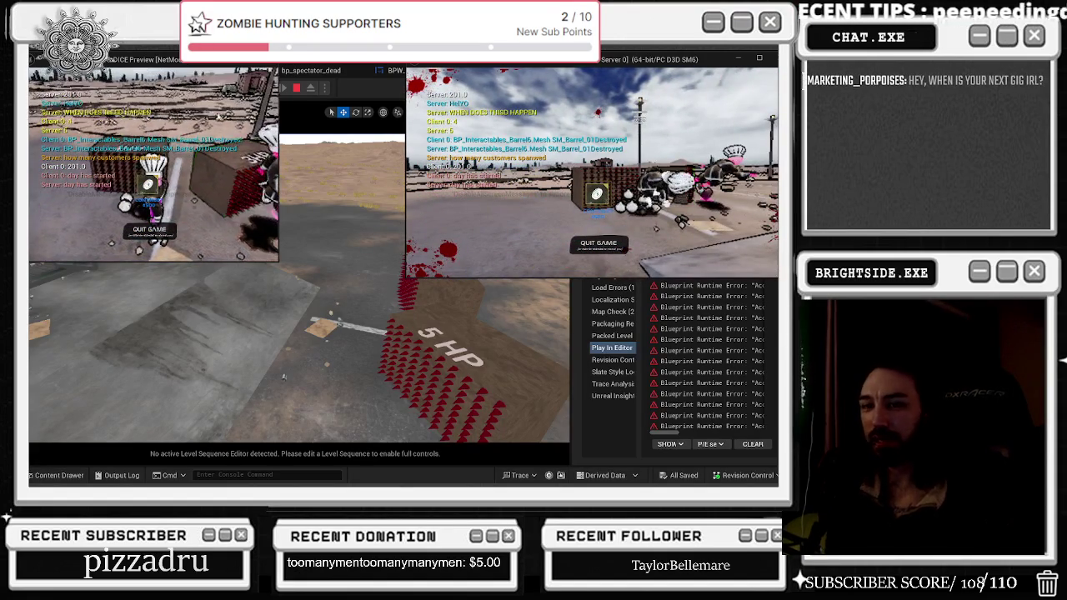
pyautogui.press('Escape')
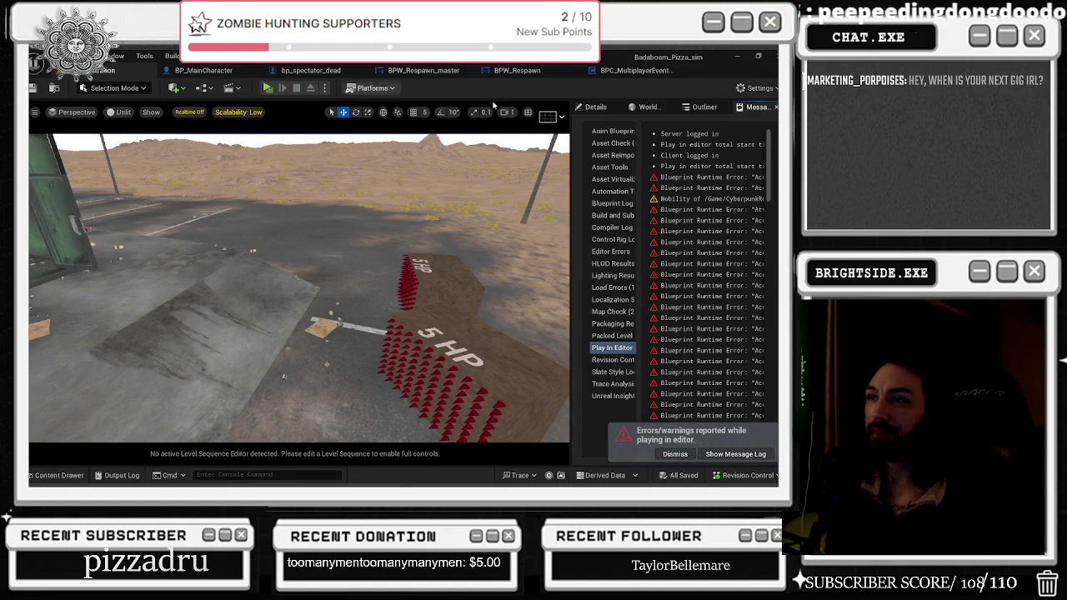
# - Check BPC_MultiplayerEventsManager and the level, then return to BP_MainCharacter's Event Graph
pyautogui.click(633, 70)
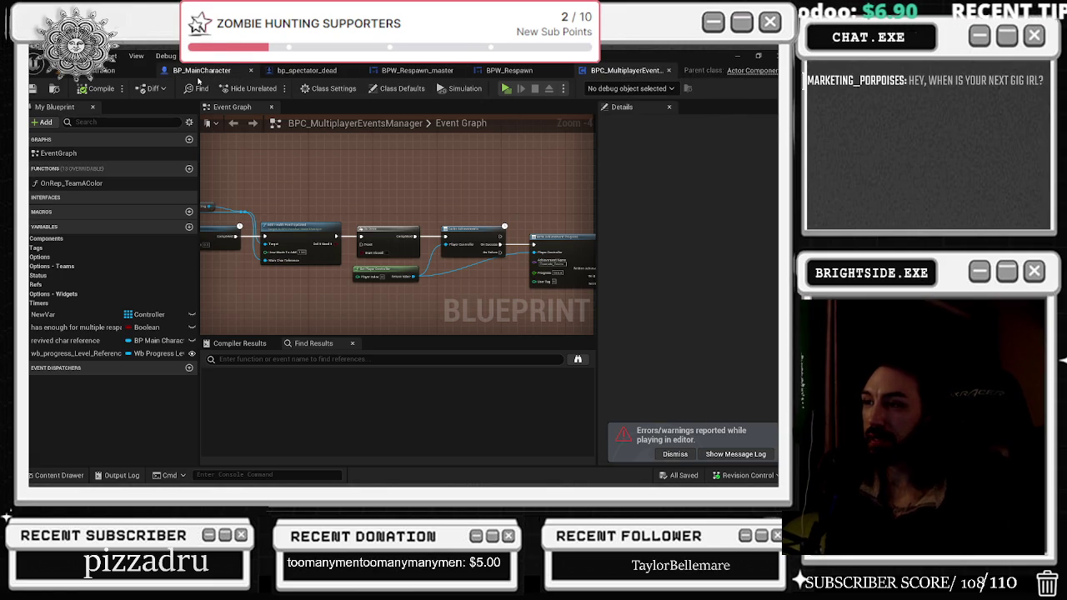
pyautogui.click(100, 71)
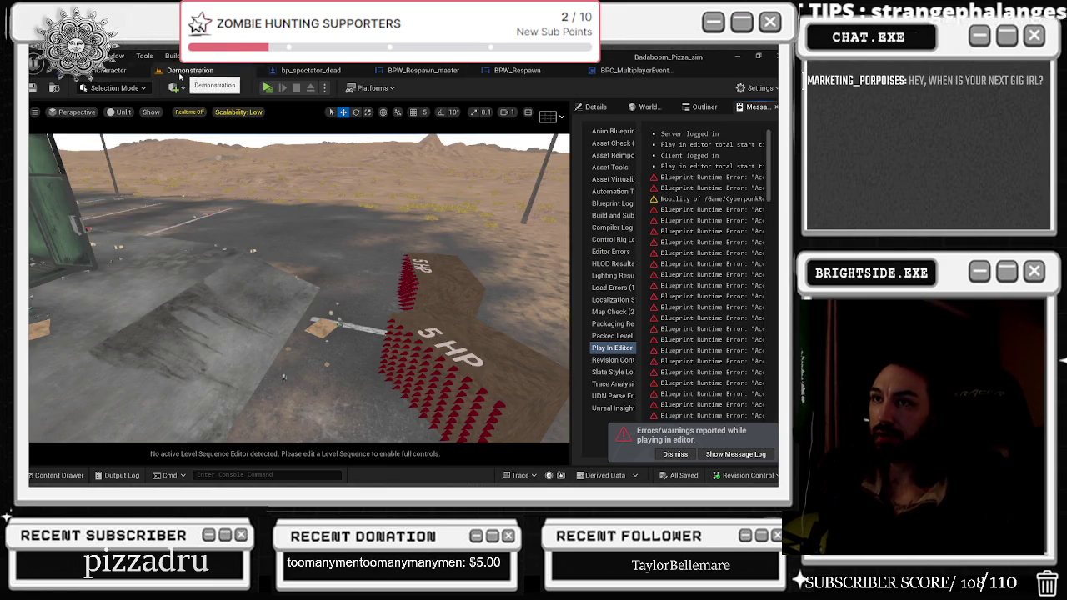
pyautogui.moveTo(108, 71); pyautogui.dragTo(199, 71)
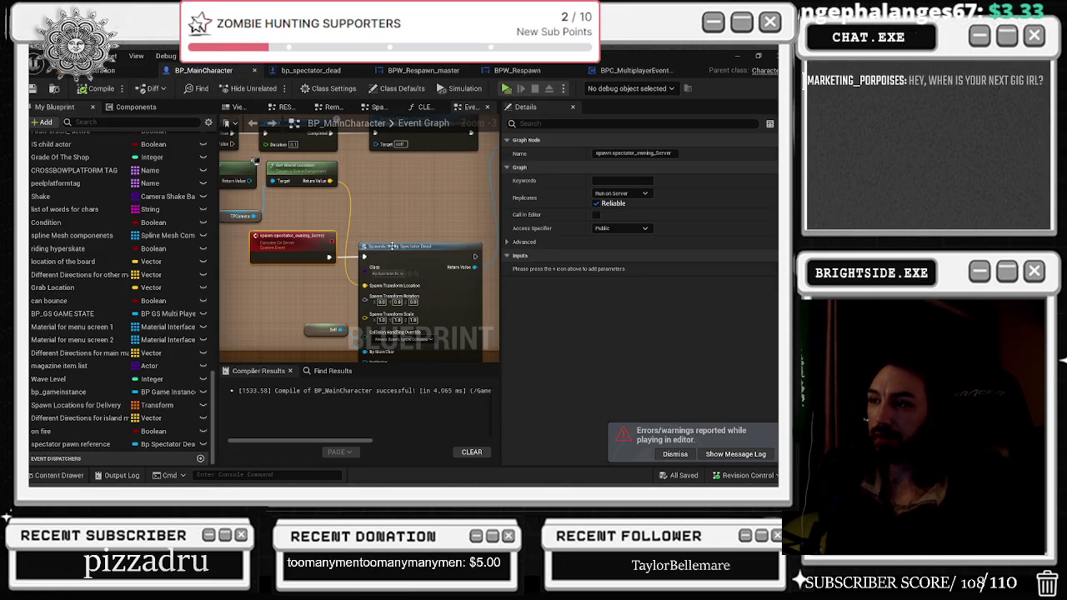
# - Change spawn_spectator_owning_Server's Replicates to Multicast and bring up Save Content for BP_MainCharacter
pyautogui.click(618, 193)
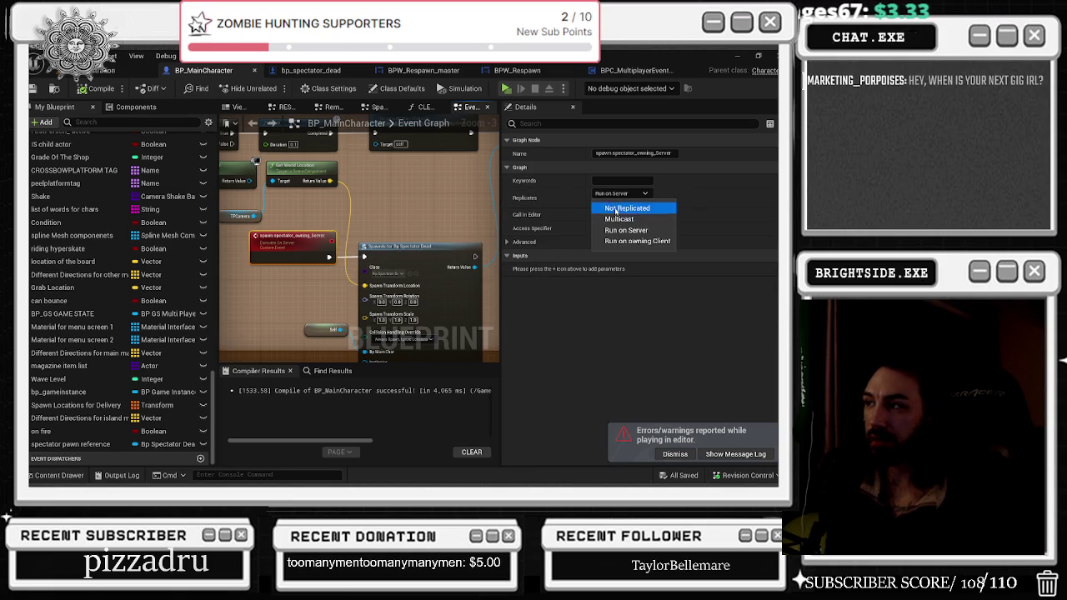
pyautogui.click(617, 228)
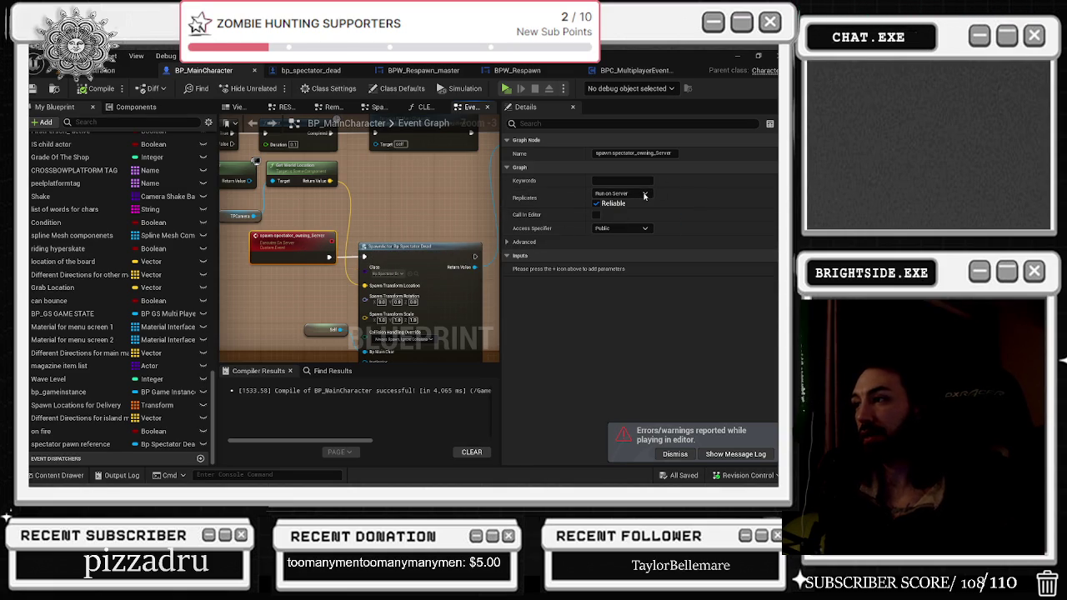
pyautogui.click(642, 197)
pyautogui.press('Up')
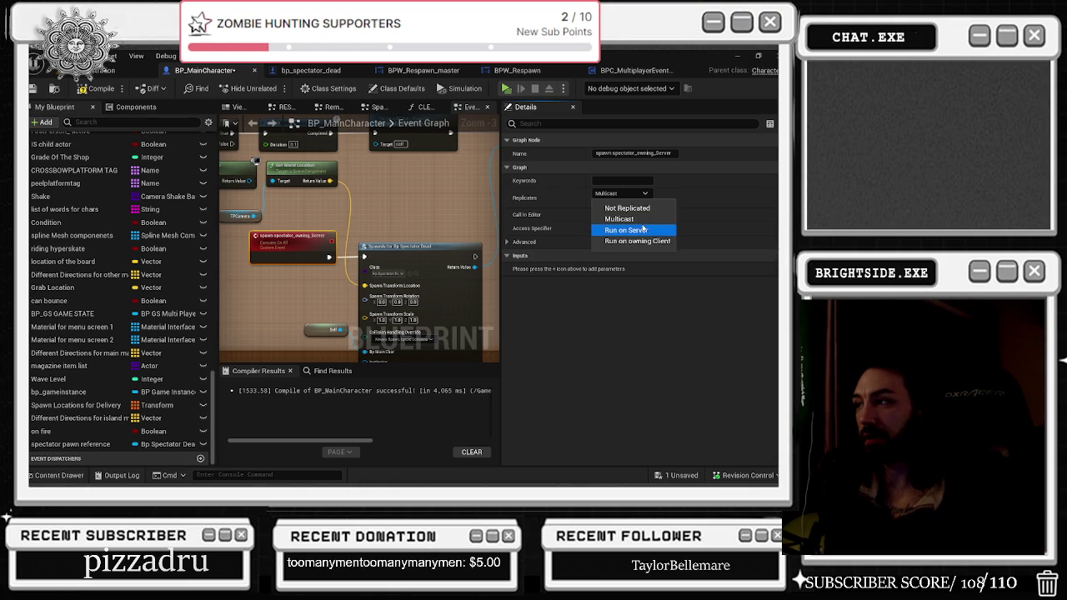
pyautogui.click(641, 219)
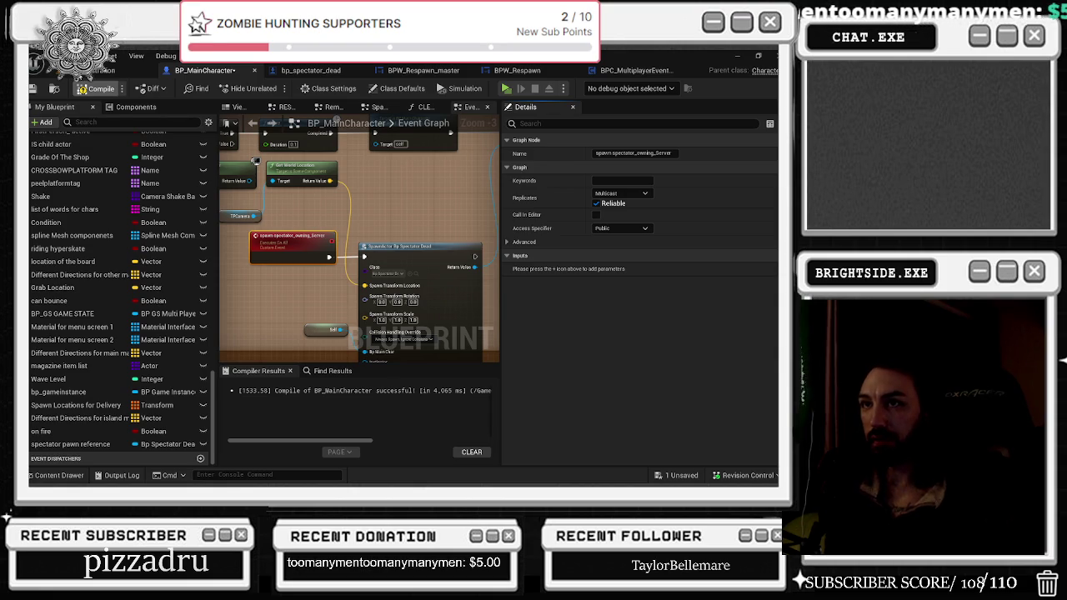
pyautogui.hotkey('ctrl', 'Tab')
pyautogui.hotkey('ctrl', 'shift', 's')
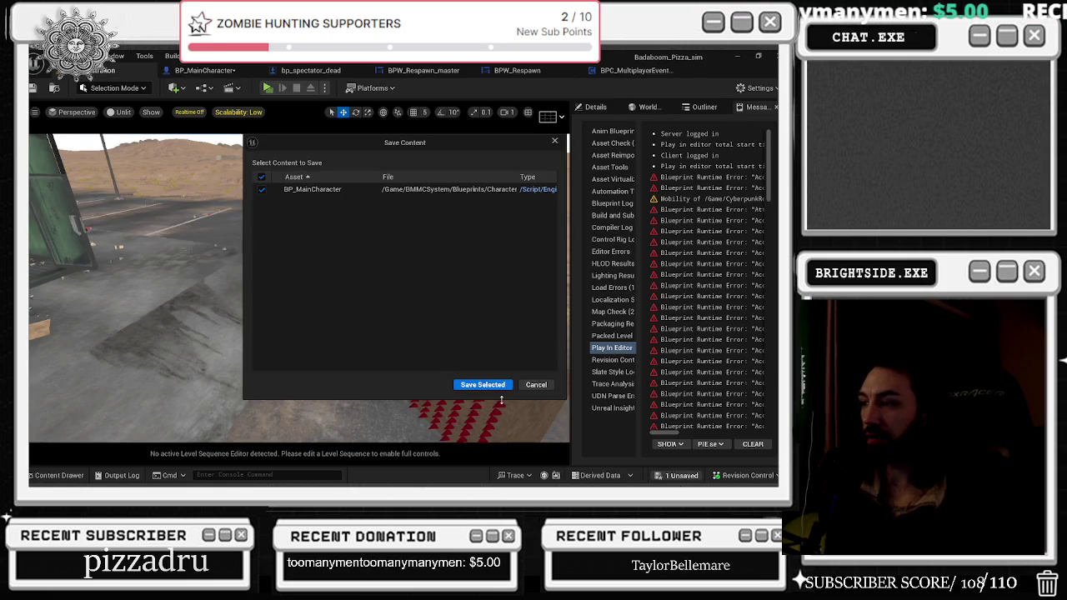
# - Save BP_MainCharacter and play a multiplayer PIE test, opening the shop with E before the crash
pyautogui.click(481, 381)
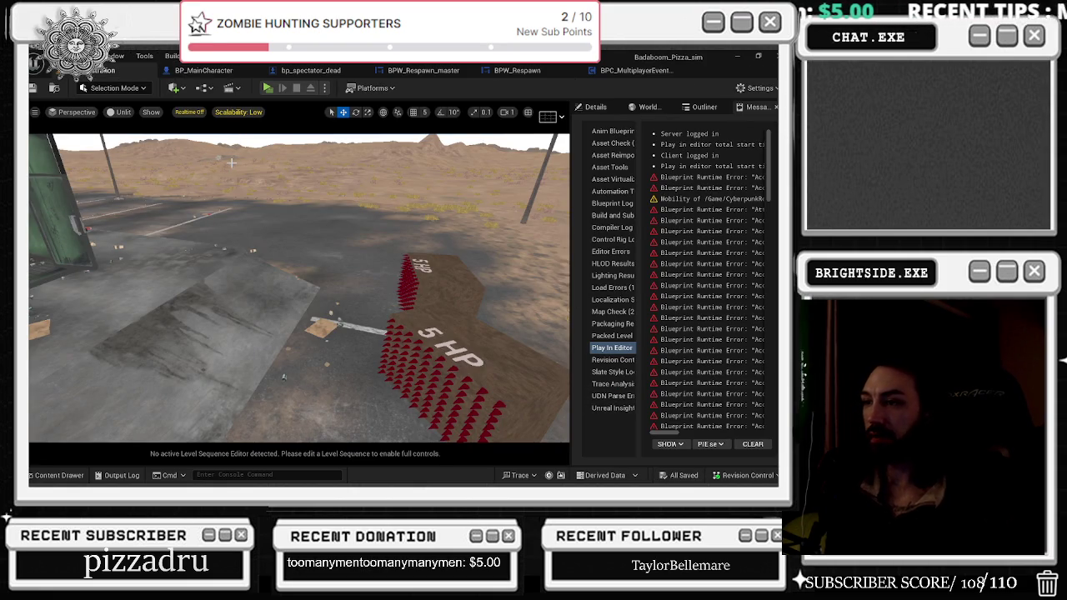
pyautogui.click(267, 88)
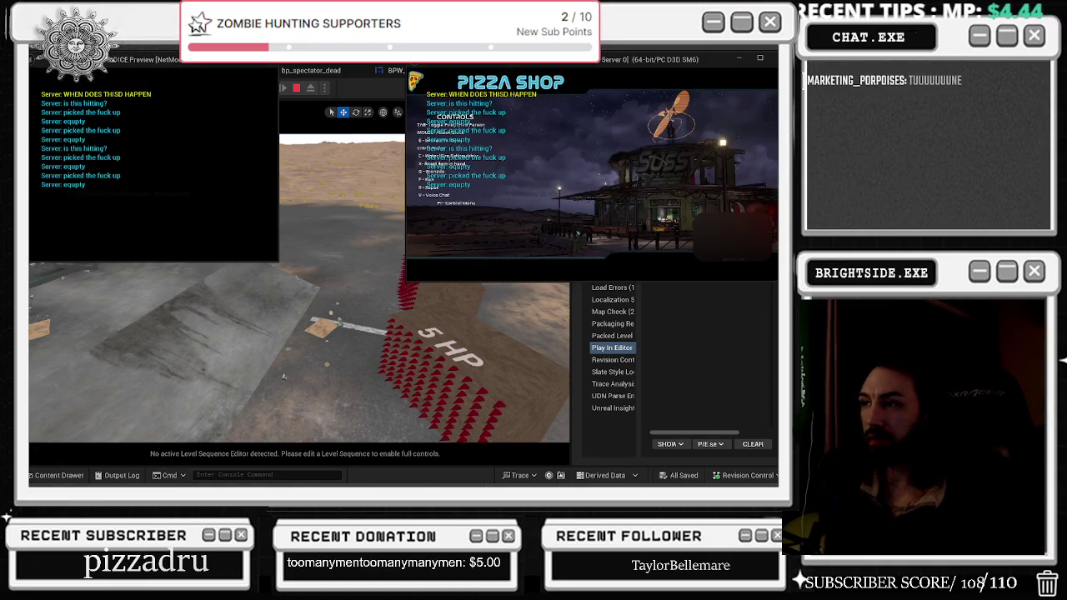
pyautogui.hotkey('alt', 'Tab')
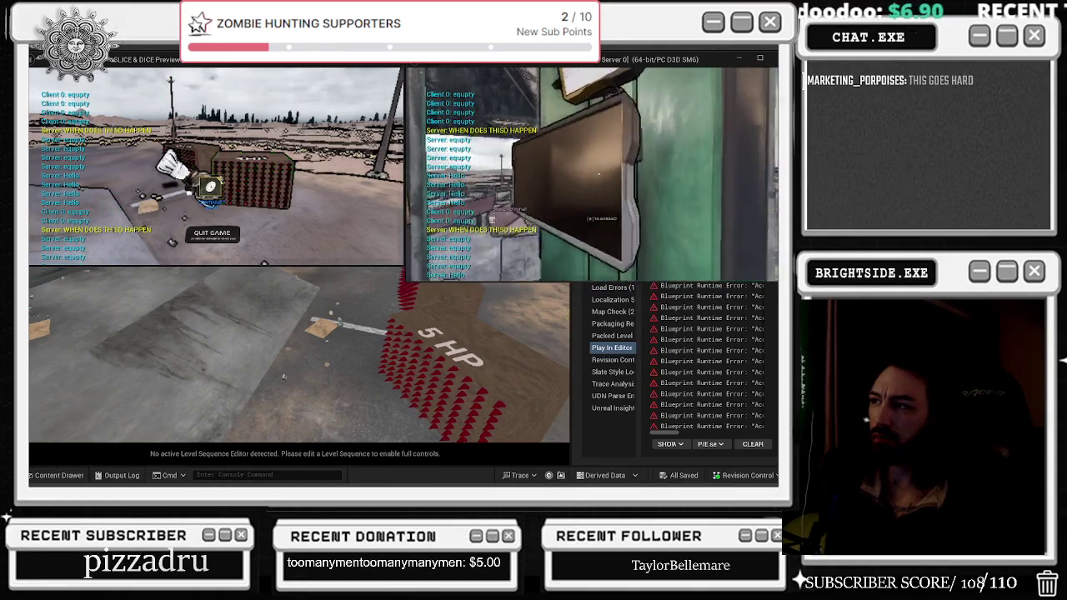
pyautogui.press('e')
pyautogui.moveTo(723, 233)
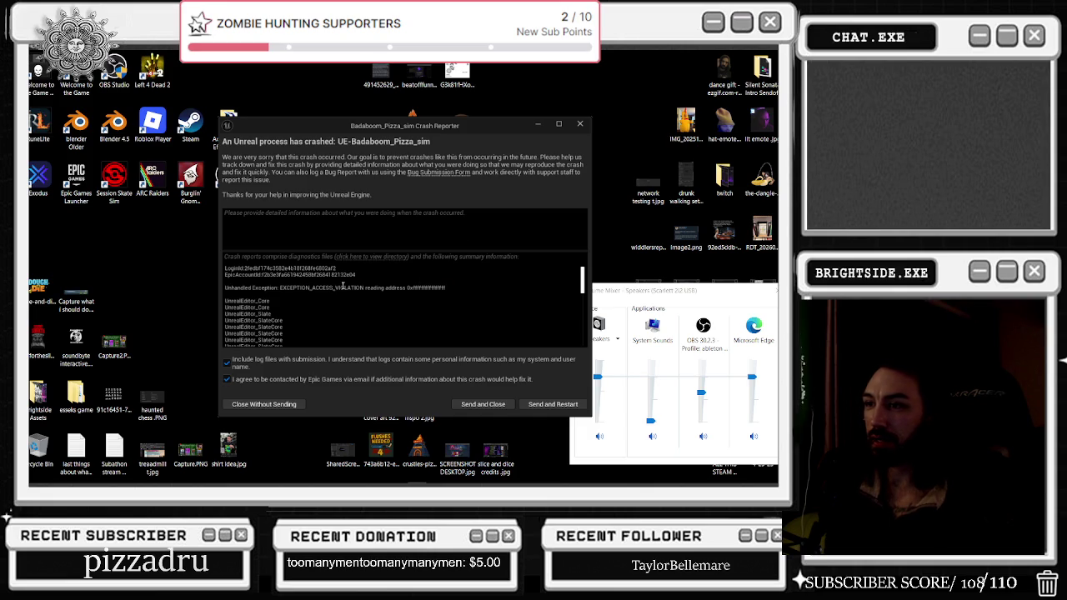
# - Close the crash reporter and open Task Manager from the taskbar
pyautogui.click(579, 123)
pyautogui.rightClick(483, 476)
pyautogui.click(499, 431)
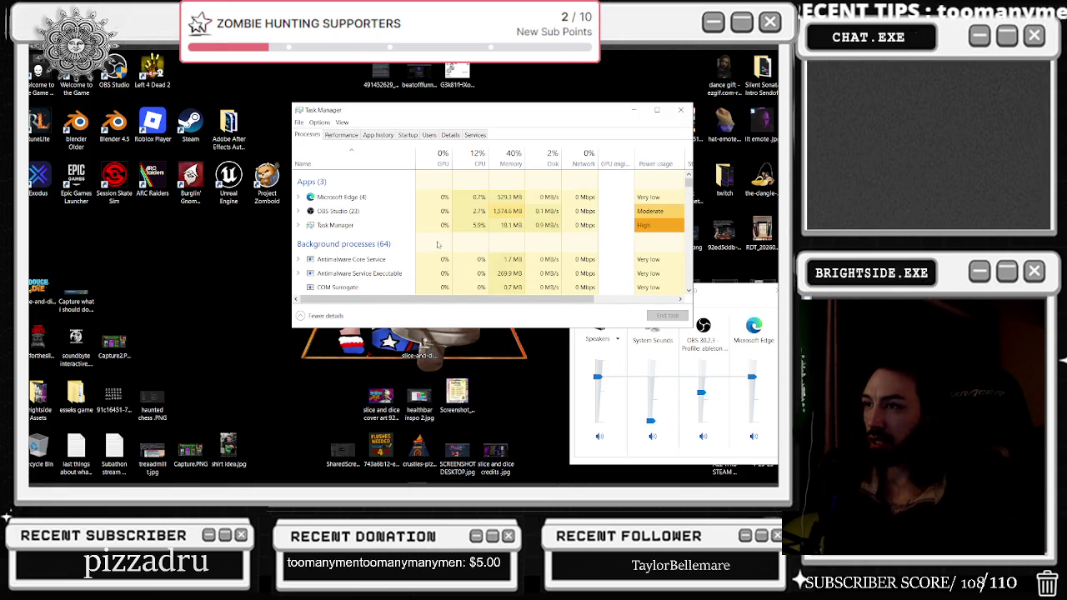
# - End the Gaming Services process and select Microsoft Office Click-to-Run
pyautogui.scroll(-5, 411, 259)
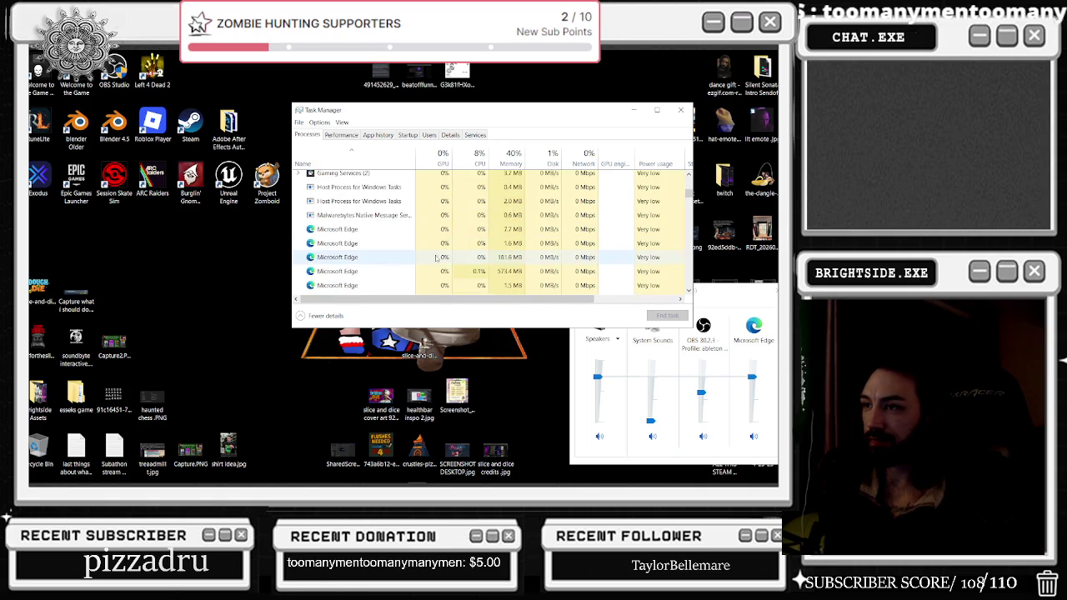
pyautogui.rightClick(380, 235)
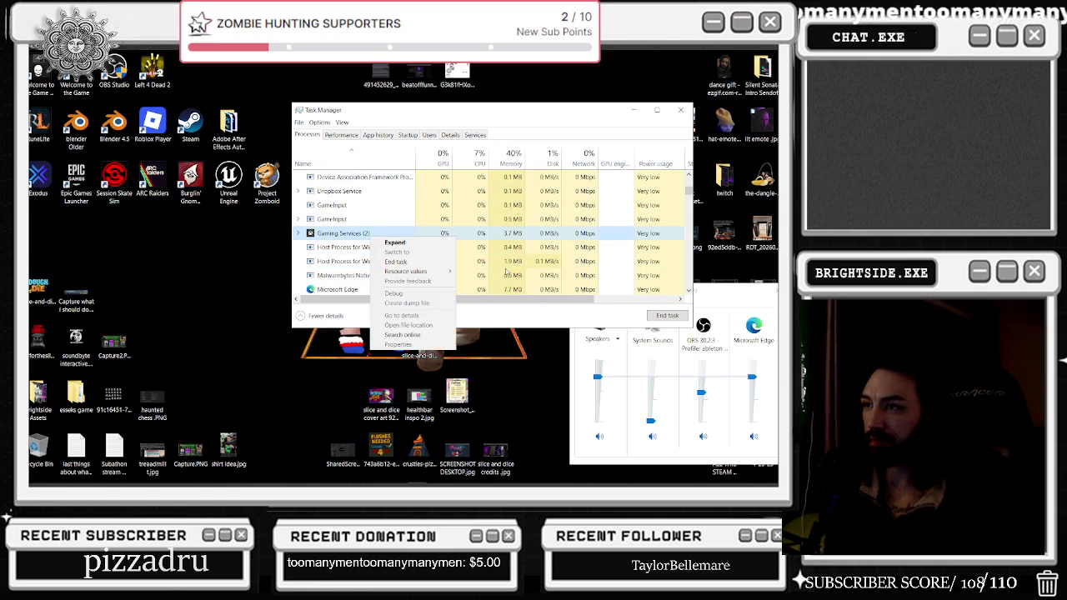
pyautogui.click(414, 261)
pyautogui.scroll(-3, 415, 263)
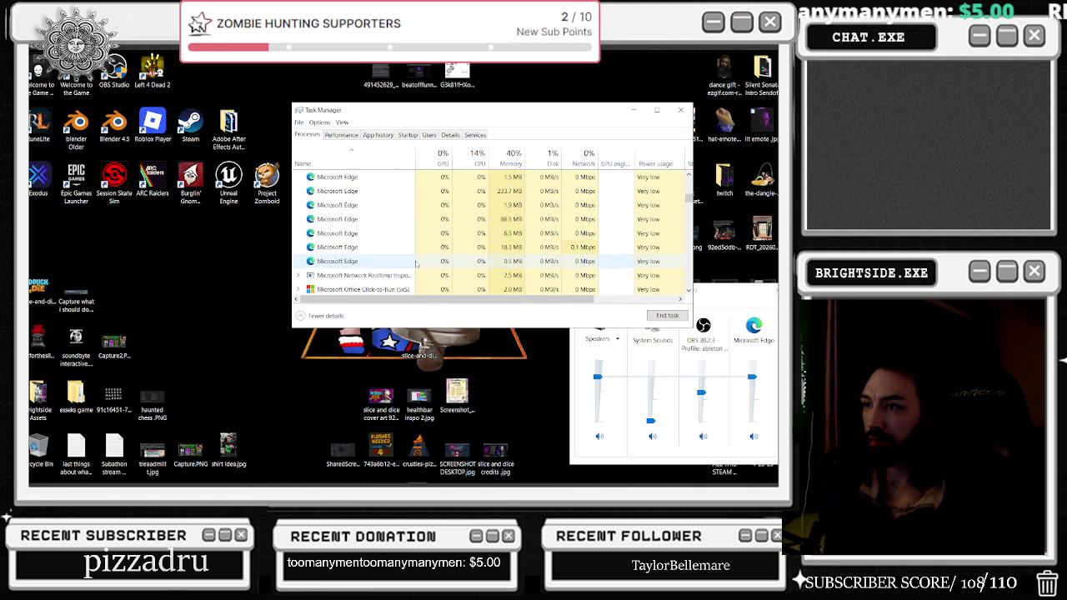
pyautogui.rightClick(419, 265)
pyautogui.click(425, 276)
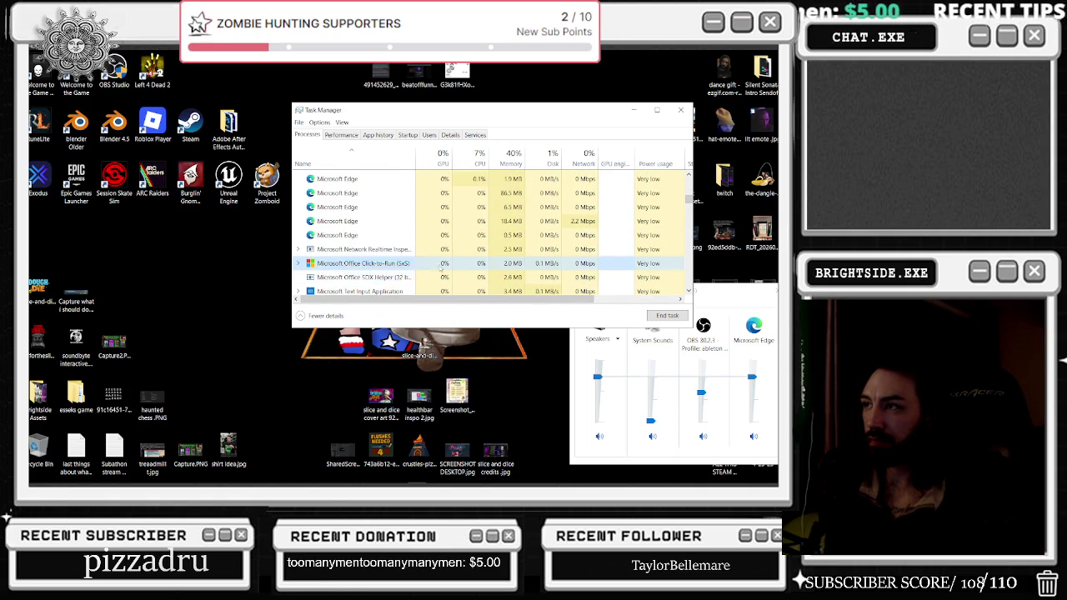
pyautogui.scroll(-2, 412, 279)
# - End Notification Manager and Microsoft Office Click-to-Run, then close Task Manager
pyautogui.rightClick(395, 280)
pyautogui.click(417, 293)
pyautogui.rightClick(339, 215)
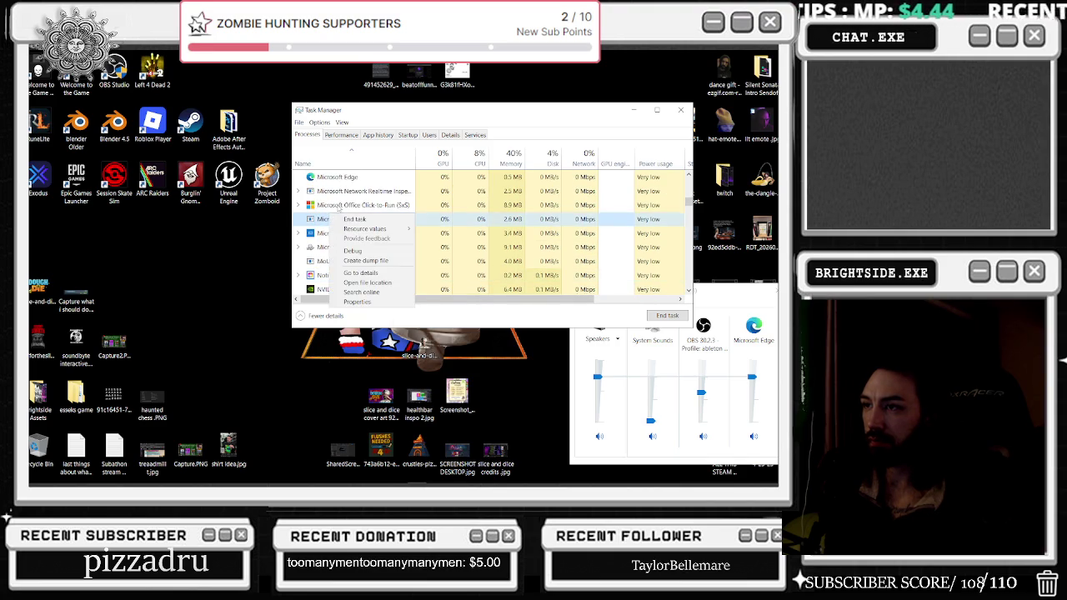
pyautogui.rightClick(349, 206)
pyautogui.click(369, 222)
pyautogui.scroll(-2, 372, 240)
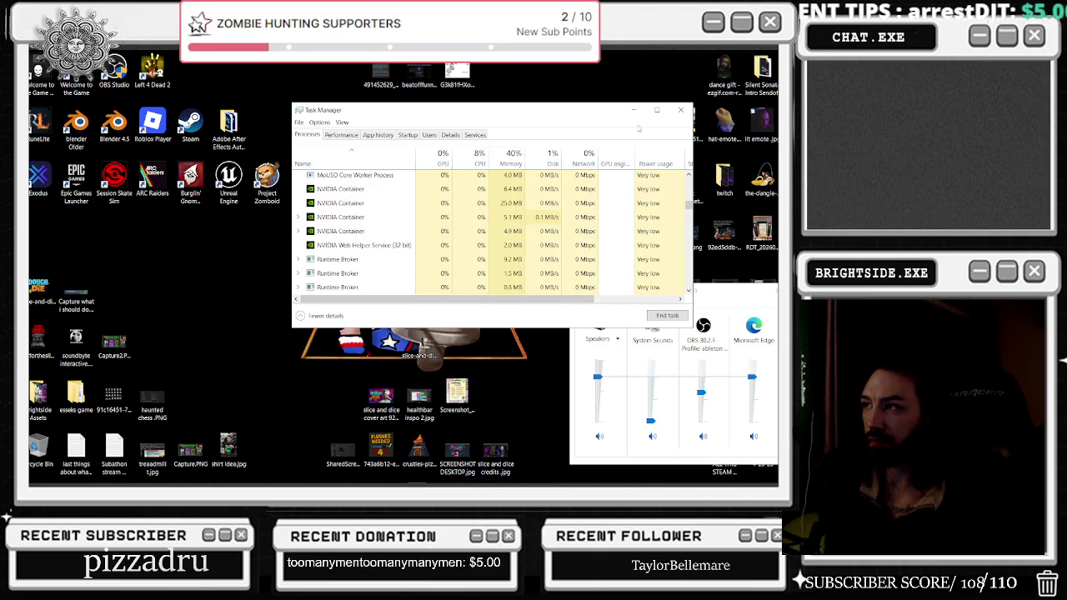
pyautogui.click(680, 109)
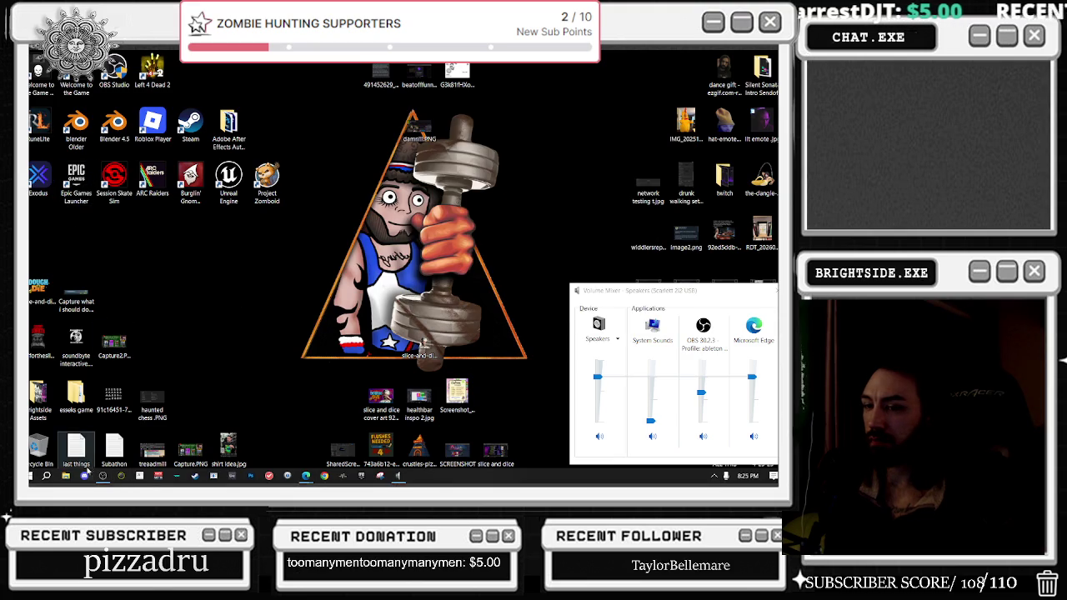
# - Launch Badaboom_Pizza_sim.uproject from its project folder in File Explorer
pyautogui.click(65, 476)
pyautogui.moveTo(201, 333)
pyautogui.mouseDown()
pyautogui.moveTo(201, 232)
pyautogui.moveTo(245, 123)
pyautogui.mouseUp()
pyautogui.click(126, 238)
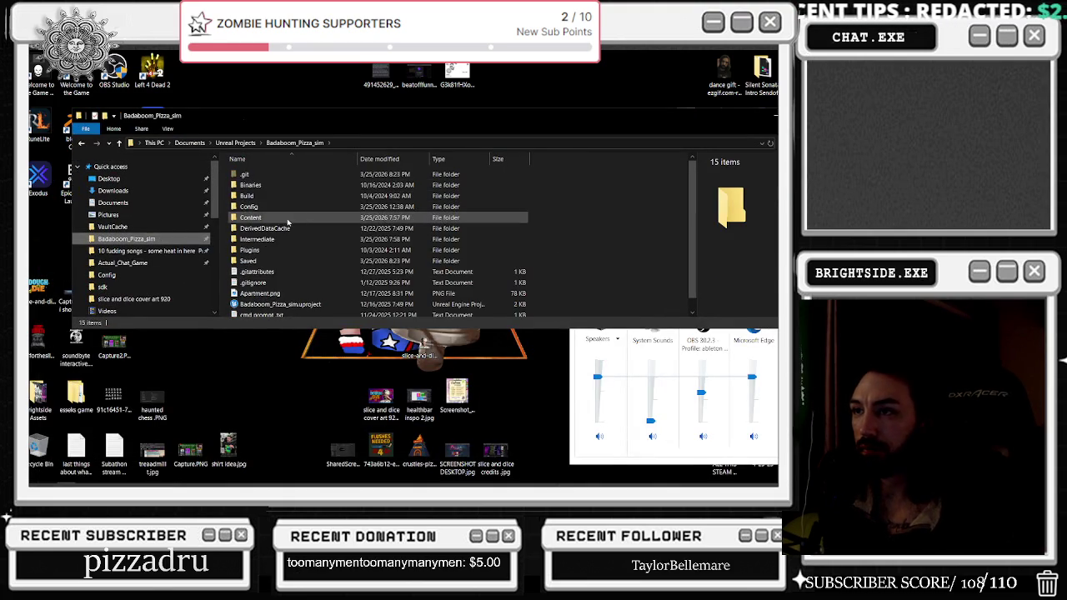
pyautogui.click(304, 290)
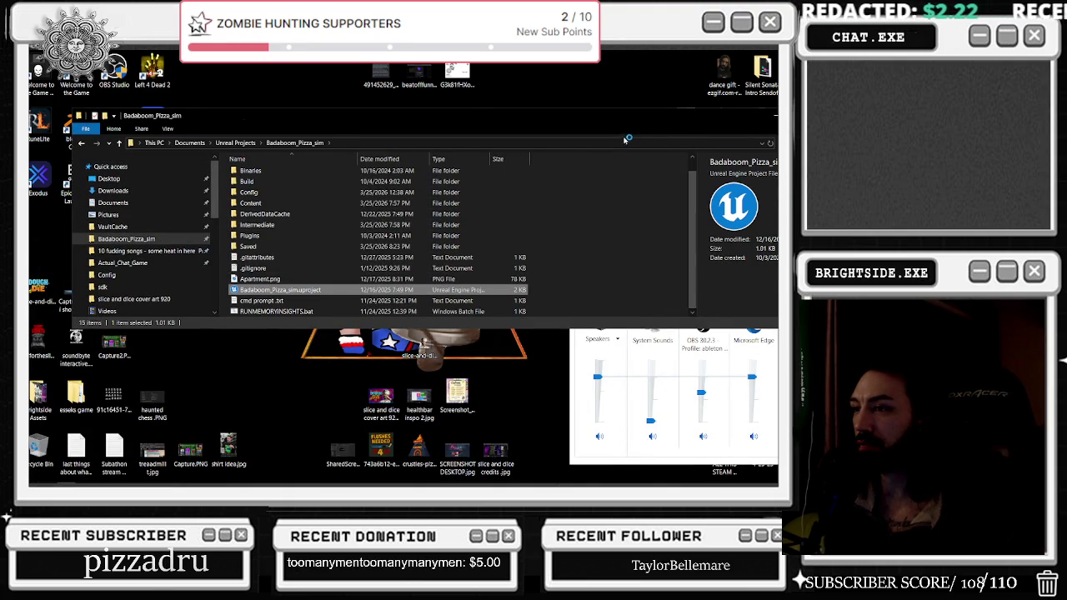
# - Close File Explorer and the Volume Mixer, then switch to the YouTube browser
pyautogui.moveTo(475, 123); pyautogui.dragTo(373, 140)
pyautogui.click(730, 139)
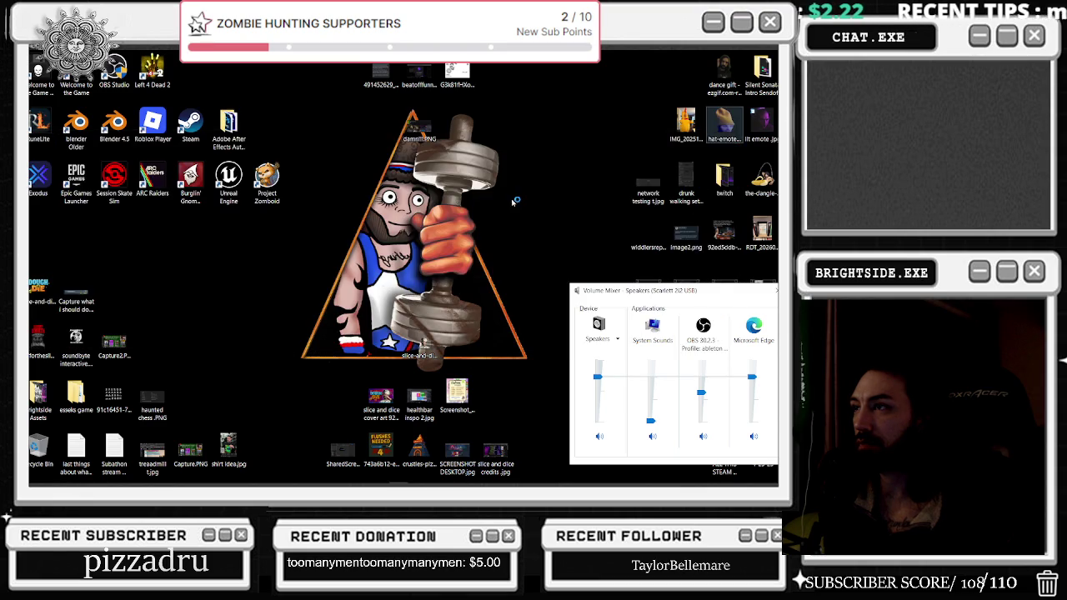
pyautogui.click(774, 290)
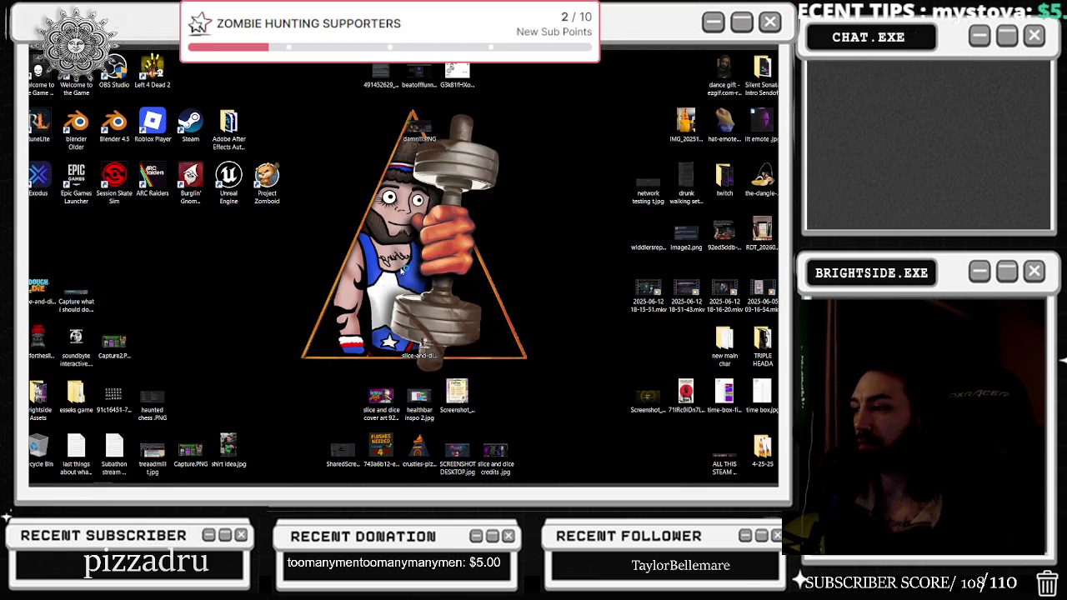
pyautogui.moveTo(281, 484)
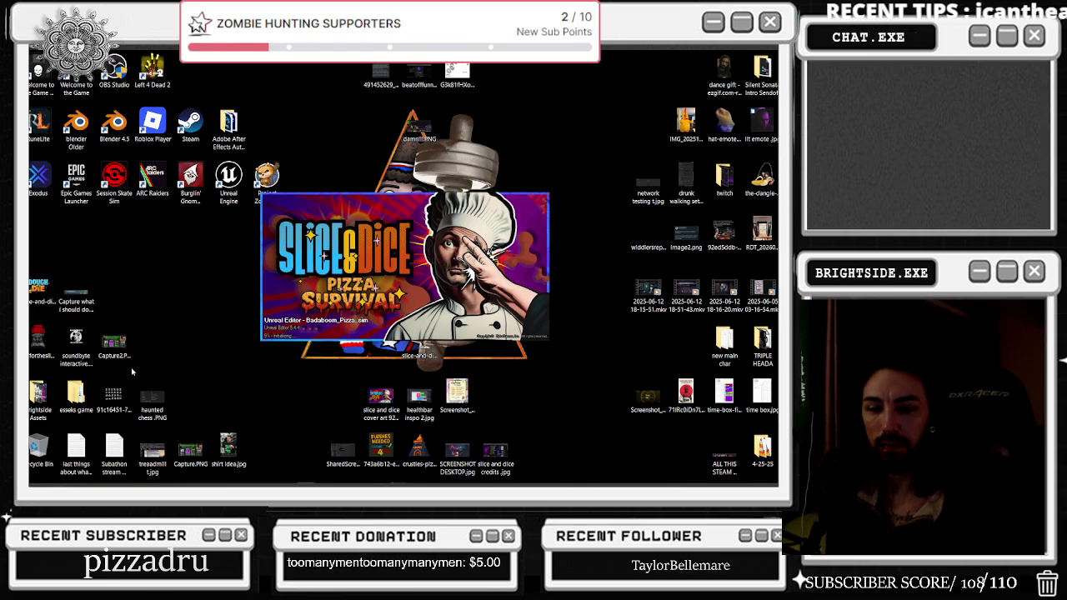
pyautogui.hotkey('alt', 'Tab')
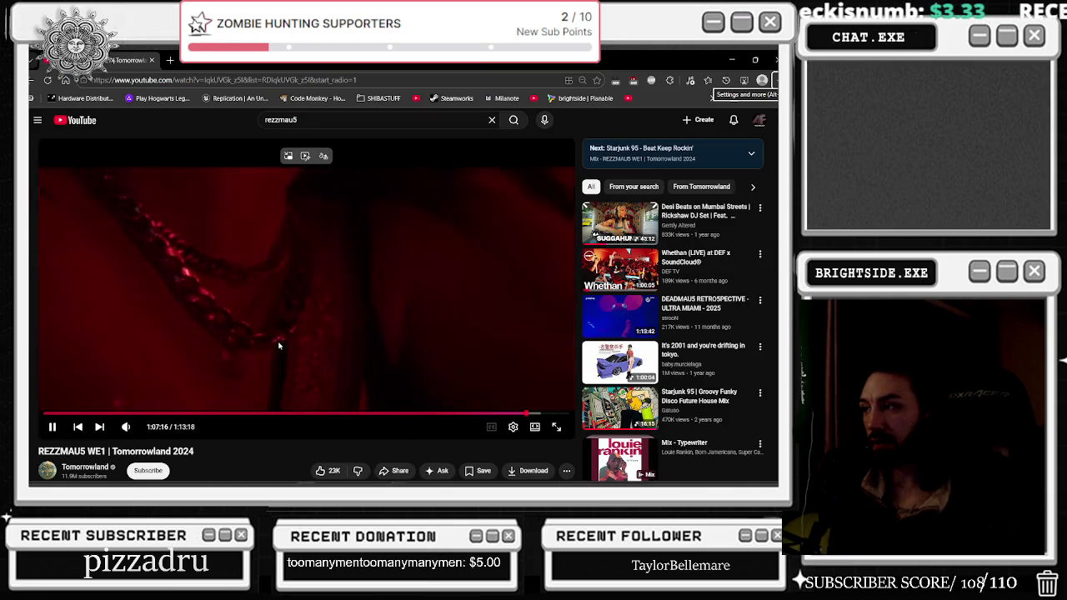
# - Expand the full tracklist comment under the REZZMAU5 WE1 video
pyautogui.scroll(-1, 254, 289)
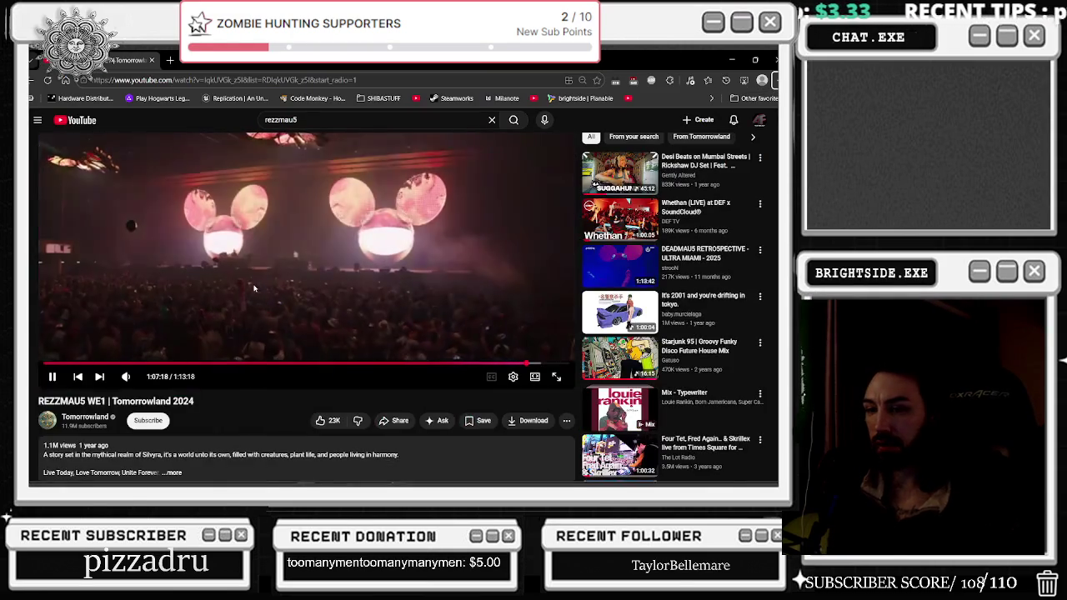
pyautogui.scroll(-1, 254, 289)
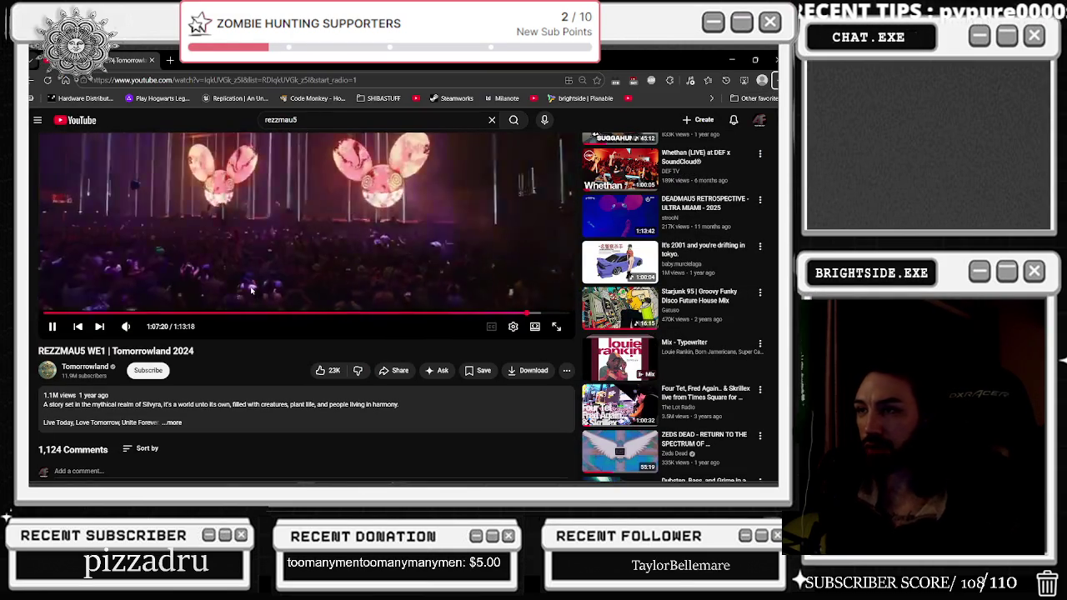
pyautogui.scroll(1, 275, 244)
pyautogui.scroll(-2, 275, 243)
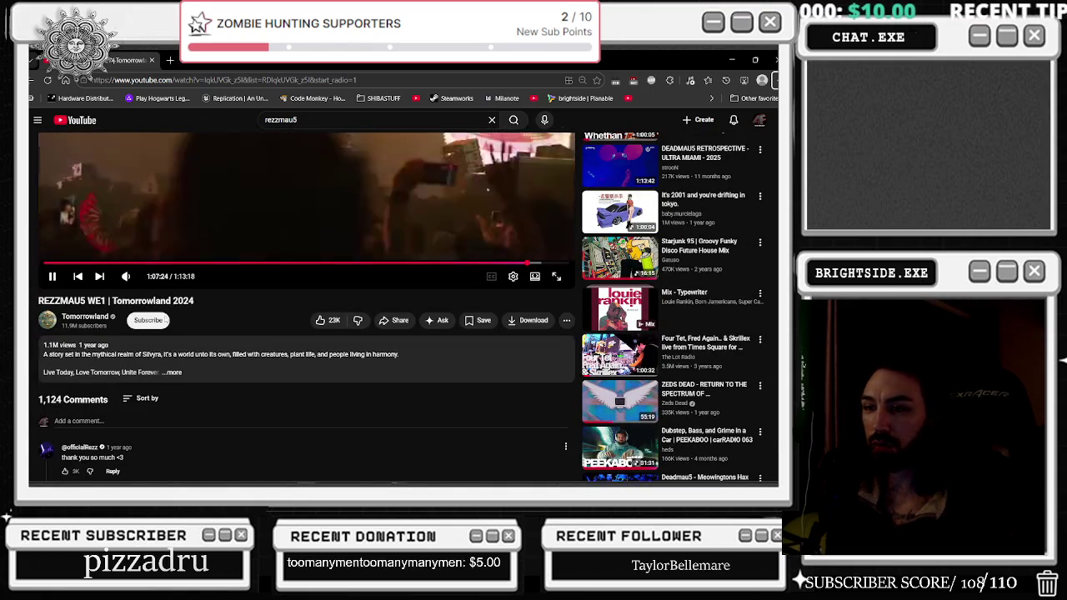
pyautogui.scroll(3, 209, 345)
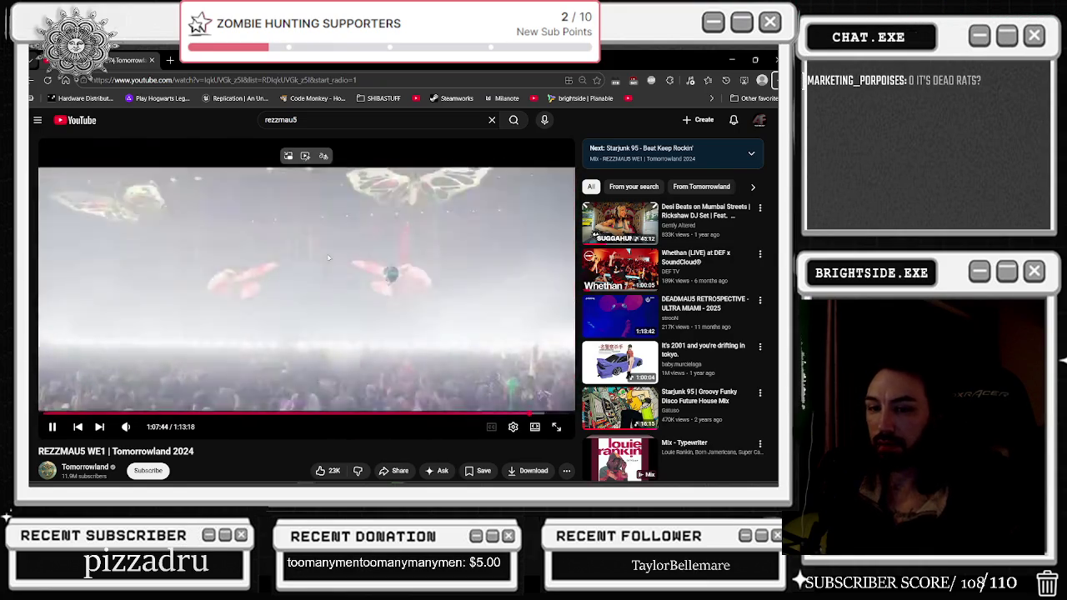
pyautogui.scroll(-2, 323, 262)
pyautogui.scroll(-5, 323, 263)
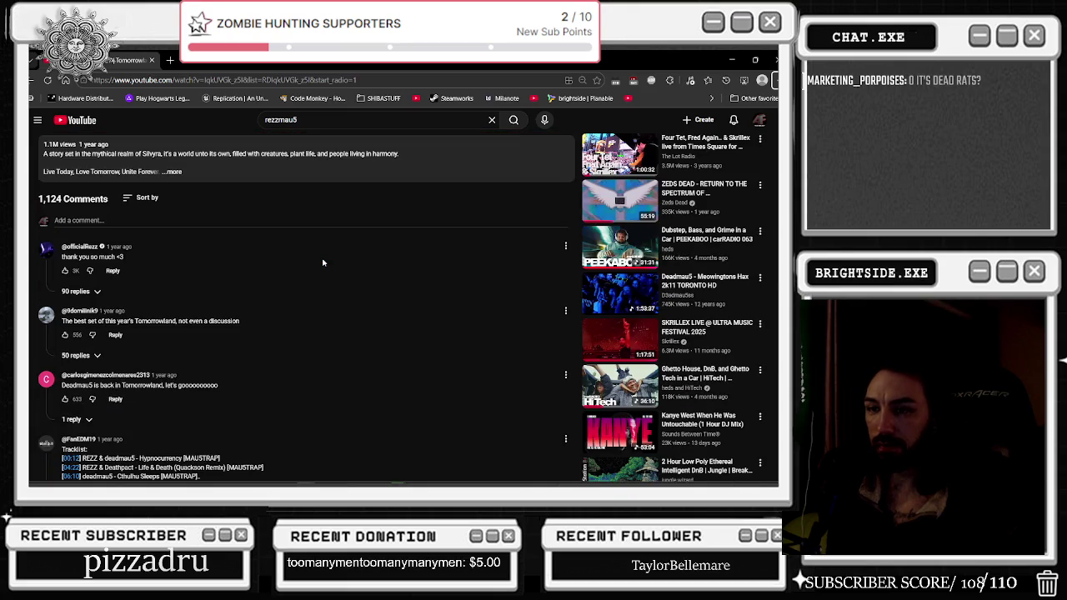
pyautogui.scroll(-2, 323, 262)
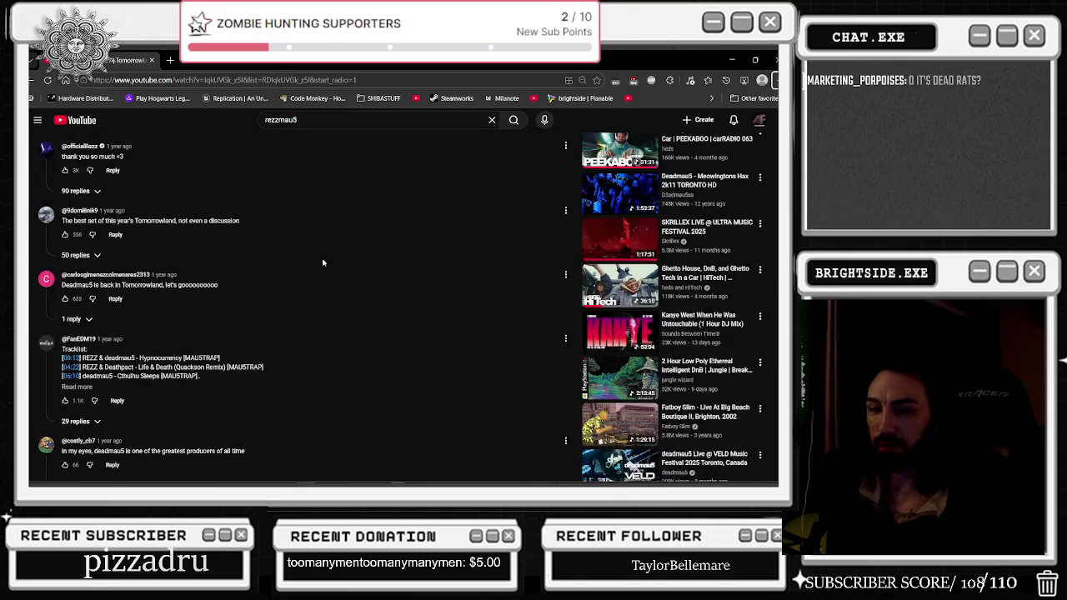
pyautogui.click(87, 386)
pyautogui.scroll(-5, 260, 299)
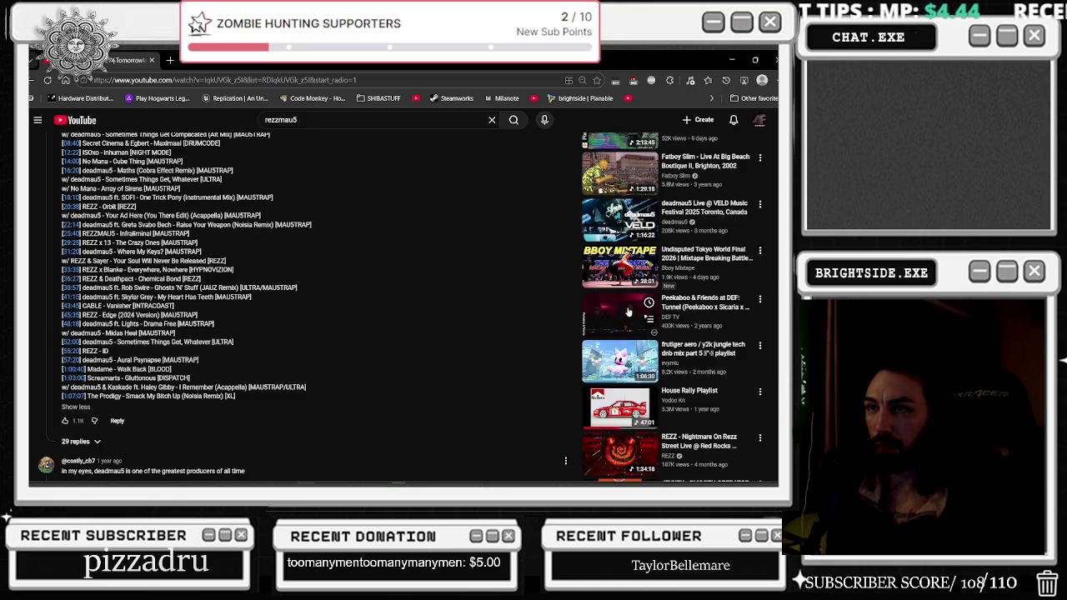
pyautogui.scroll(15, 309, 261)
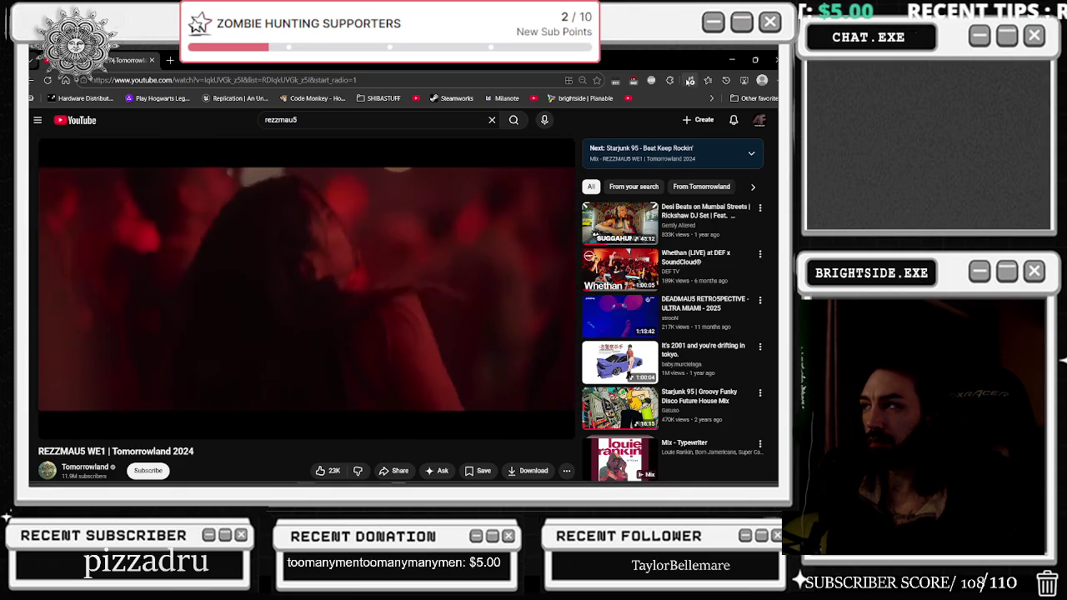
# - Check the Unreal Editor's progress, then minimize the browser once it has reopened
pyautogui.press('super+d')
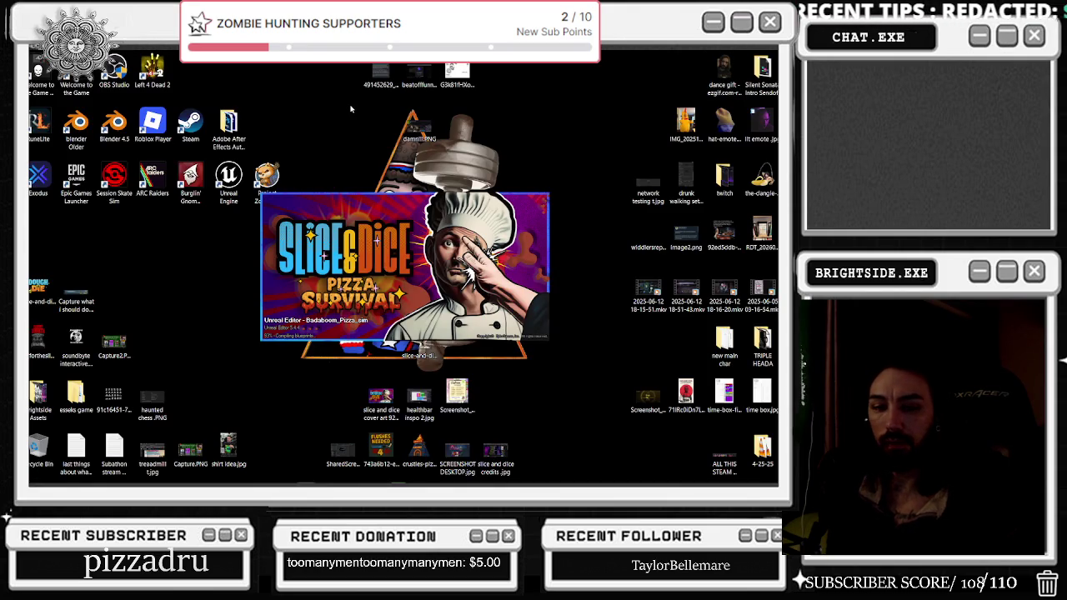
pyautogui.hotkey('alt', 'Tab')
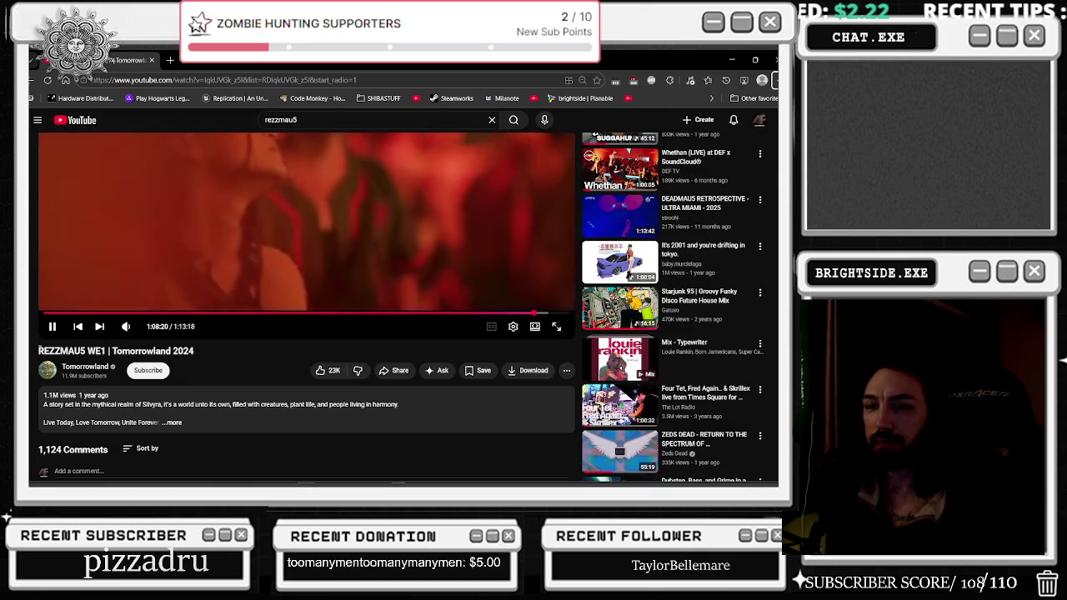
pyautogui.moveTo(38, 351); pyautogui.dragTo(104, 351)
pyautogui.moveTo(180, 477)
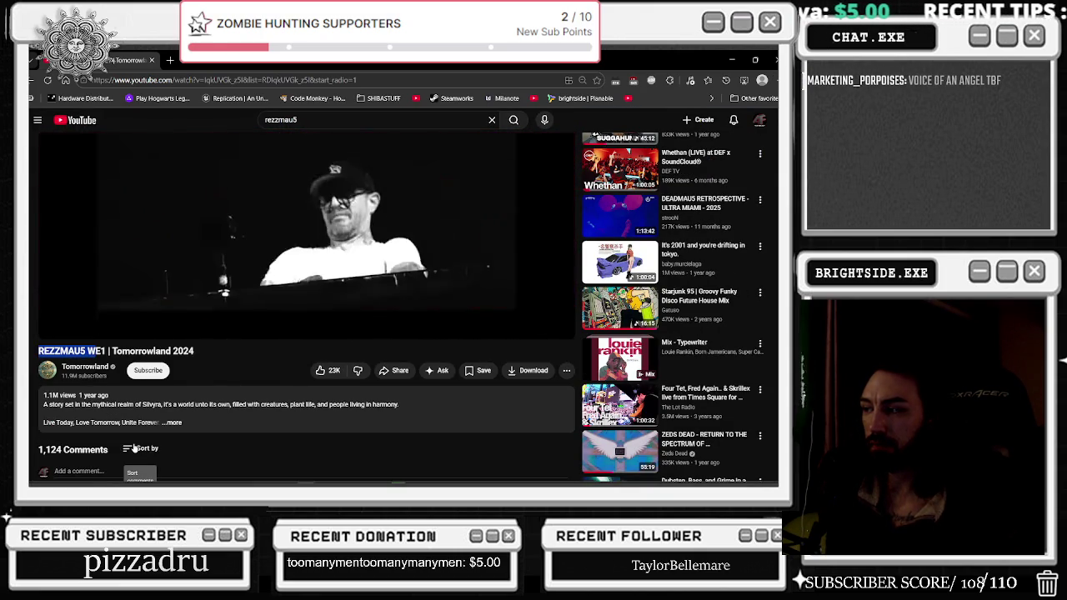
pyautogui.scroll(2, 134, 448)
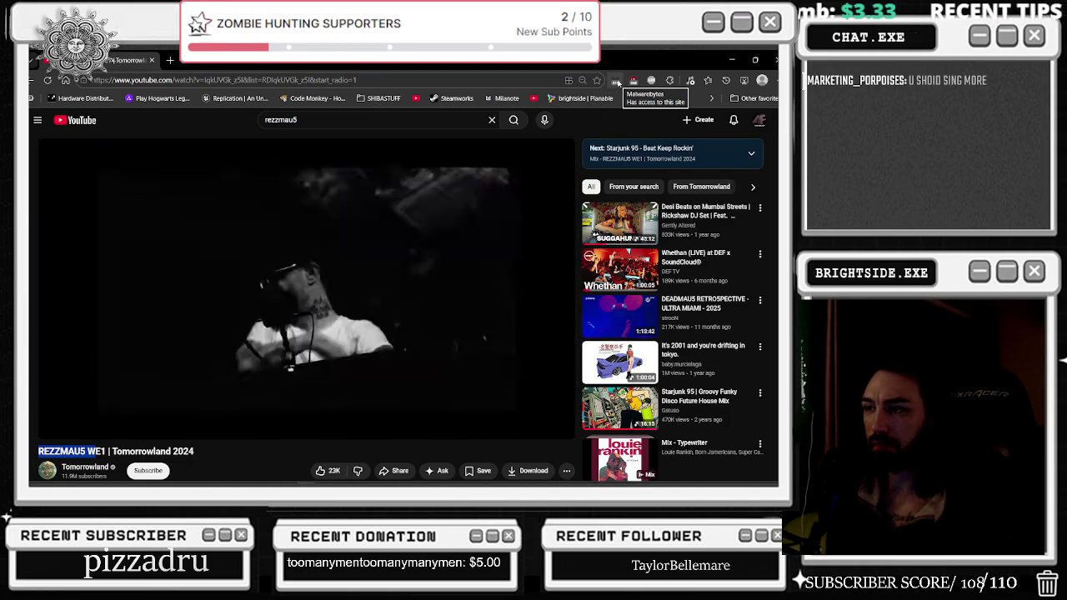
pyautogui.click(733, 59)
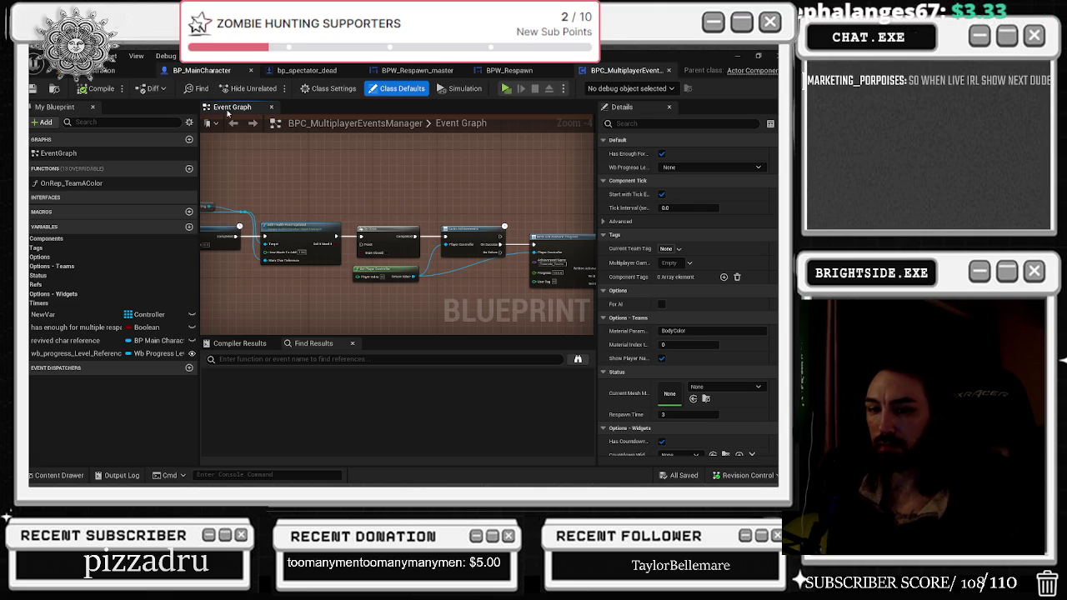
# - Show the BP_MainCharacter Event Graph, then move on to the level viewport
pyautogui.click(201, 70)
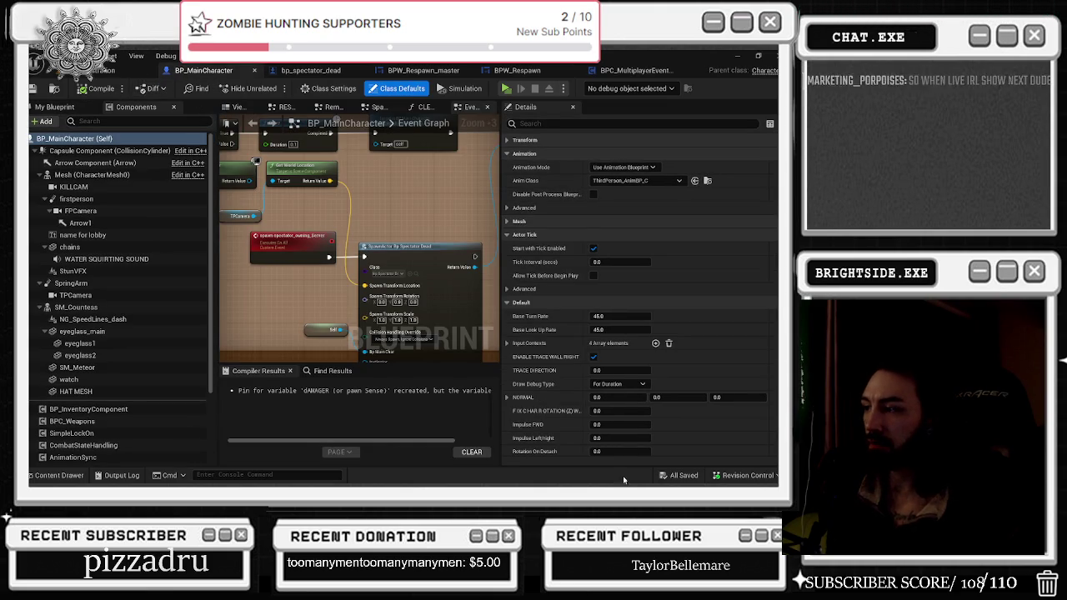
pyautogui.hotkey('ctrl', 'Tab')
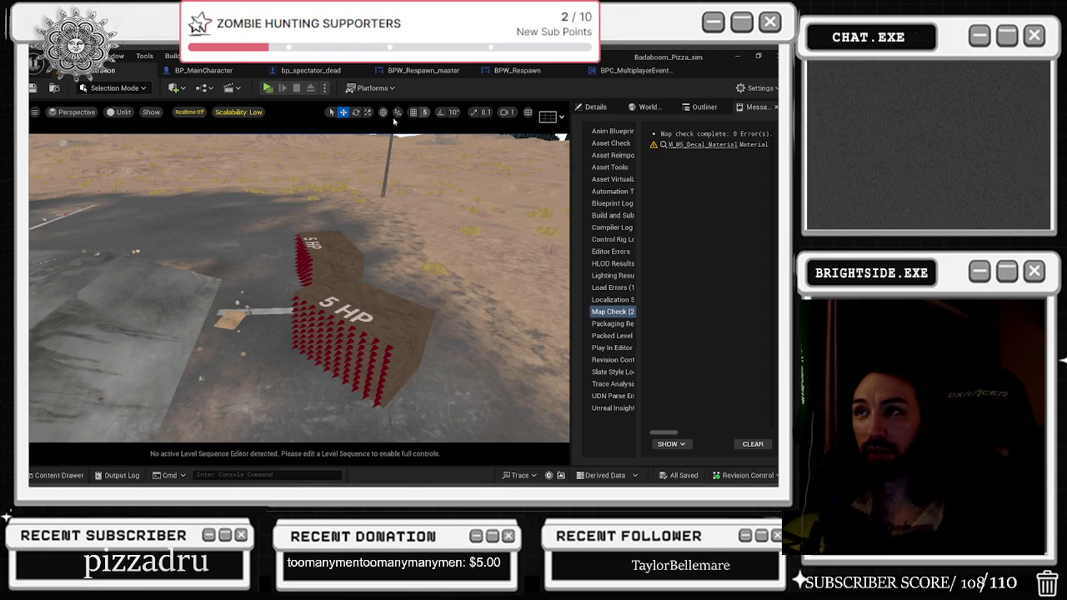
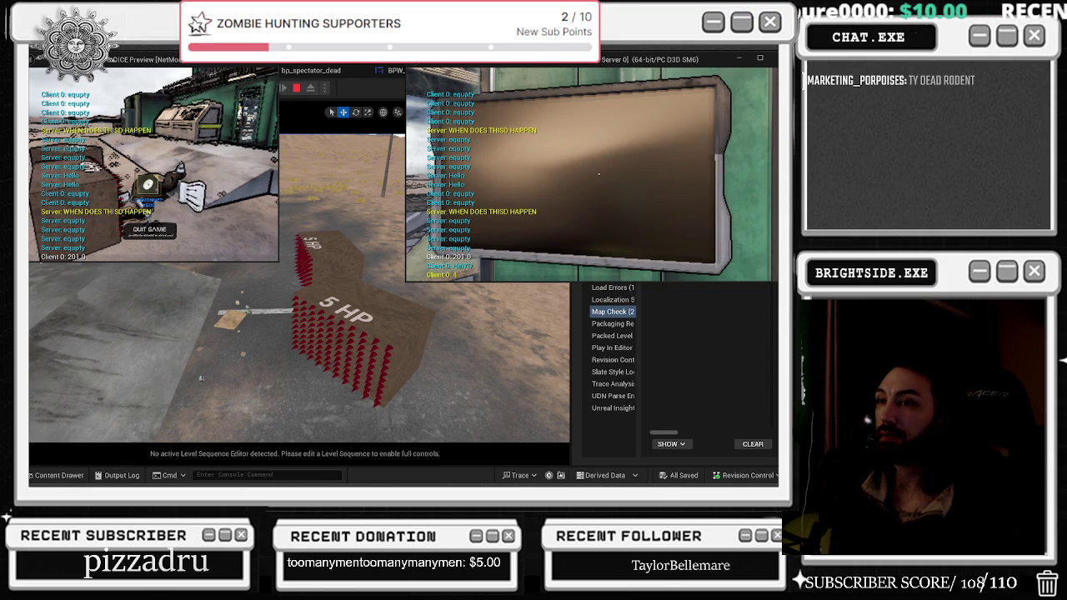
# - Select the Unhandled Exception line and submit the crash report with Send and Restart
pyautogui.press('super+d')
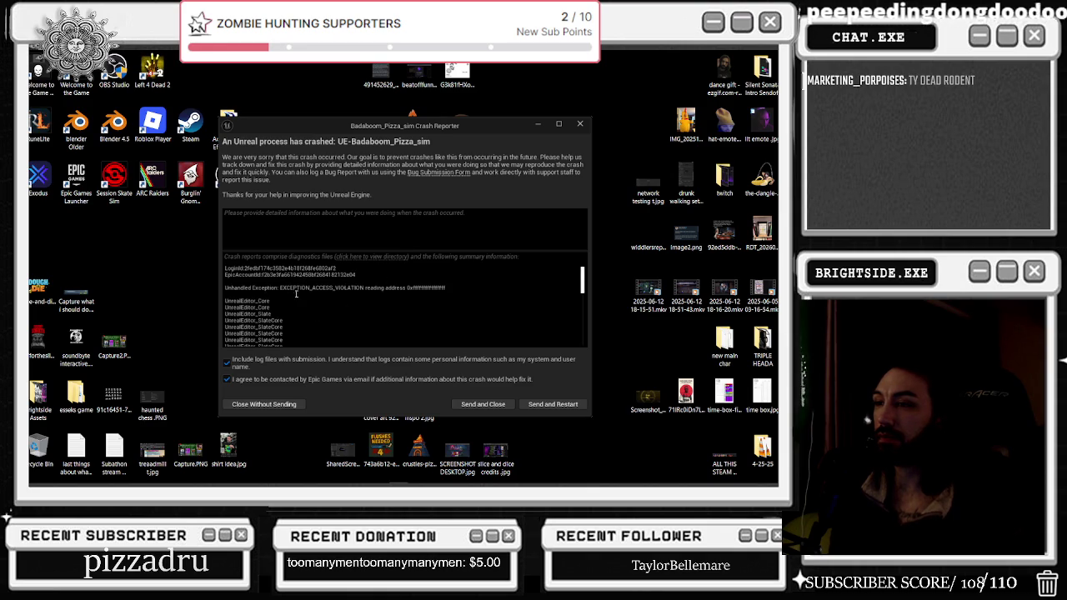
pyautogui.moveTo(278, 290)
pyautogui.mouseDown()
pyautogui.moveTo(424, 289)
pyautogui.moveTo(291, 288)
pyautogui.mouseUp()
pyautogui.tripleClick(334, 288)
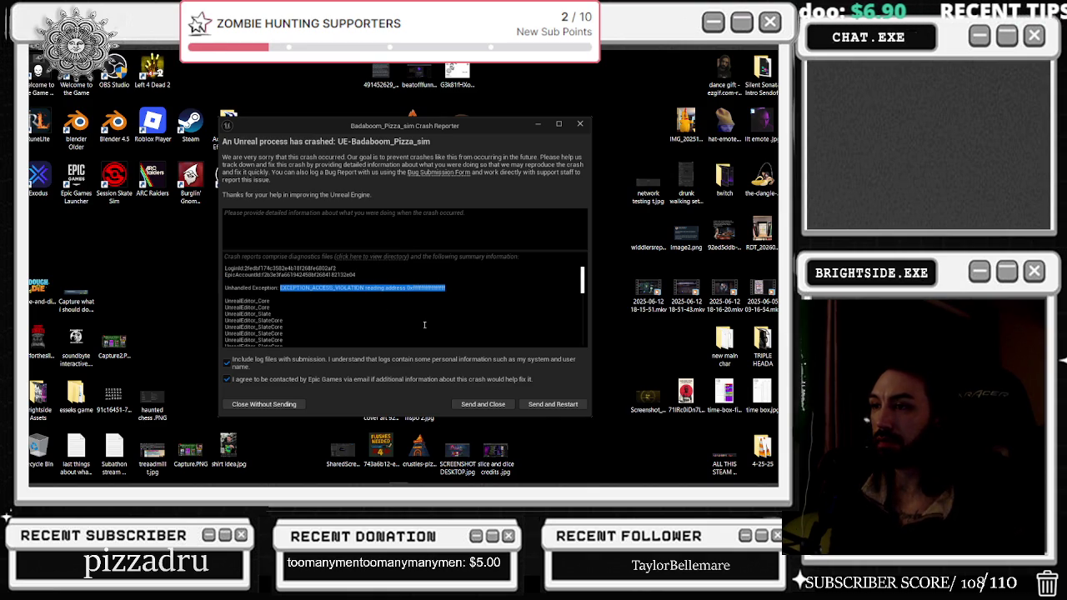
pyautogui.click(552, 404)
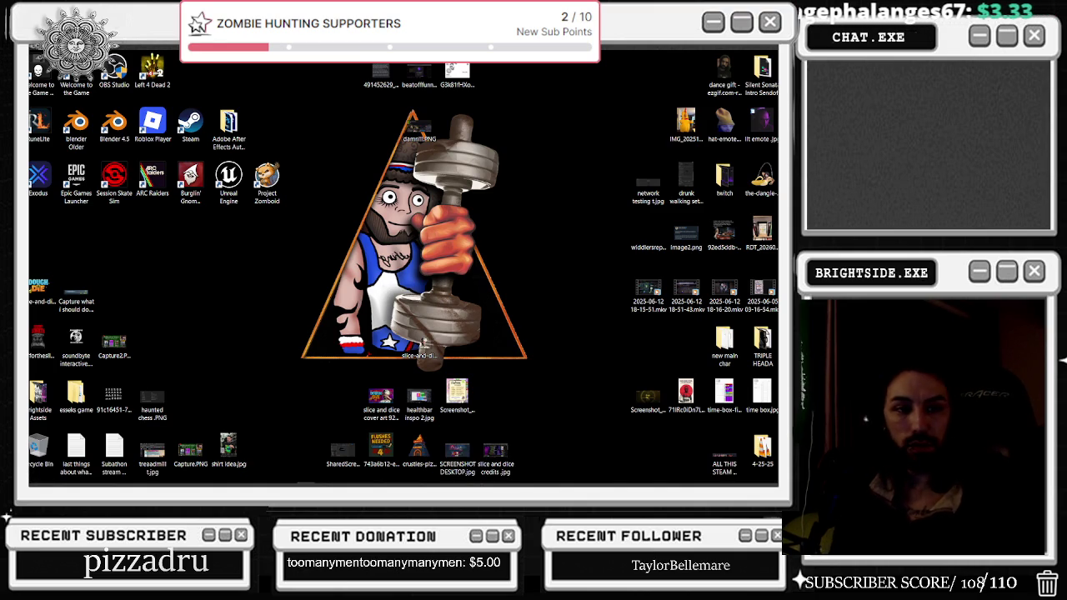
pyautogui.hotkey('alt', 'Tab')
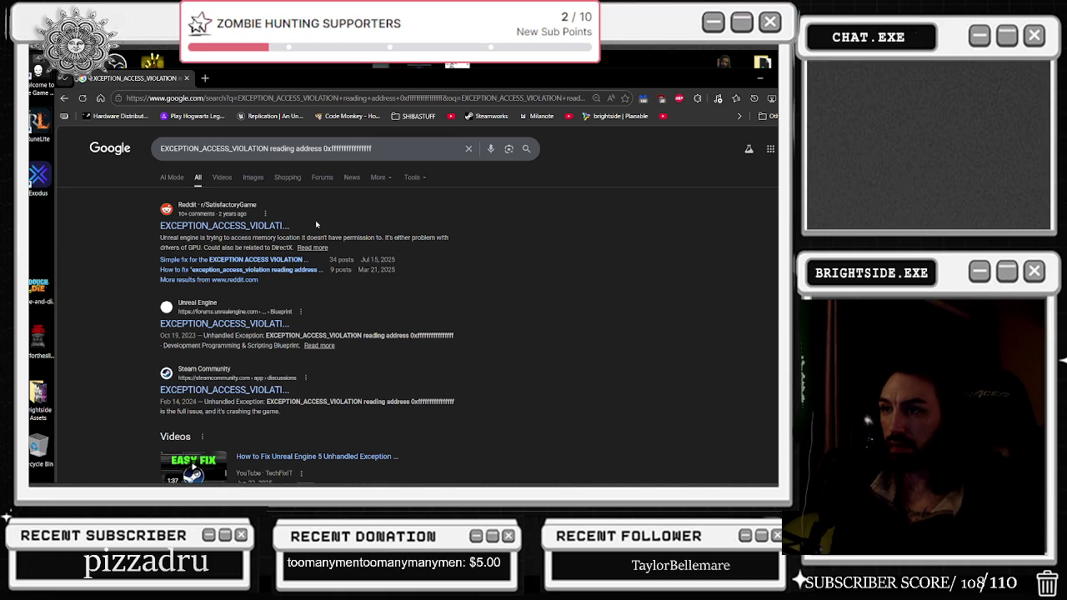
# - Scroll the EXCEPTION_ACCESS_VIOLATION search results and expand the AI Overview with Show more
pyautogui.scroll(-2, 299, 323)
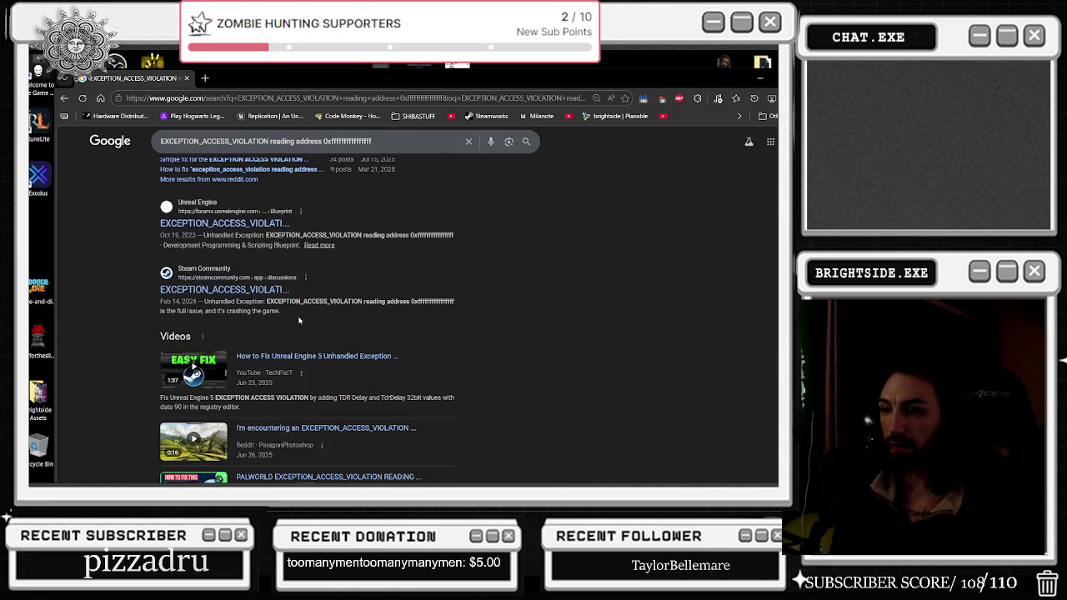
pyautogui.scroll(-2, 295, 301)
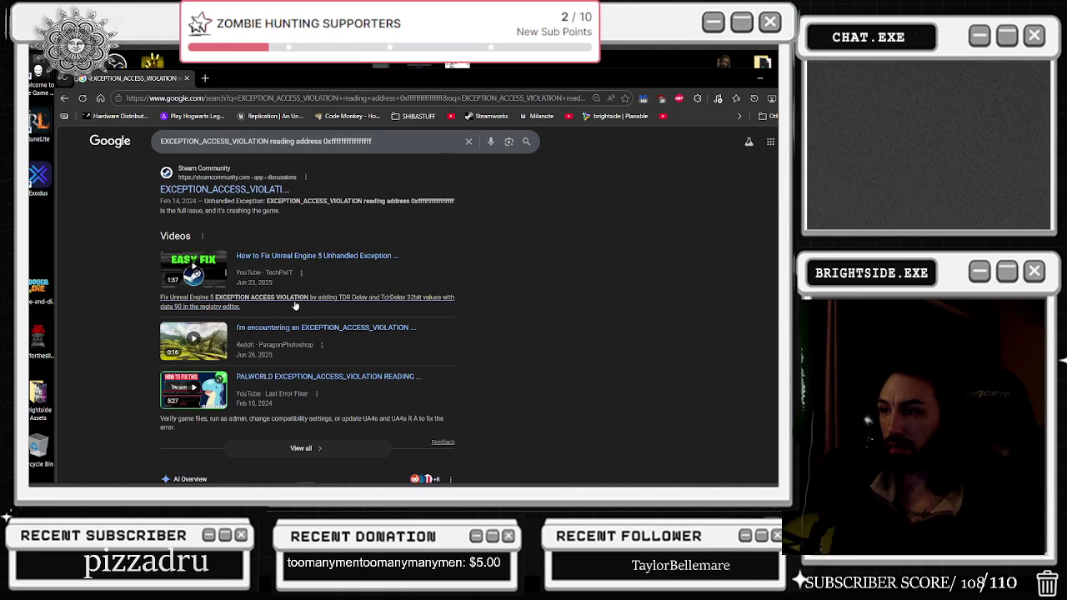
pyautogui.scroll(-3, 295, 306)
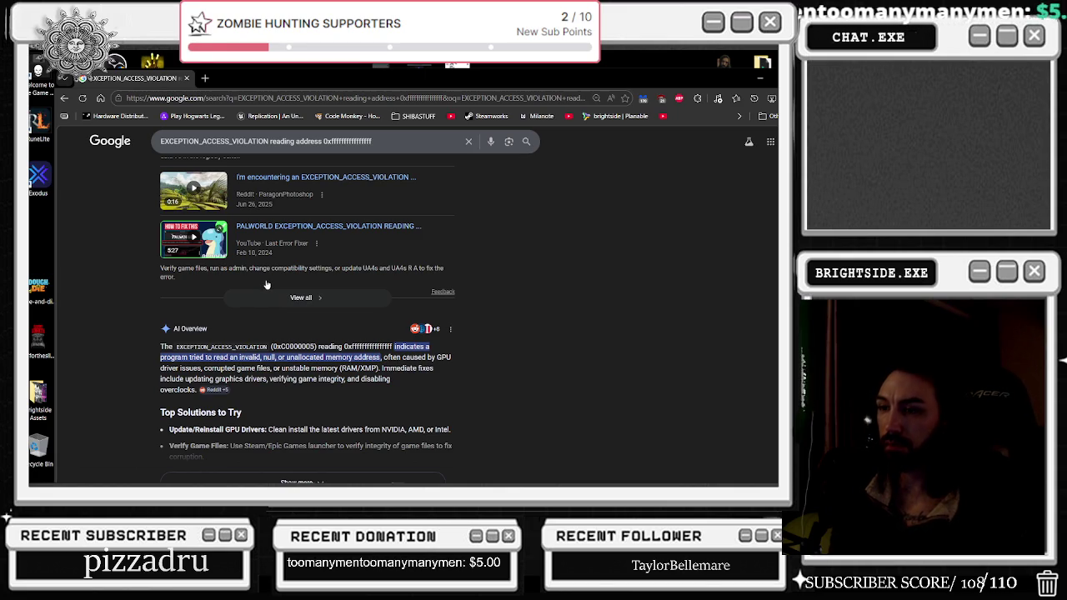
pyautogui.scroll(-1, 278, 331)
pyautogui.moveTo(272, 329)
pyautogui.mouseDown()
pyautogui.moveTo(336, 342)
pyautogui.moveTo(297, 362)
pyautogui.mouseUp()
pyautogui.click(297, 362)
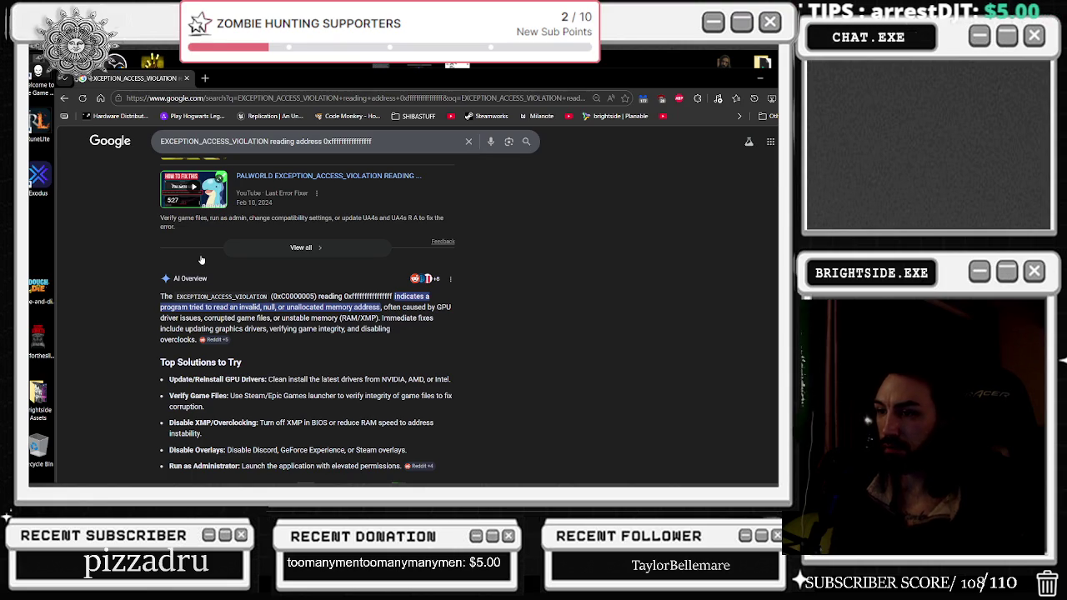
# - Highlight the AI Overview's suggestion to disable overlays
pyautogui.scroll(-1, 400, 410)
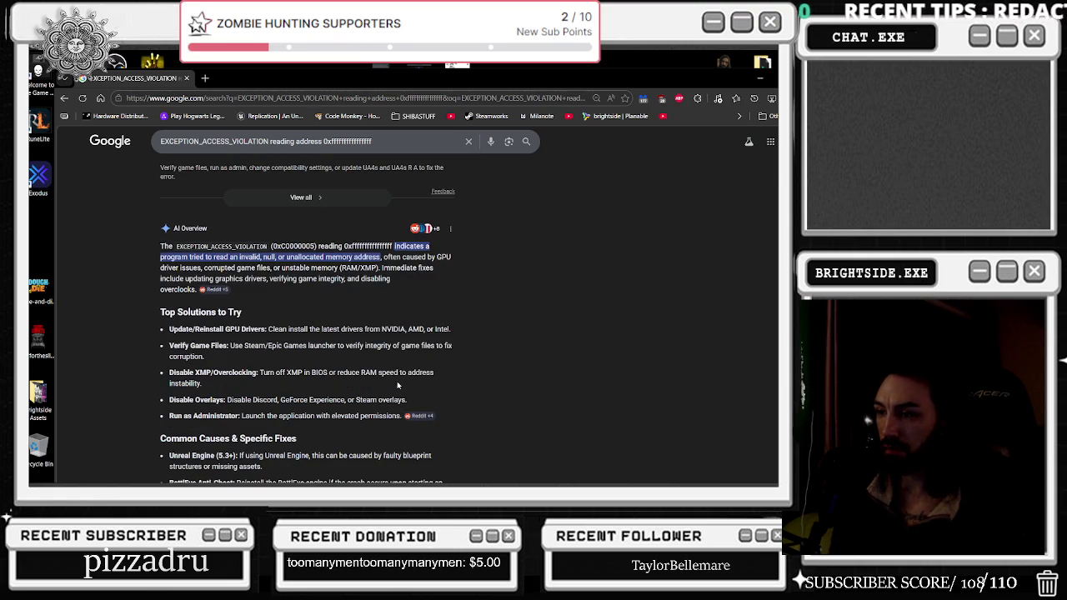
pyautogui.click(714, 475)
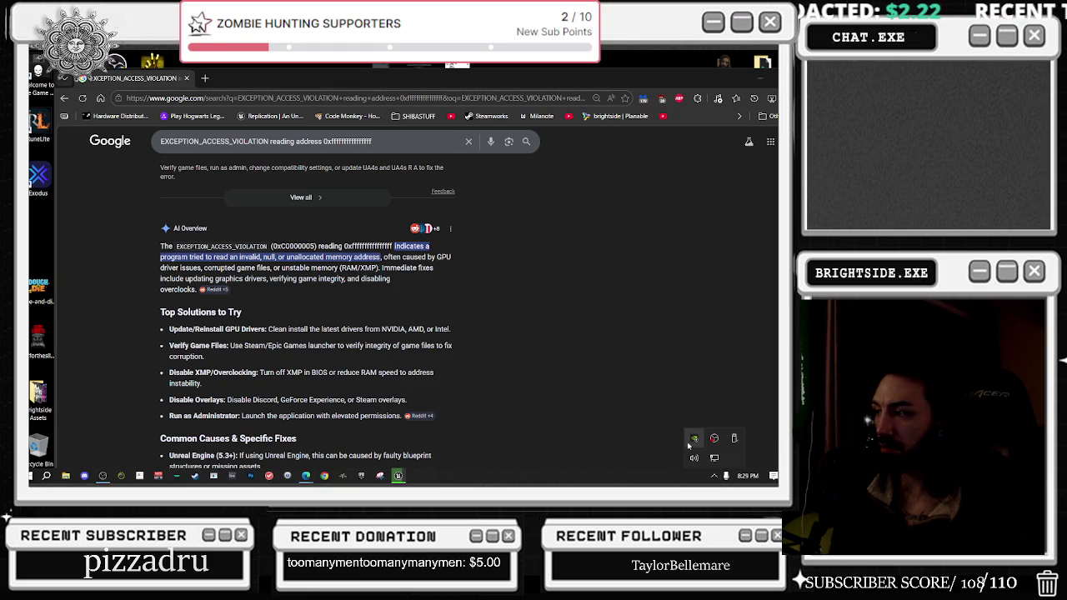
pyautogui.click(310, 396)
pyautogui.moveTo(226, 399)
pyautogui.mouseDown()
pyautogui.moveTo(300, 400)
pyautogui.moveTo(323, 417)
pyautogui.moveTo(327, 398)
pyautogui.moveTo(361, 395)
pyautogui.moveTo(370, 420)
pyautogui.moveTo(410, 405)
pyautogui.mouseUp()
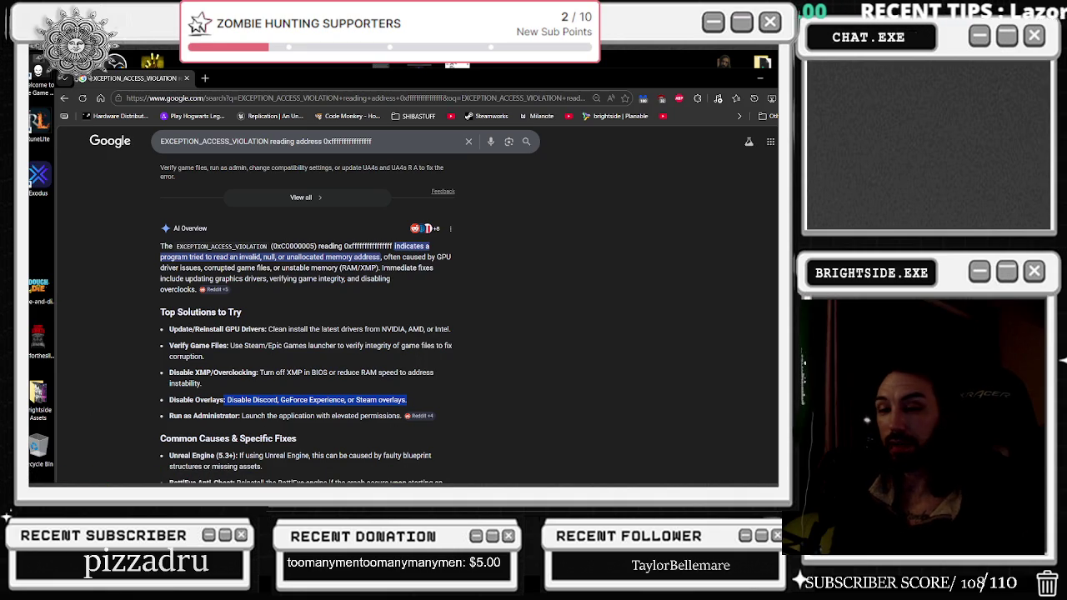
pyautogui.scroll(-1, 334, 343)
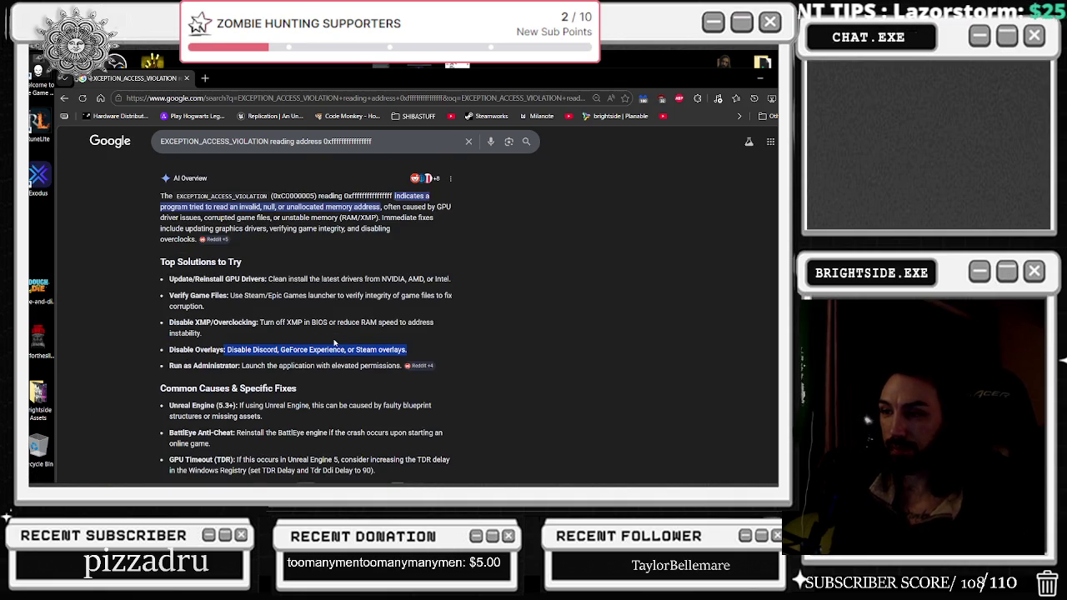
pyautogui.scroll(-1, 314, 328)
# - Highlight the Unreal Engine and Multi-threading Errors causes, then open the Microsoft Learn question
pyautogui.moveTo(171, 350)
pyautogui.mouseDown()
pyautogui.moveTo(287, 355)
pyautogui.moveTo(286, 375)
pyautogui.moveTo(134, 344)
pyautogui.moveTo(171, 359)
pyautogui.mouseUp()
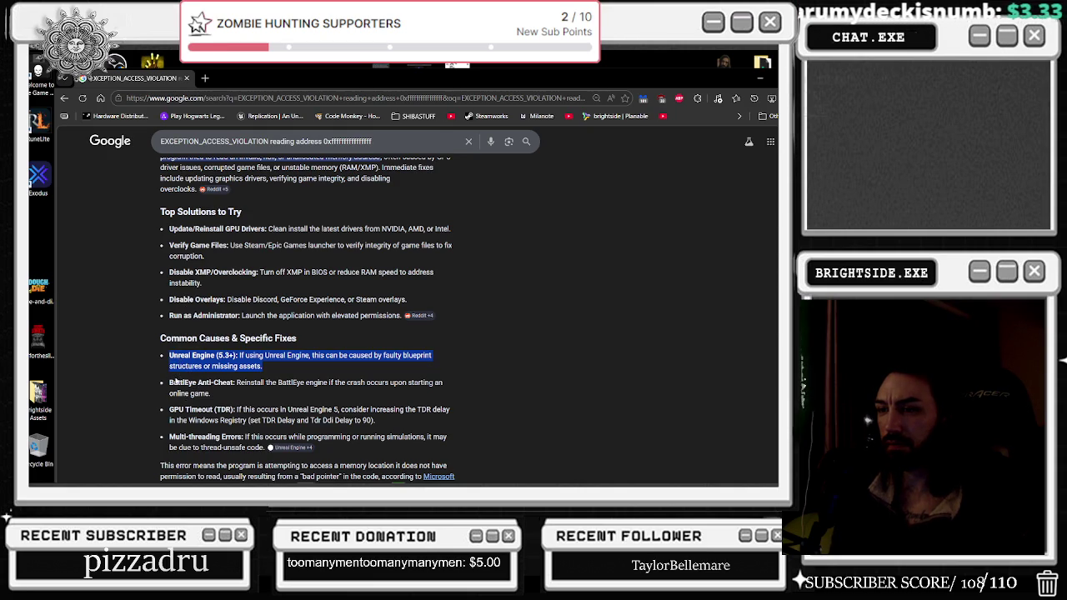
pyautogui.scroll(-1, 175, 376)
pyautogui.moveTo(169, 359)
pyautogui.mouseDown()
pyautogui.moveTo(193, 370)
pyautogui.moveTo(346, 360)
pyautogui.moveTo(402, 387)
pyautogui.moveTo(398, 372)
pyautogui.mouseUp()
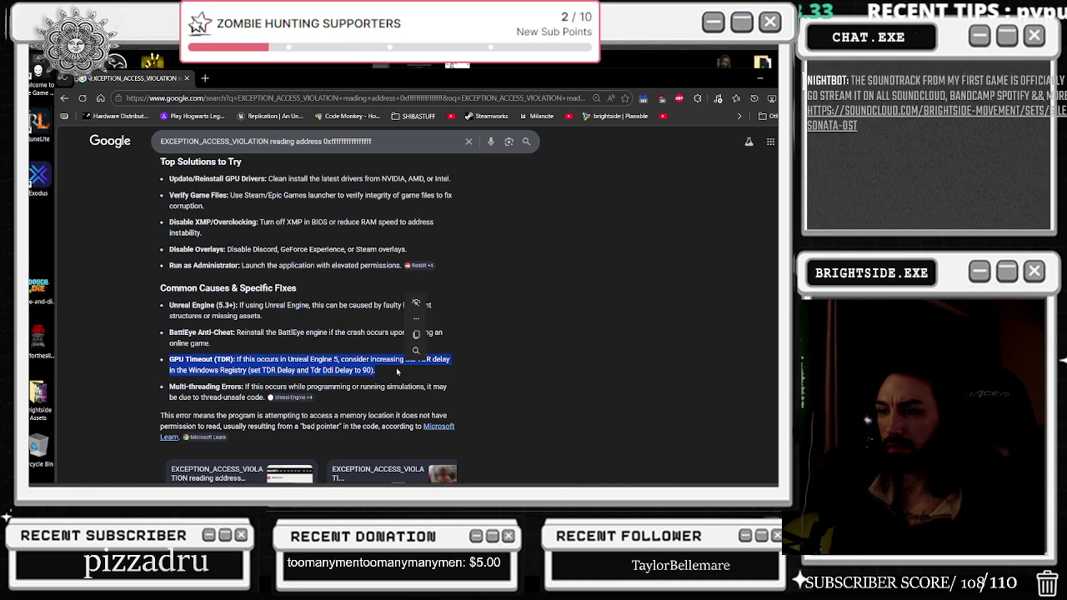
pyautogui.moveTo(169, 387); pyautogui.dragTo(311, 396)
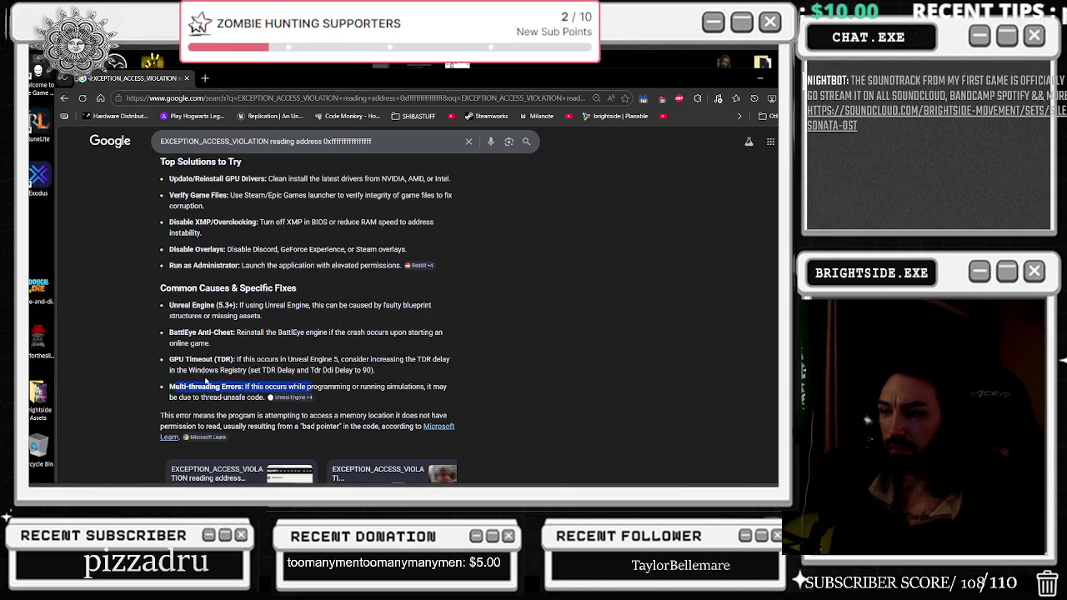
pyautogui.scroll(-5, 206, 381)
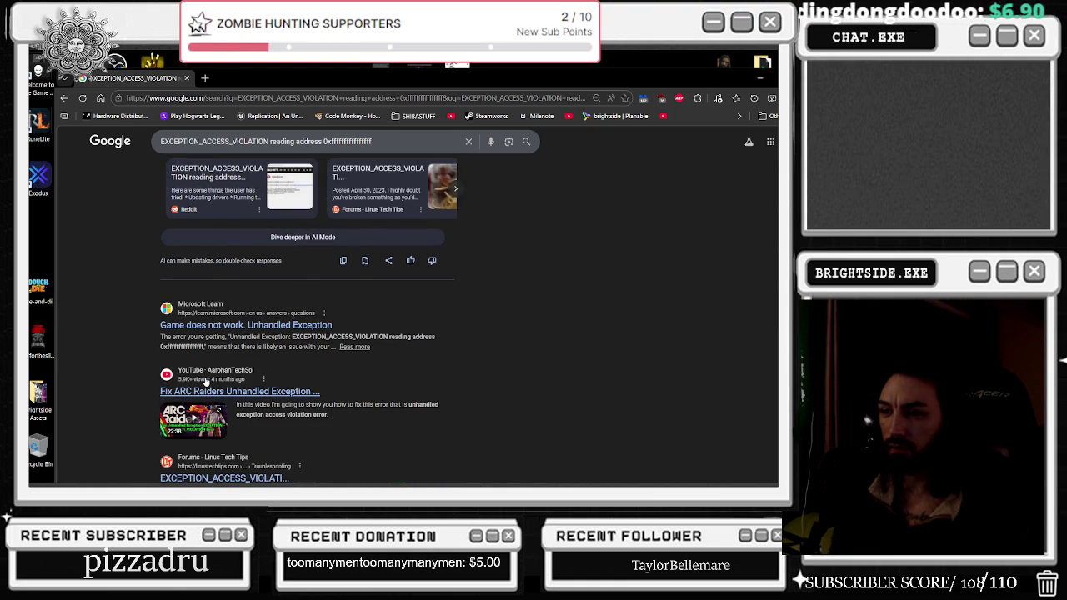
pyautogui.click(283, 325)
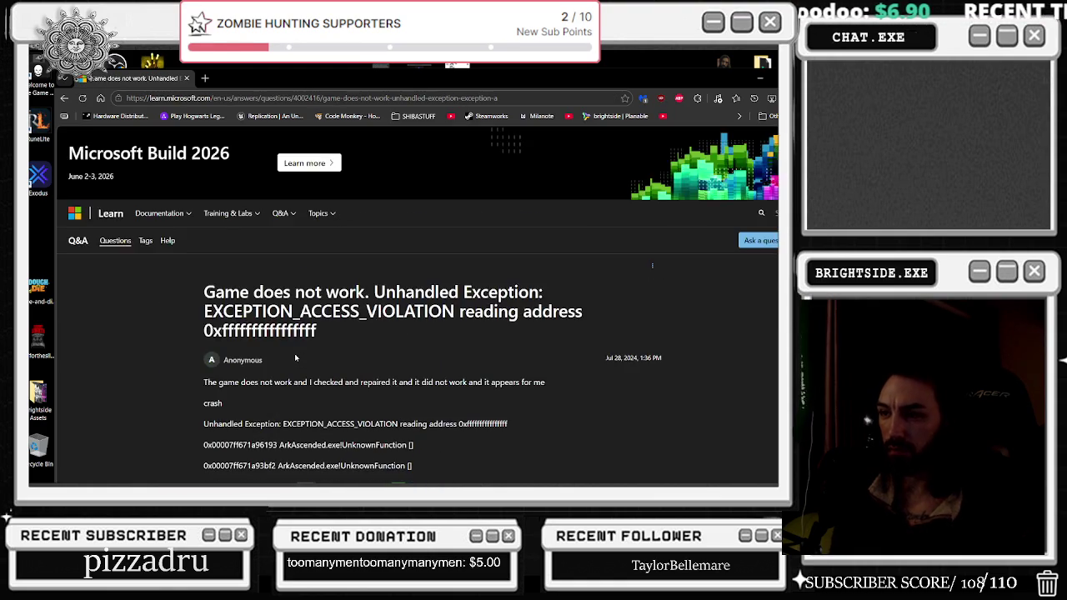
# - Scroll through the answers on the Microsoft Learn access-violation question
pyautogui.scroll(-3, 295, 357)
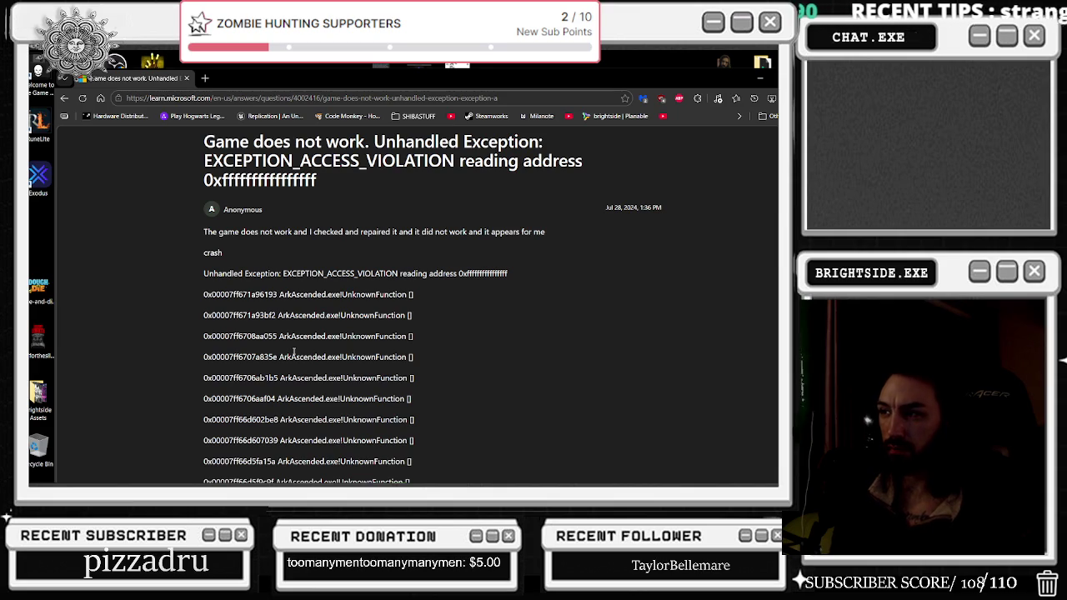
pyautogui.scroll(-6, 294, 353)
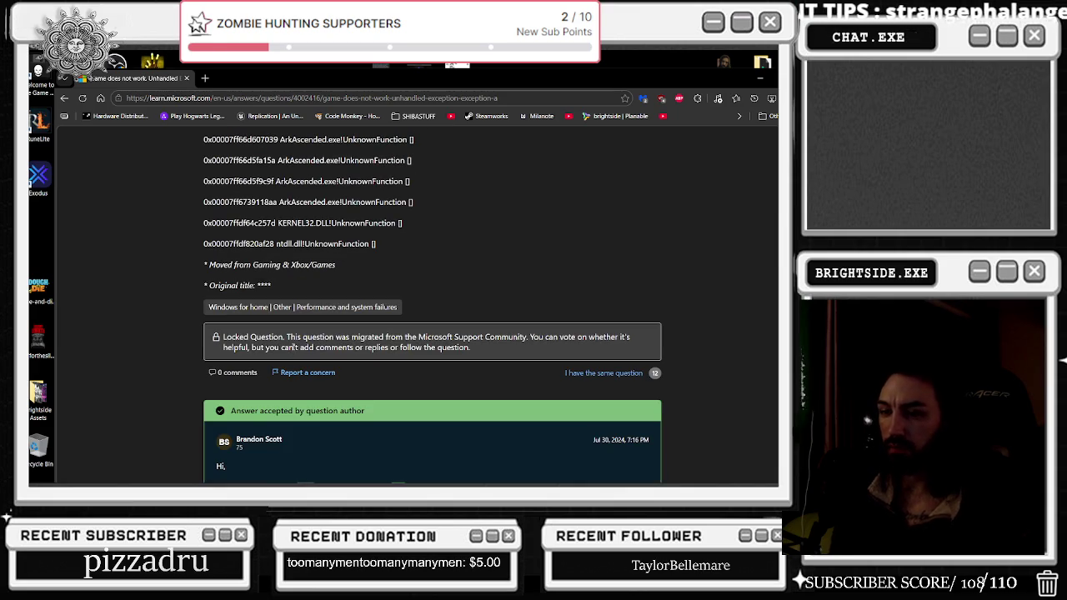
pyautogui.scroll(-3, 293, 347)
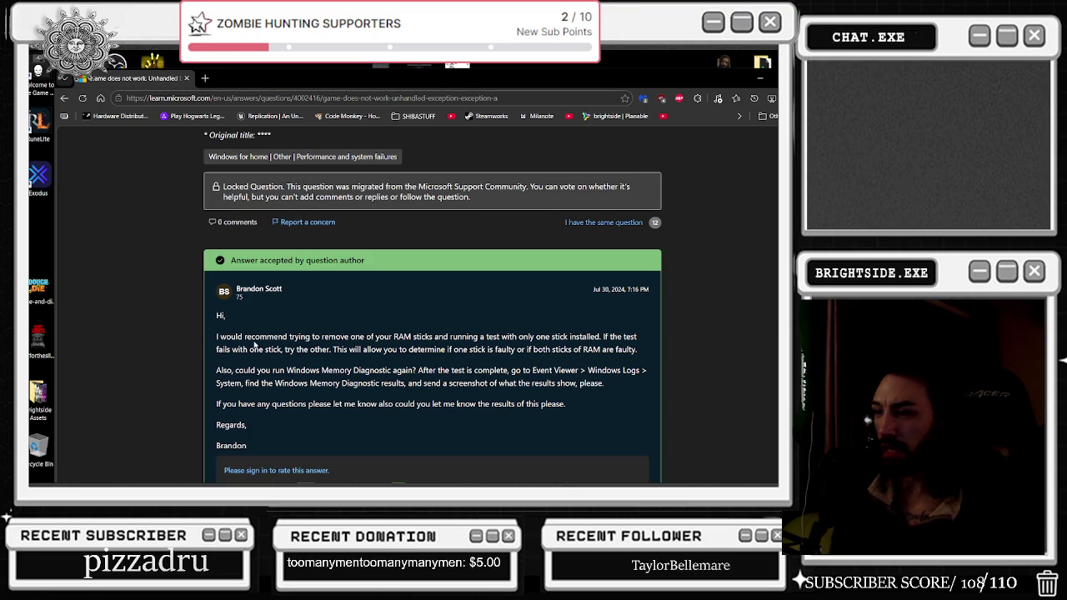
pyautogui.scroll(-5, 255, 345)
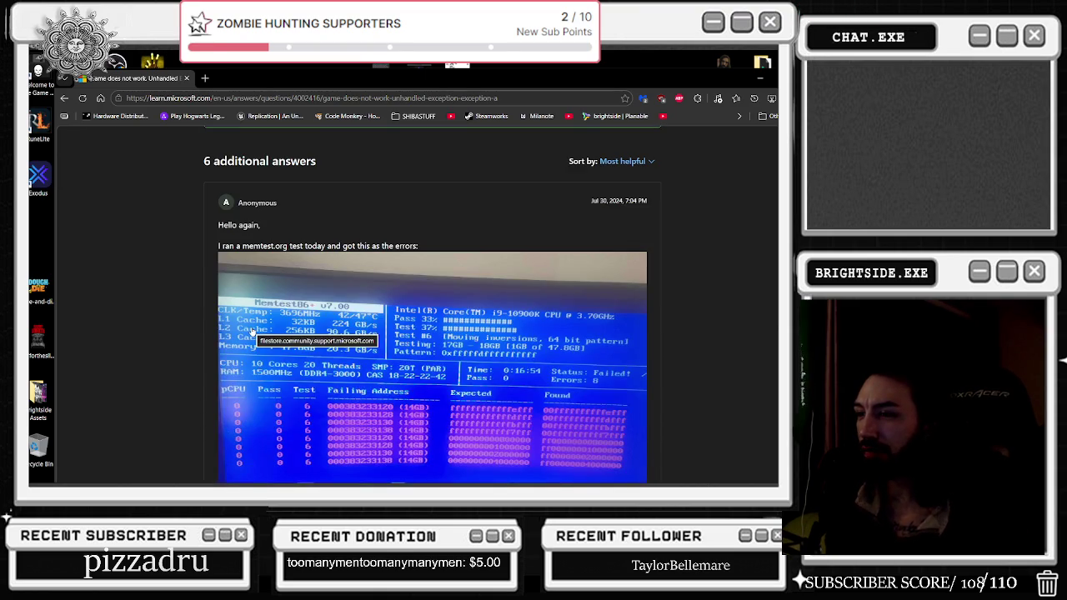
pyautogui.scroll(-1, 250, 333)
pyautogui.scroll(-5, 249, 342)
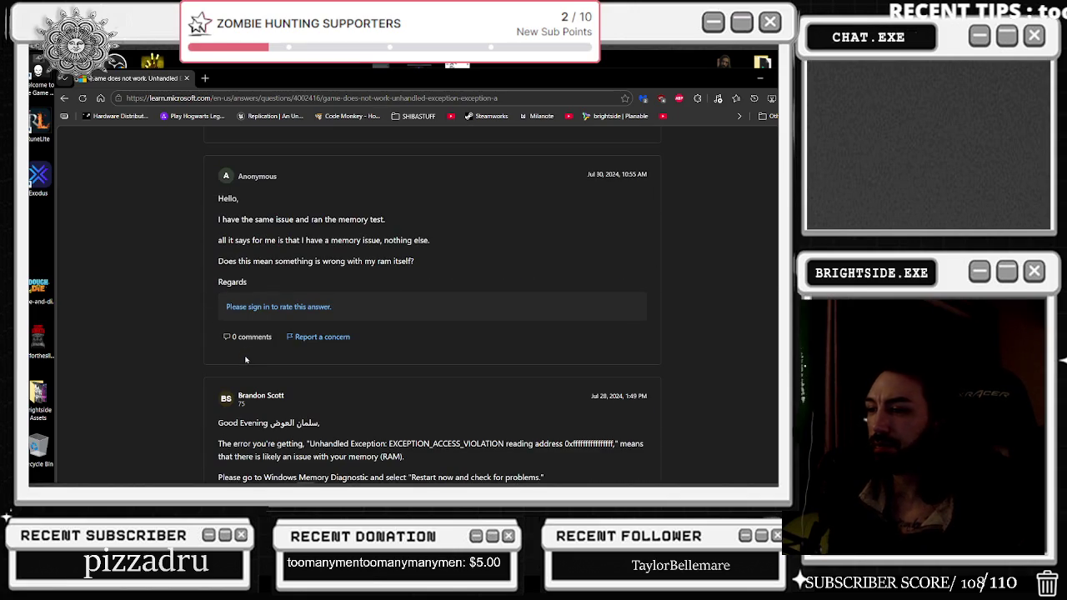
pyautogui.scroll(-1, 245, 359)
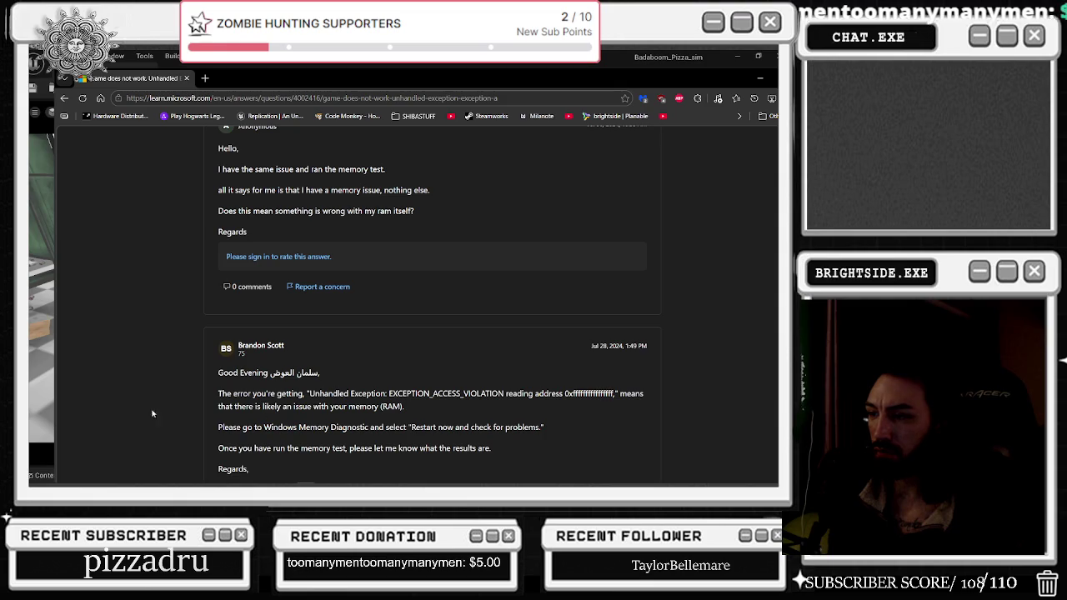
# - Launch Windows Memory Diagnostic from a Start search for 'wiNDOWS MEMO'
pyautogui.click(46, 475)
pyautogui.write('wiNDOWS MEMO')
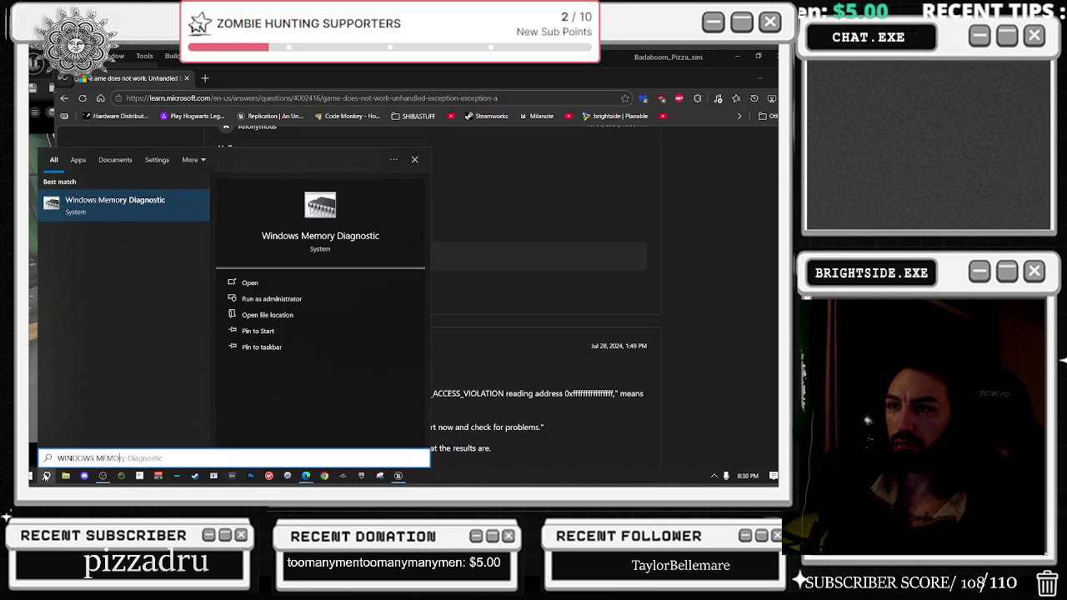
pyautogui.press('Return')
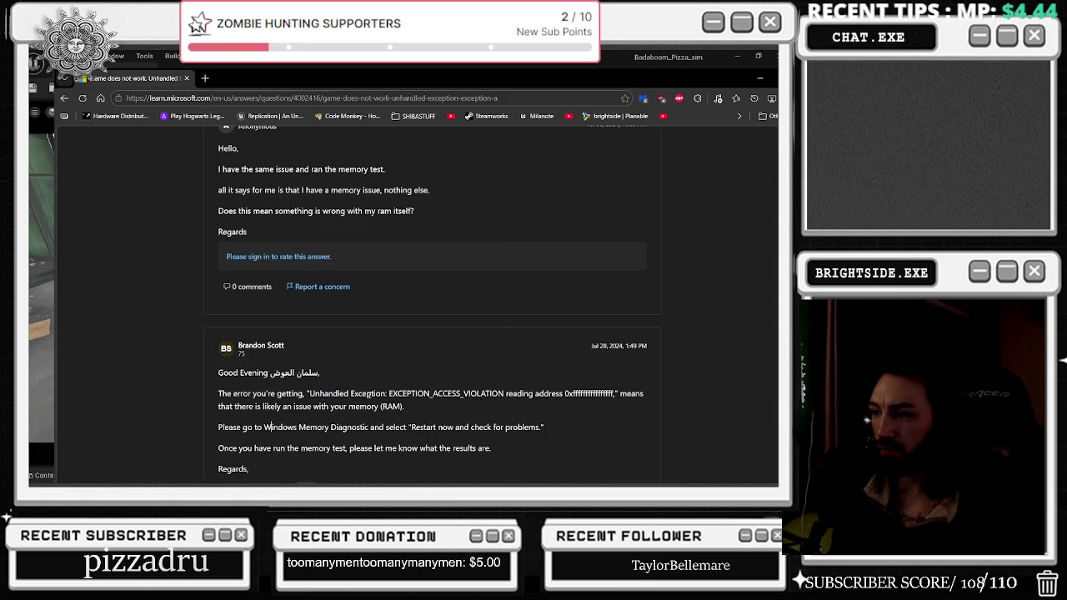
pyautogui.moveTo(278, 426); pyautogui.dragTo(510, 426)
pyautogui.click(518, 448)
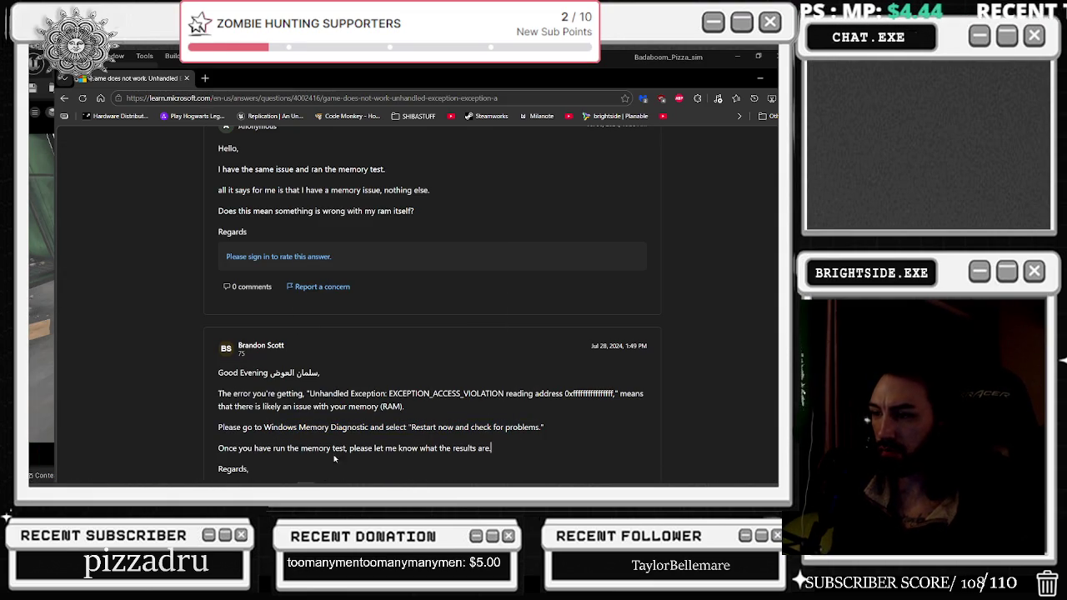
# - Close the Microsoft Learn page and dismiss the Windows Memory Diagnostic dialog
pyautogui.scroll(-1, 333, 424)
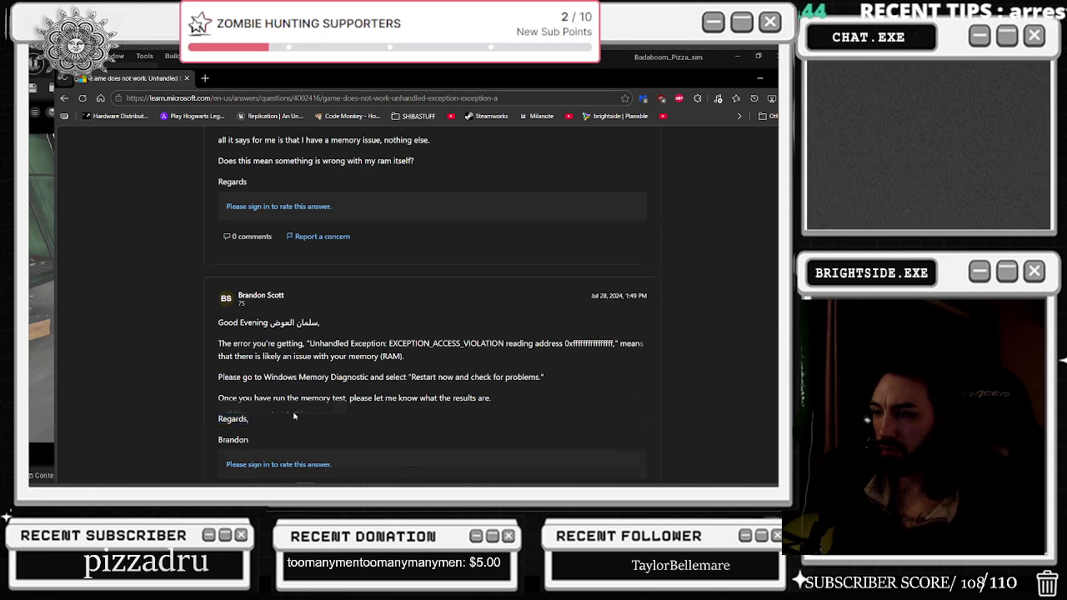
pyautogui.scroll(-3, 518, 337)
pyautogui.click(186, 78)
pyautogui.moveTo(384, 176); pyautogui.dragTo(371, 193)
pyautogui.press('Escape')
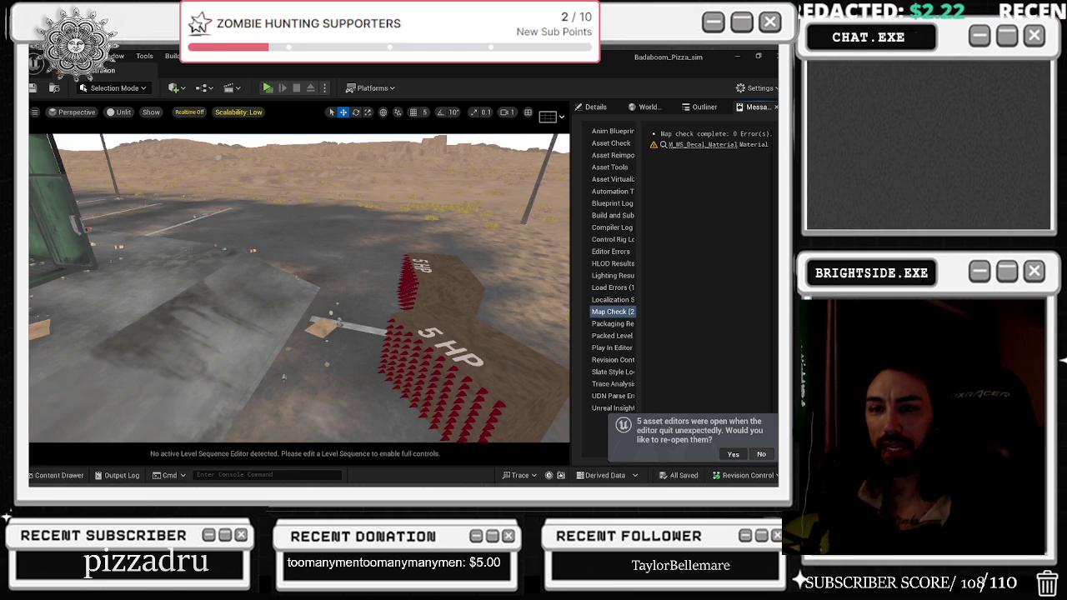
# - Reopen the five crashed asset editors, then switch to the Badaboom_Pizza_sim level editor tab
pyautogui.click(733, 453)
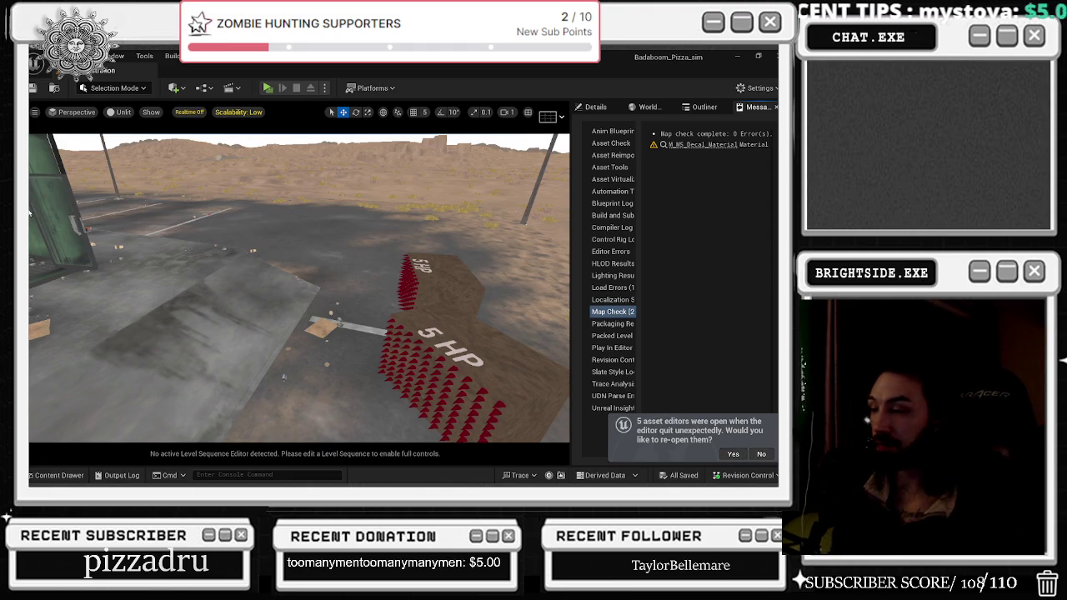
pyautogui.hotkey('alt', 'Tab')
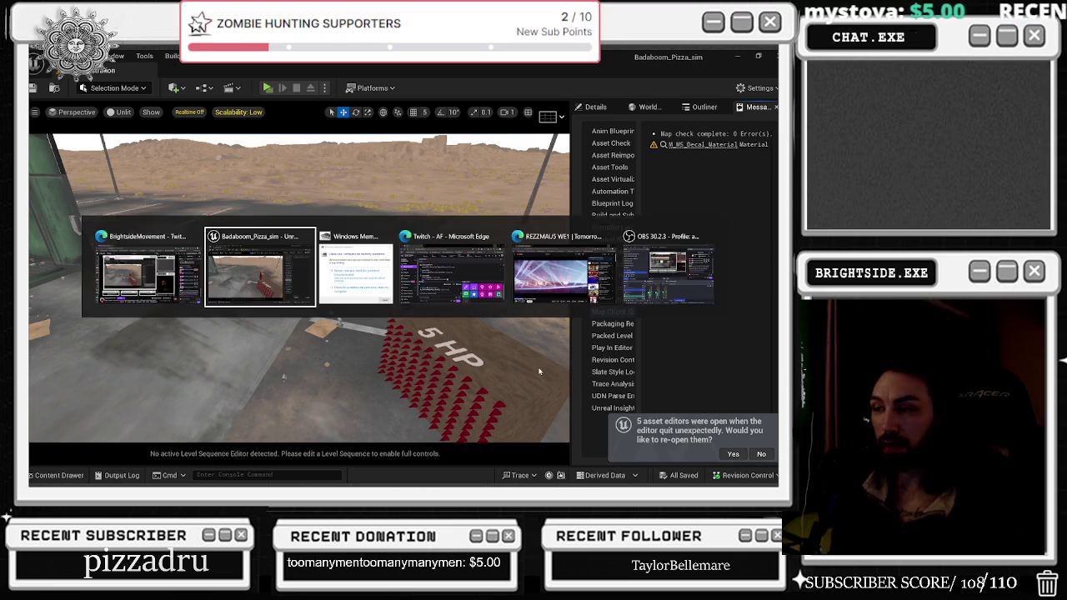
pyautogui.hotkey('alt', 'Tab')
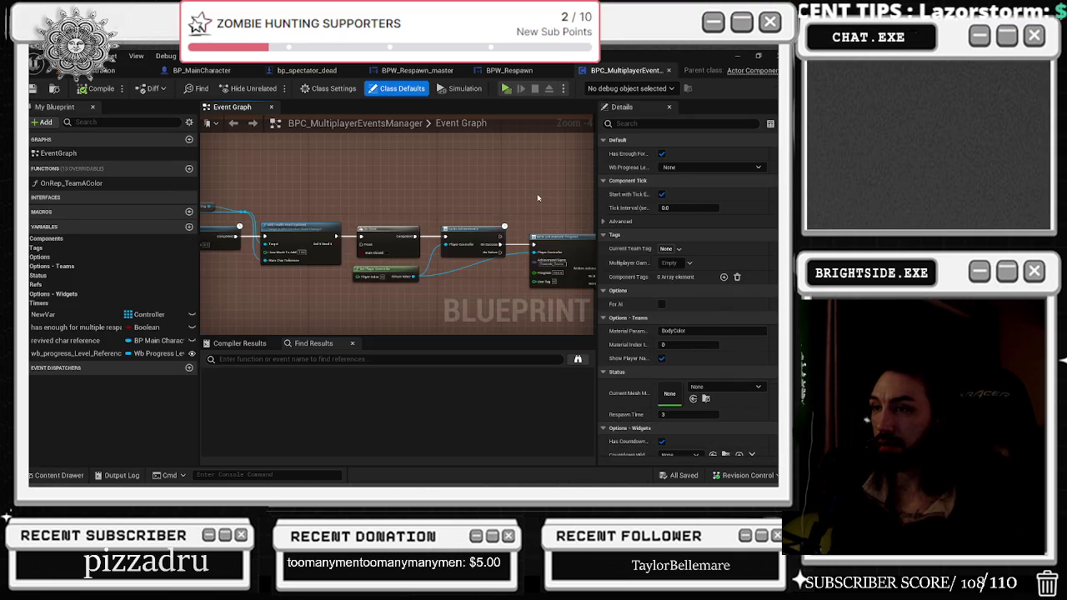
pyautogui.scroll(-2, 375, 258)
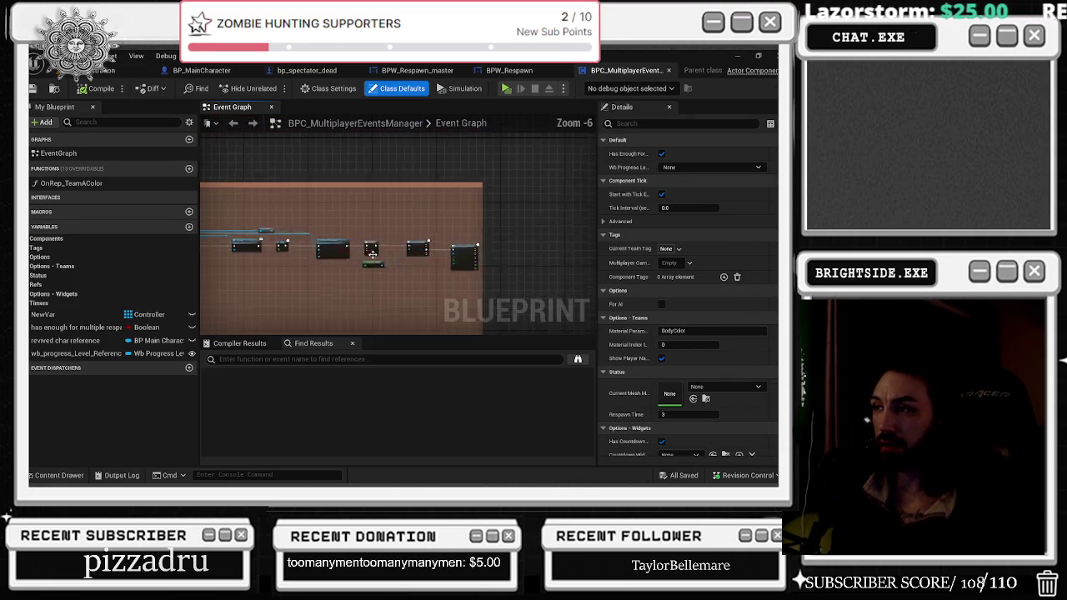
pyautogui.click(105, 72)
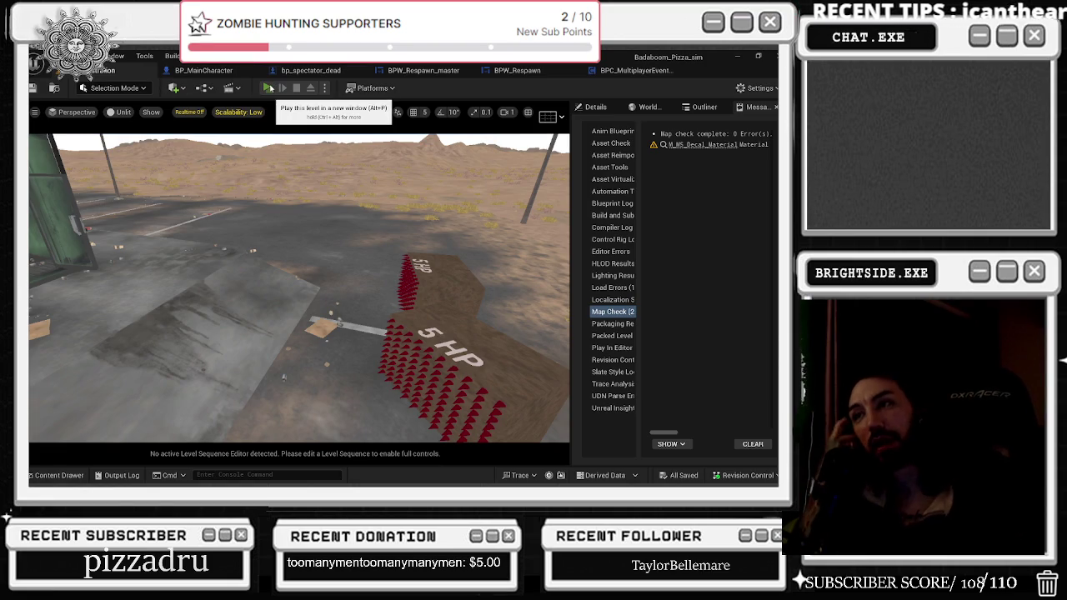
# - Start a multiplayer play-in-editor session and check resource usage in Task Manager
pyautogui.click(268, 87)
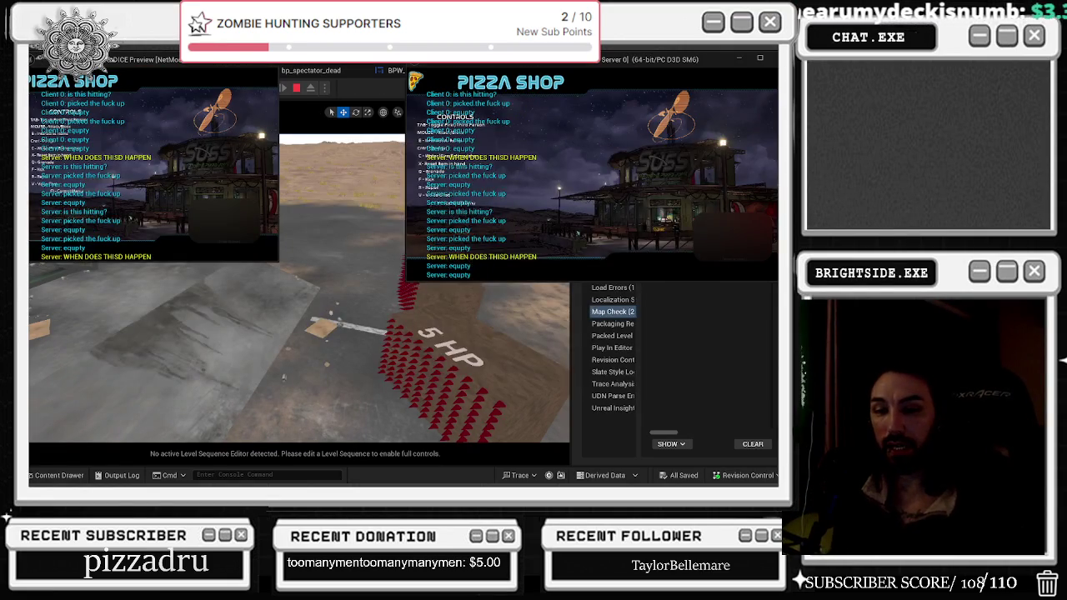
pyautogui.hotkey('ctrl', 'shift', 'Escape')
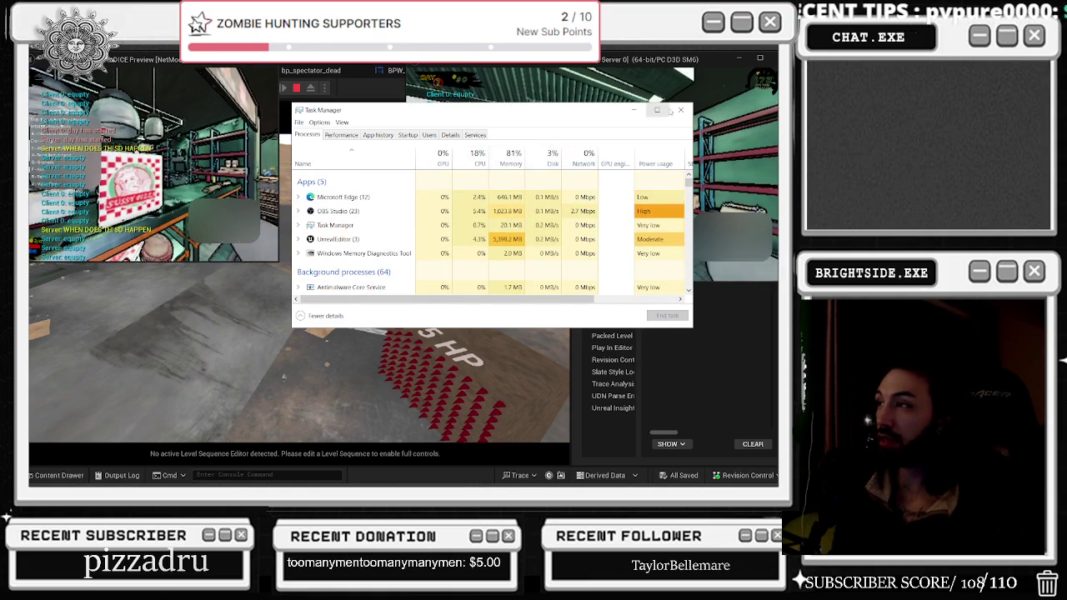
pyautogui.click(682, 110)
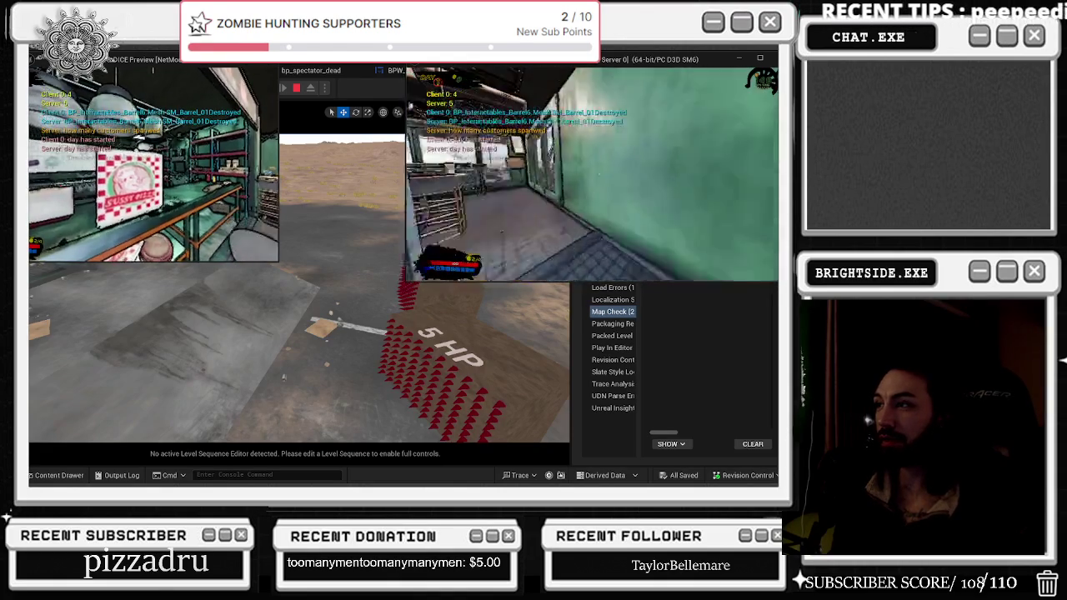
# - Open the in-game store, browse the weapon upgrades, close it, and show the stats panel
pyautogui.press('e')
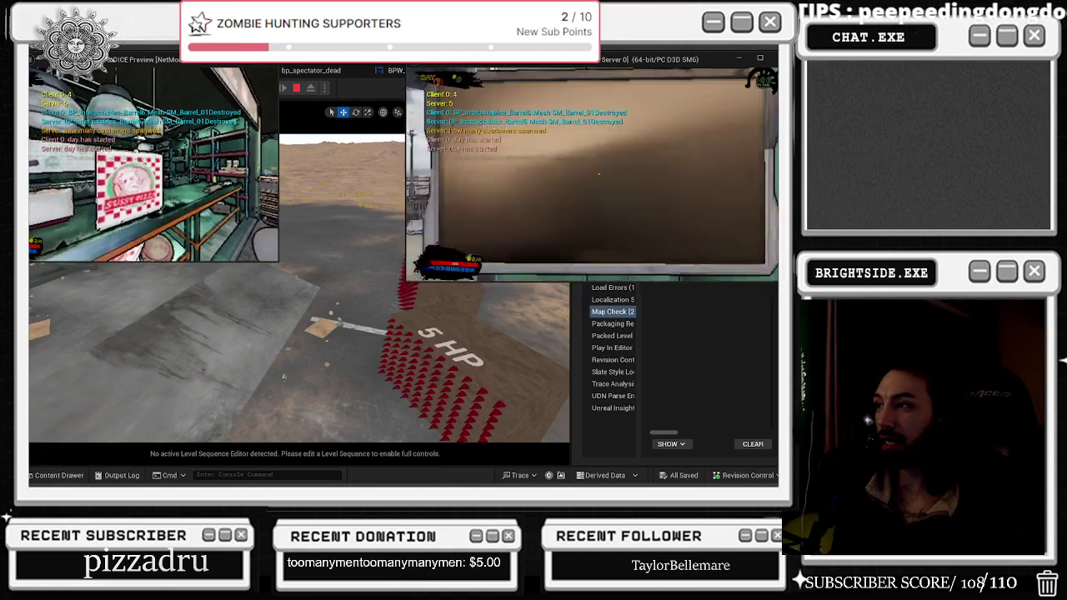
pyautogui.click(721, 229)
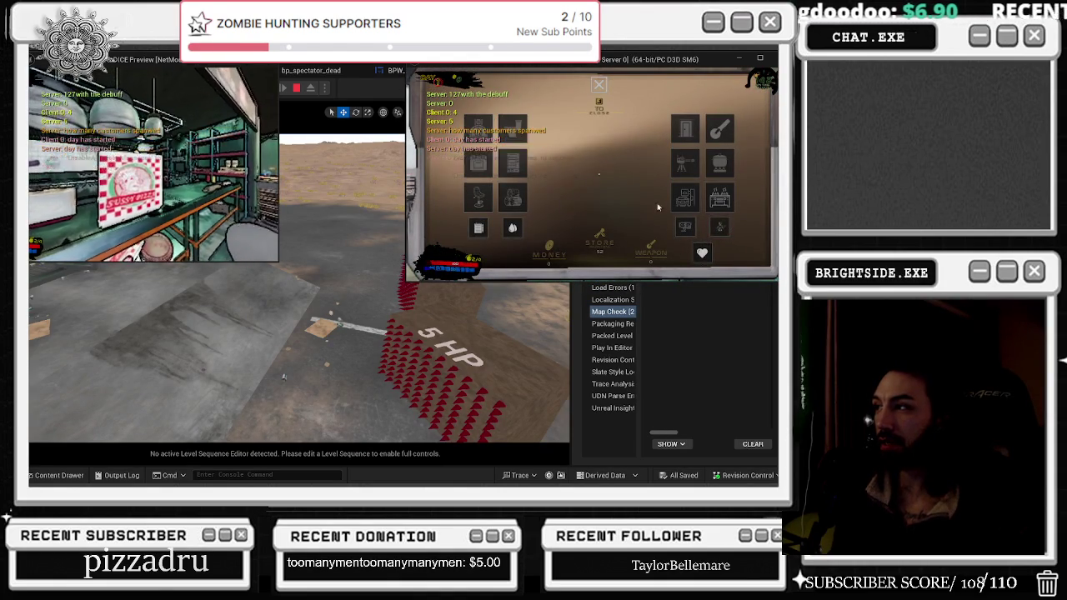
pyautogui.click(651, 250)
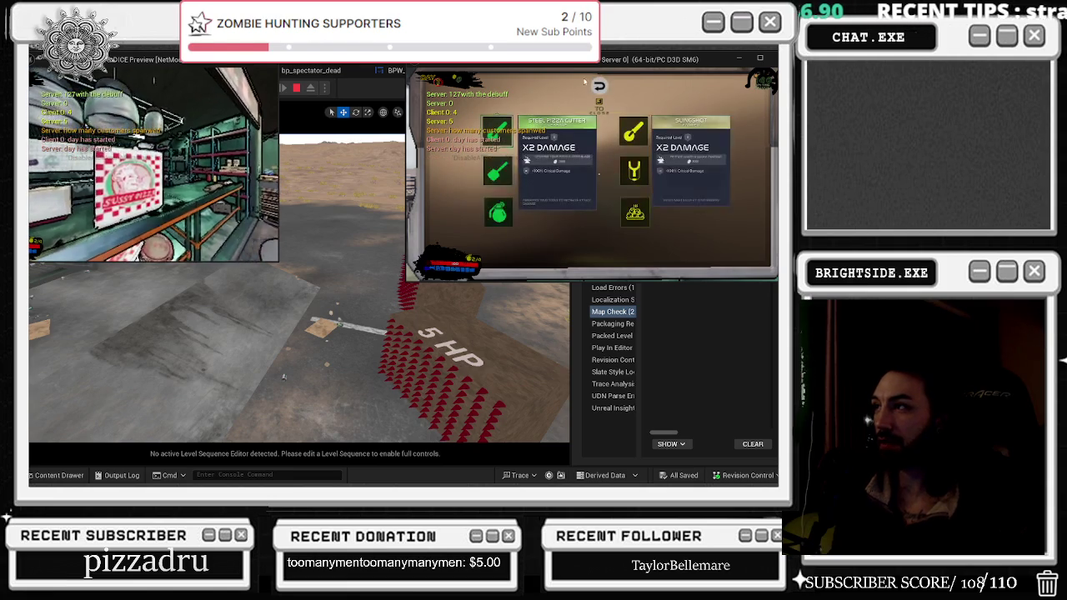
pyautogui.click(599, 86)
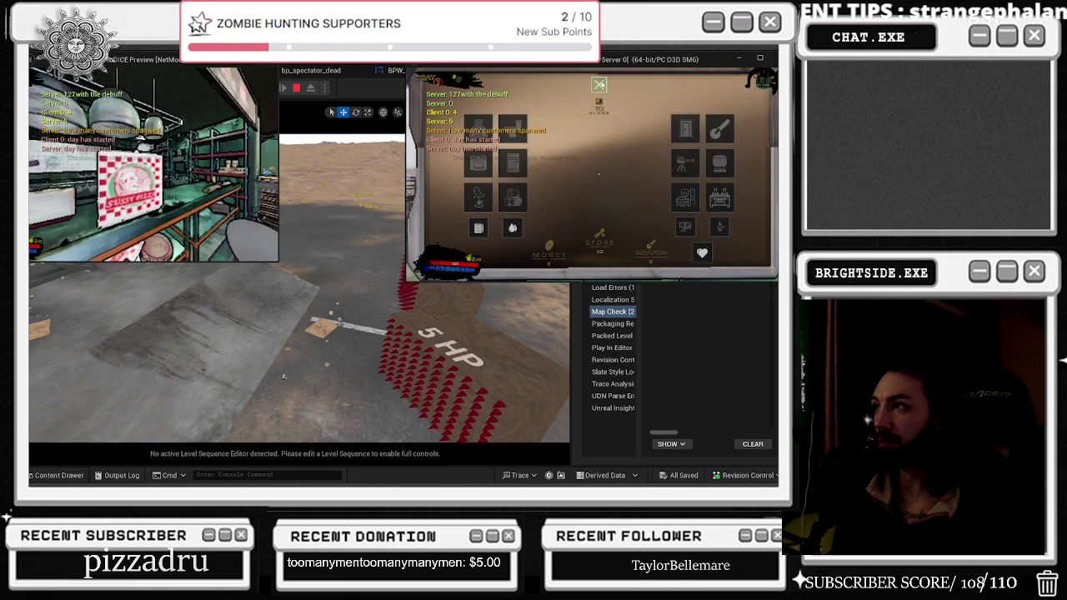
pyautogui.click(479, 228)
pyautogui.press('Tab')
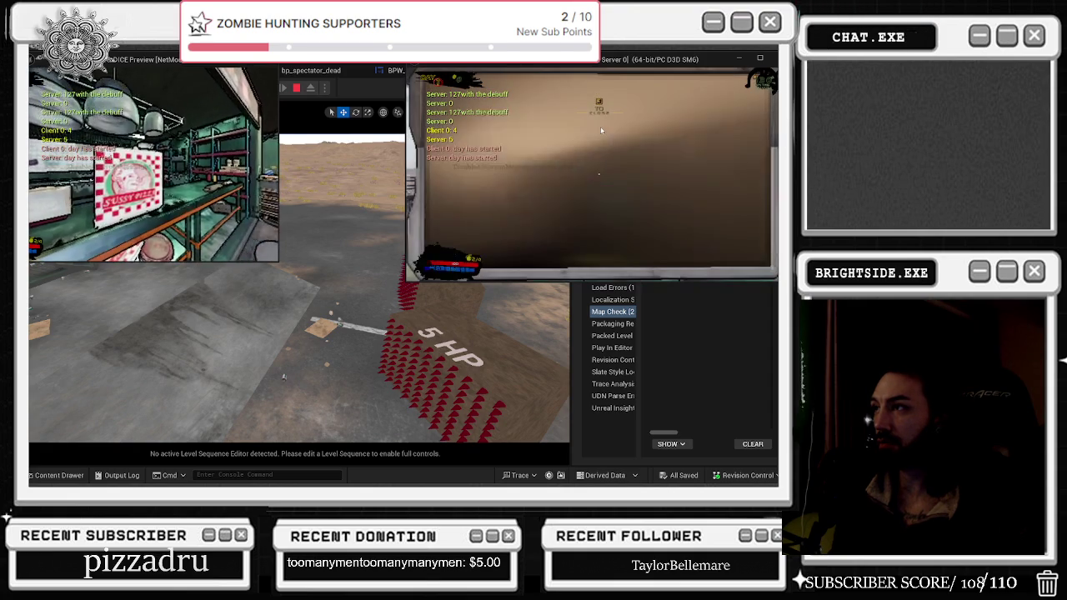
pyautogui.hotkey('alt', 'Tab')
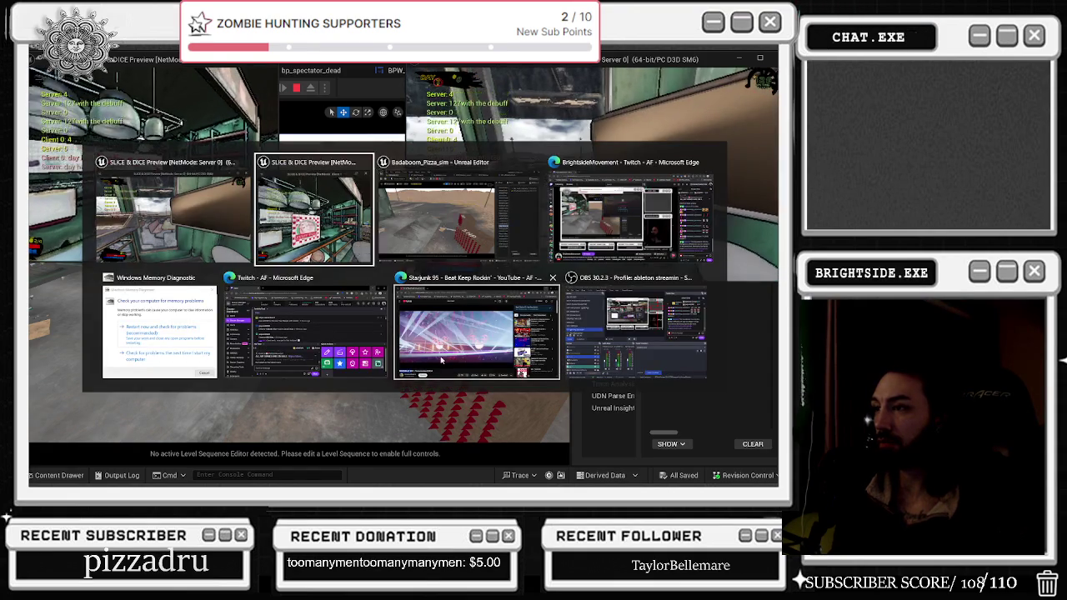
pyautogui.click(475, 333)
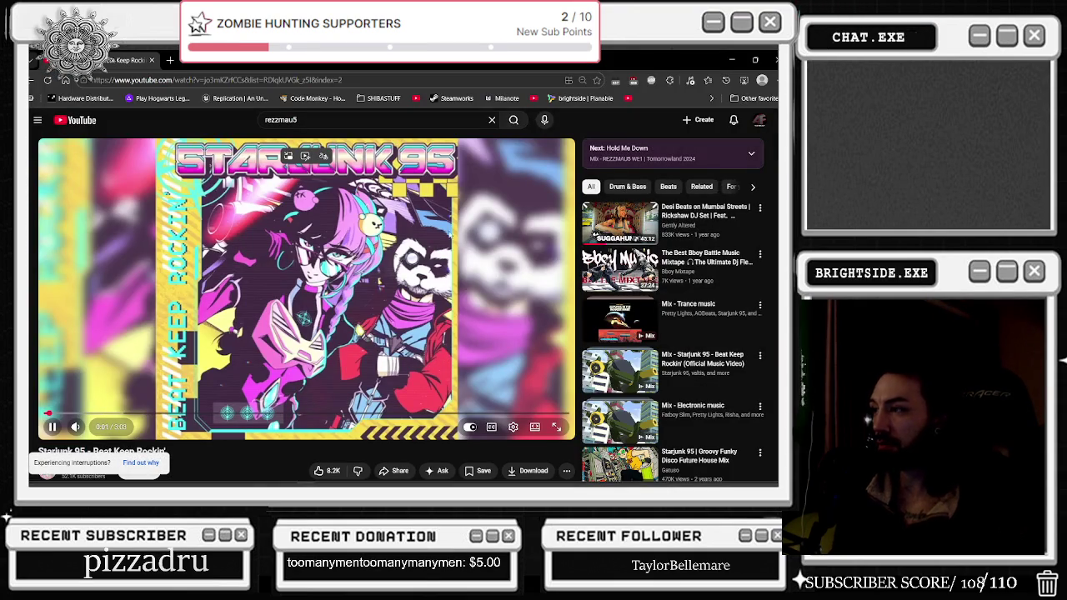
pyautogui.scroll(-5, 466, 229)
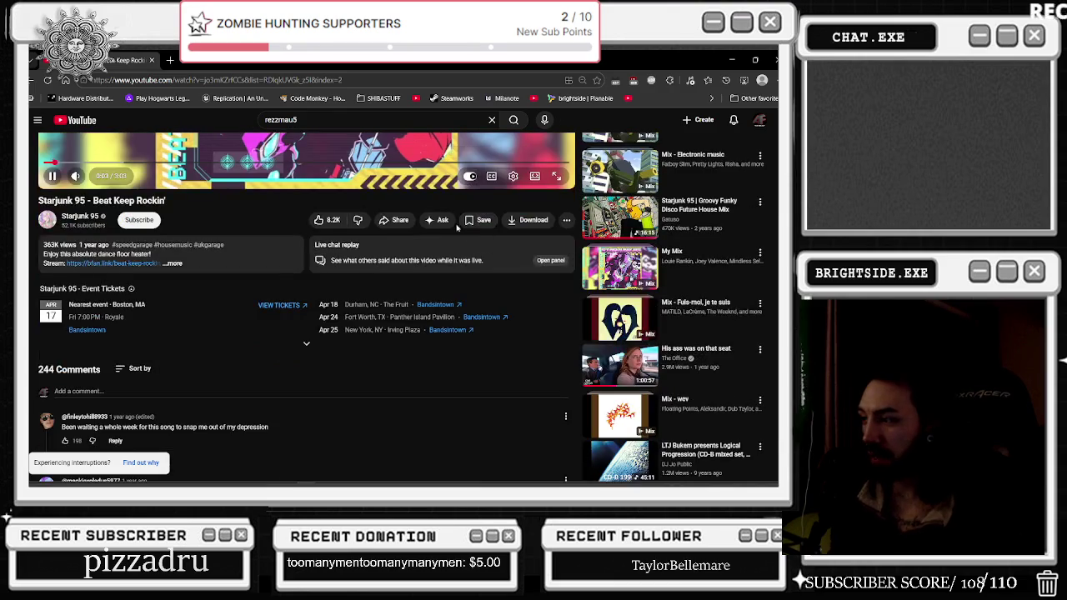
pyautogui.scroll(-3, 452, 227)
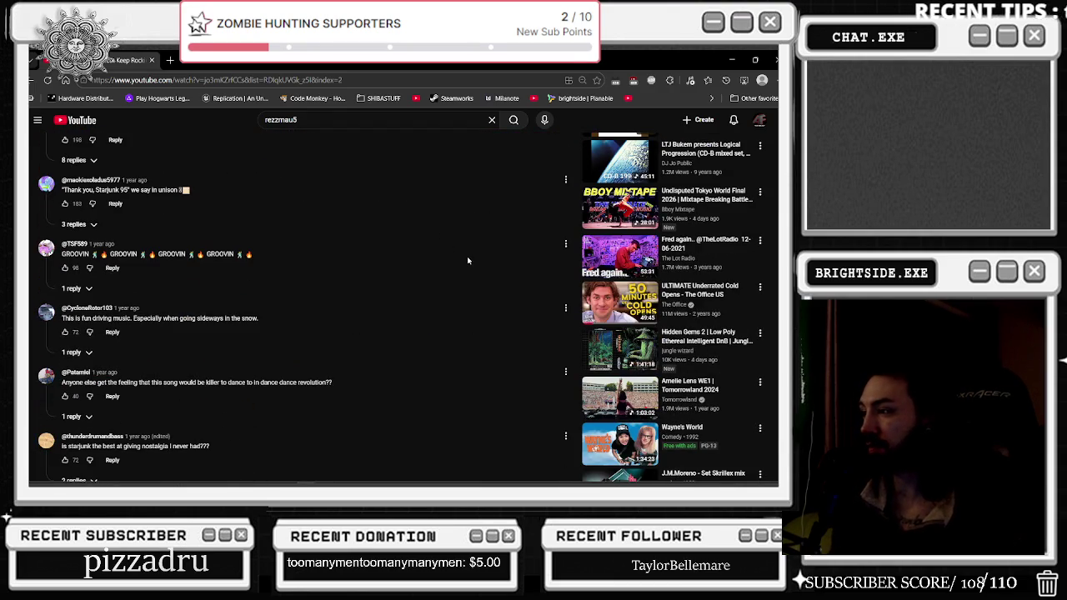
pyautogui.scroll(-3, 467, 260)
pyautogui.scroll(-6, 459, 255)
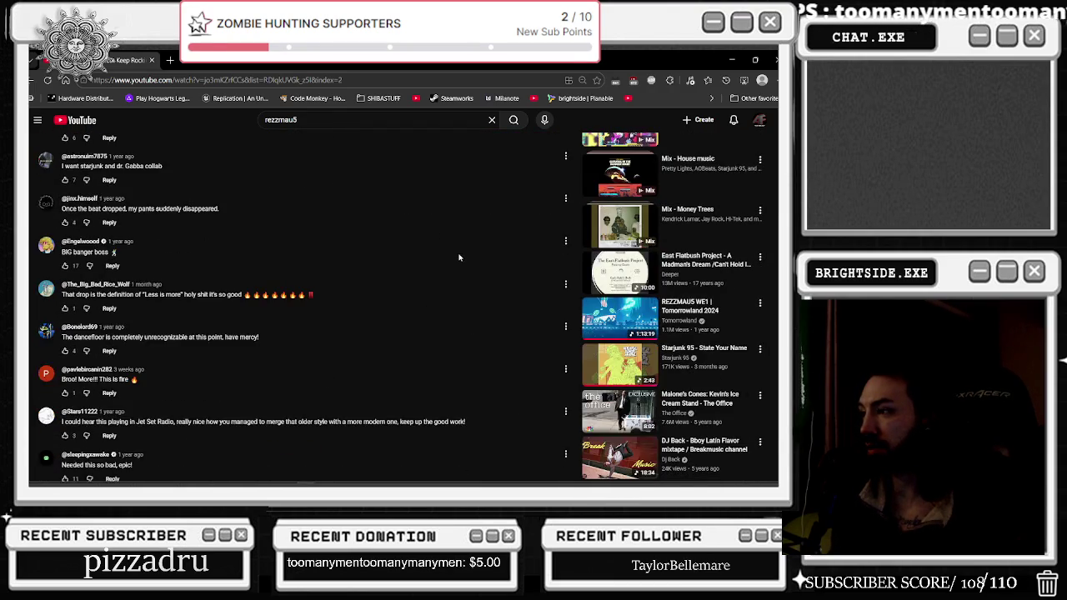
pyautogui.scroll(-3, 458, 258)
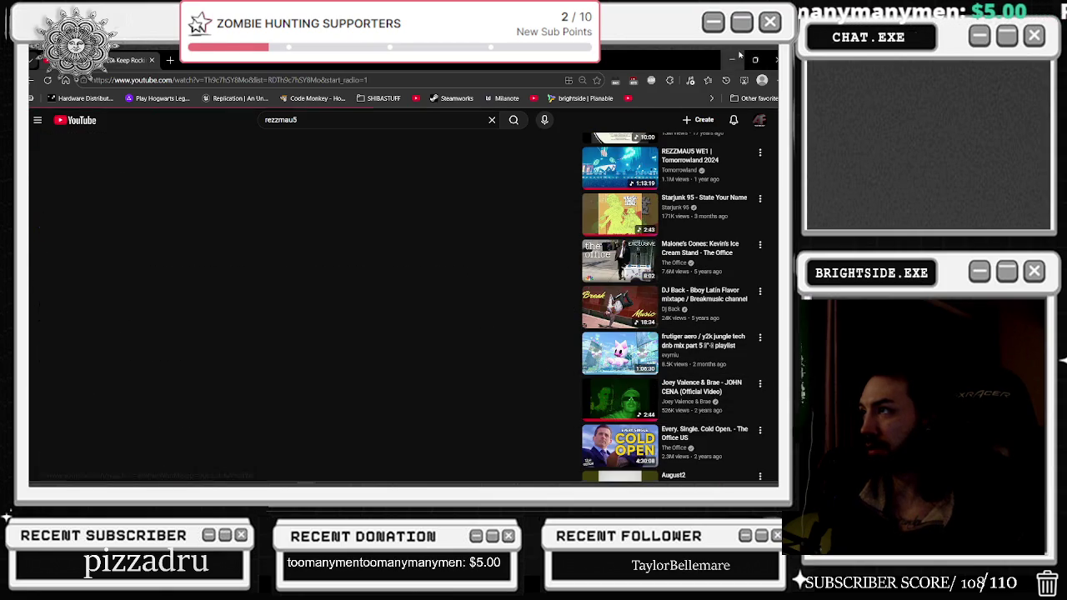
pyautogui.hotkey('alt', 'Tab')
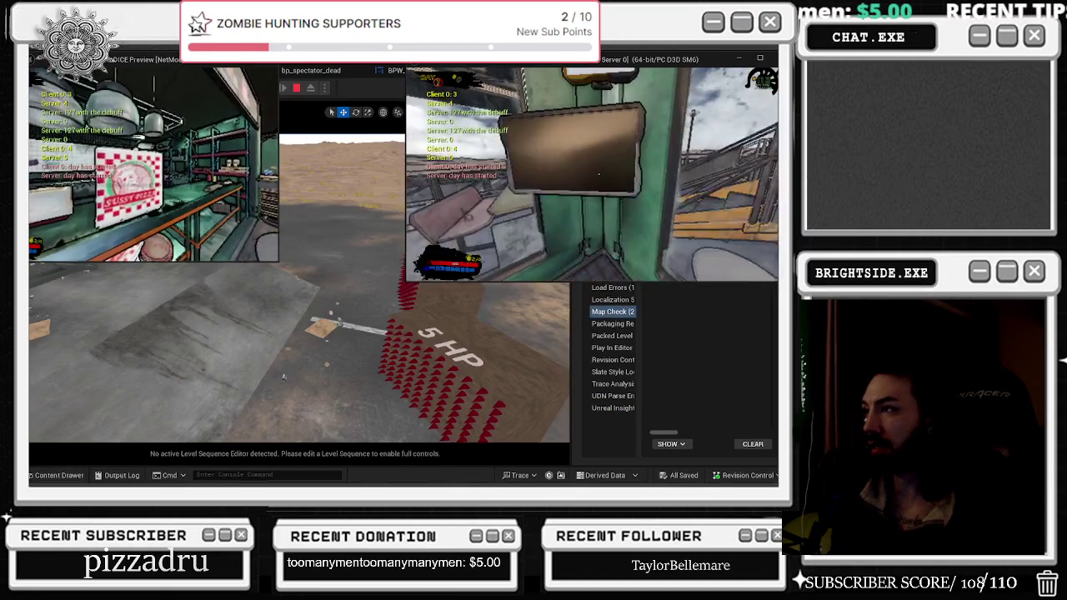
# - Open and close the right player's in-game shop with the E key
pyautogui.press('e')
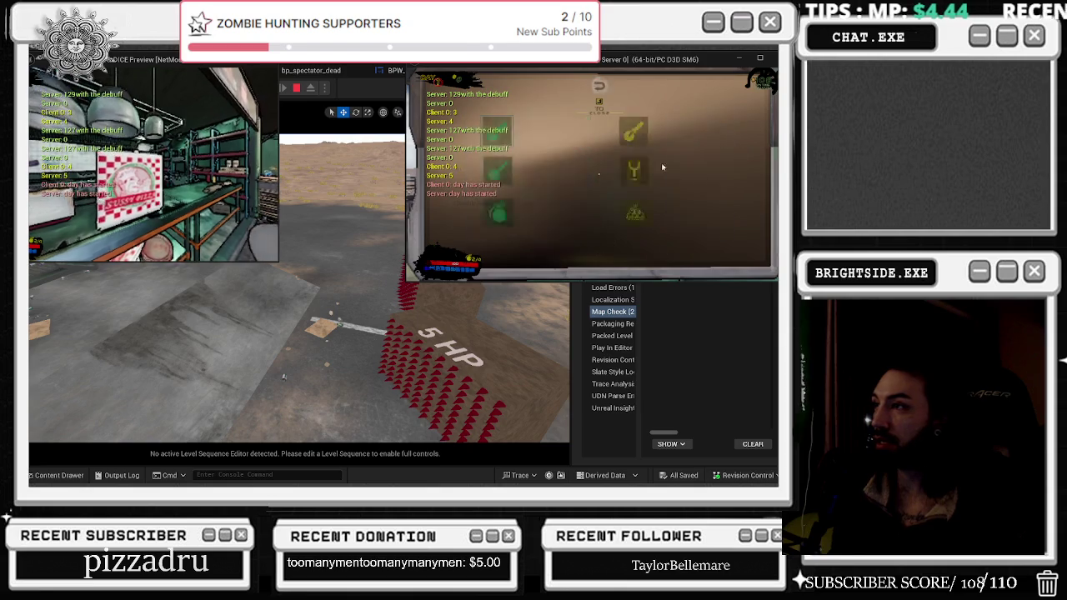
pyautogui.press('e')
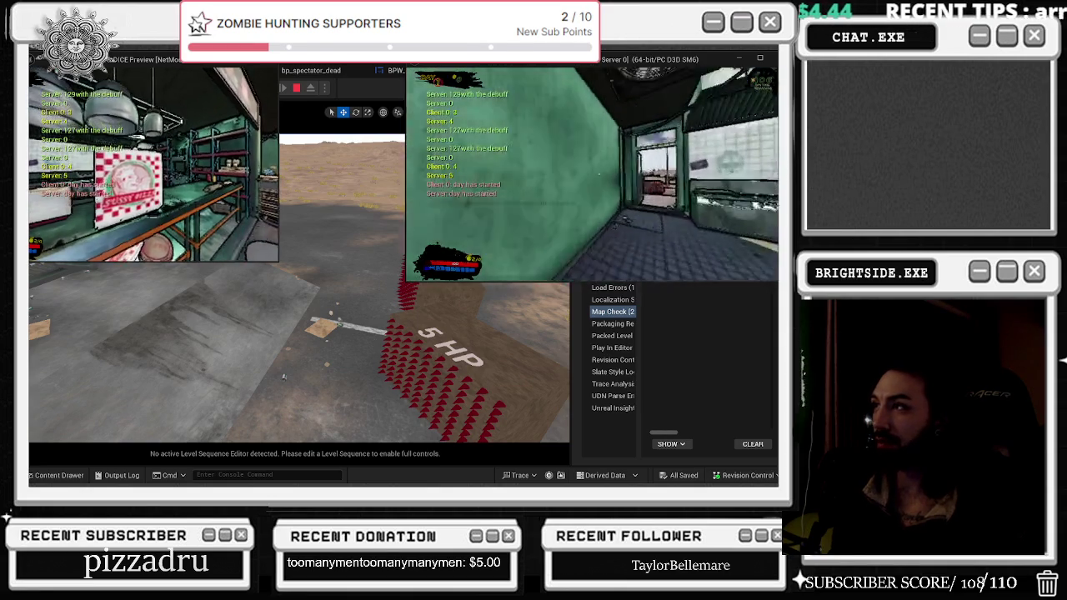
pyautogui.hotkey('alt', 'Tab')
pyautogui.hotkey('alt', 'Tab')
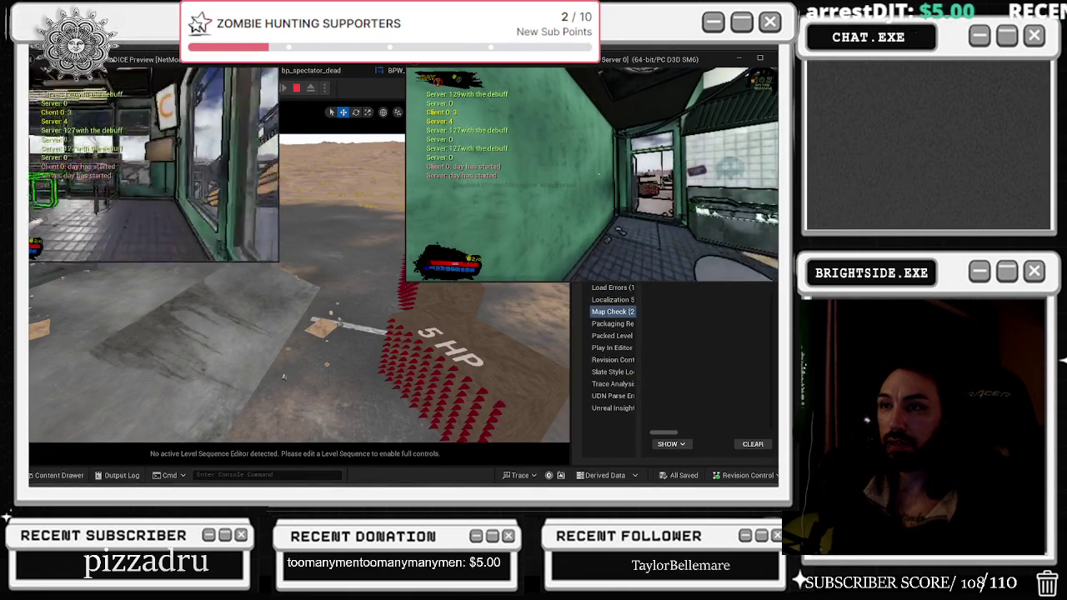
# - Browse door upgrades in the left player's store, then respawn the right player
pyautogui.press('x')
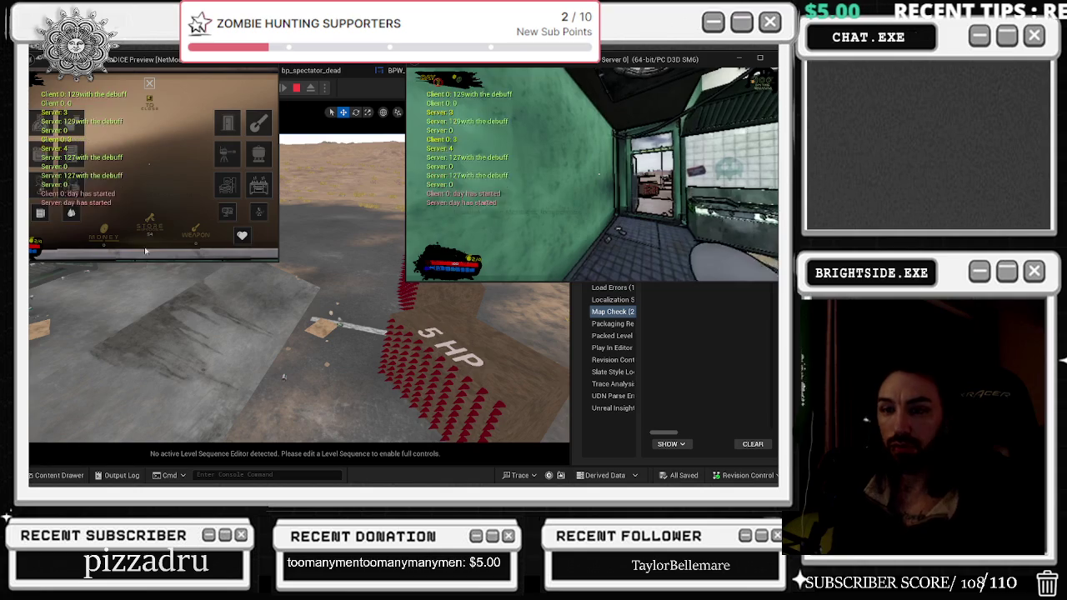
pyautogui.click(229, 125)
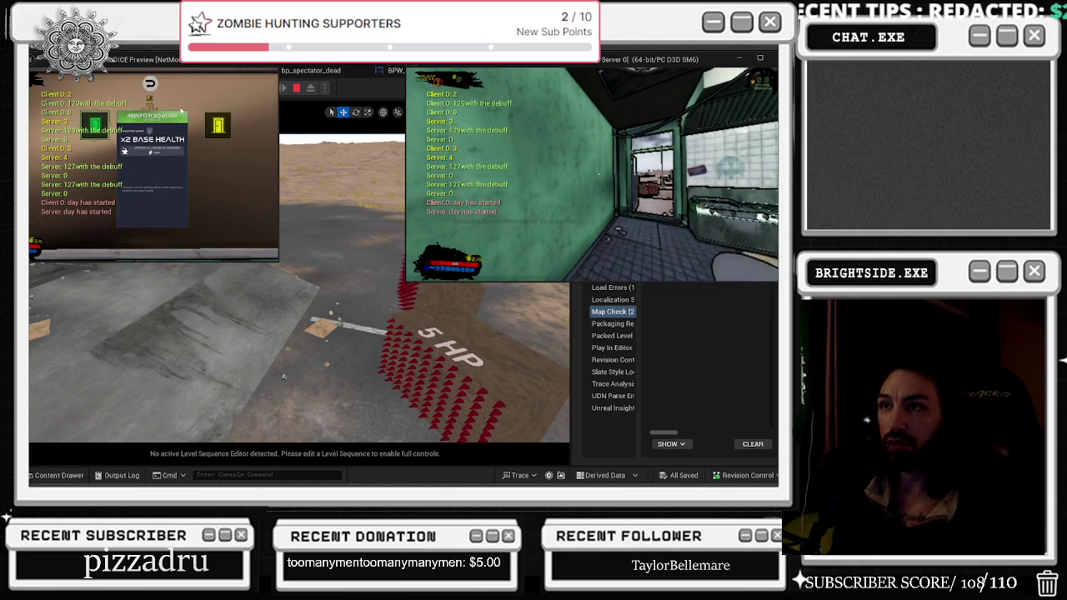
pyautogui.click(151, 85)
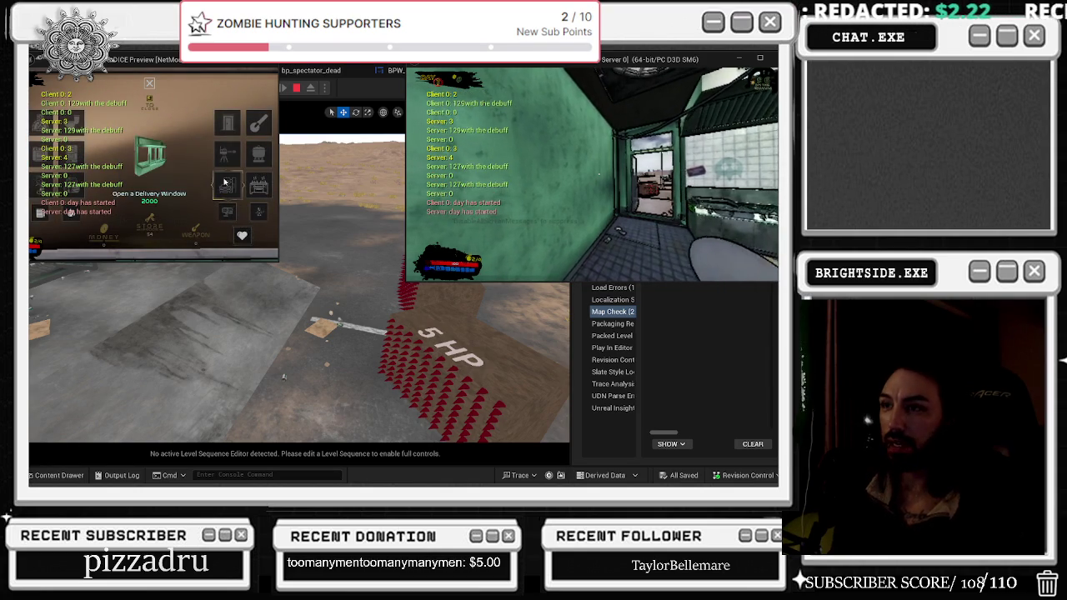
pyautogui.press('x')
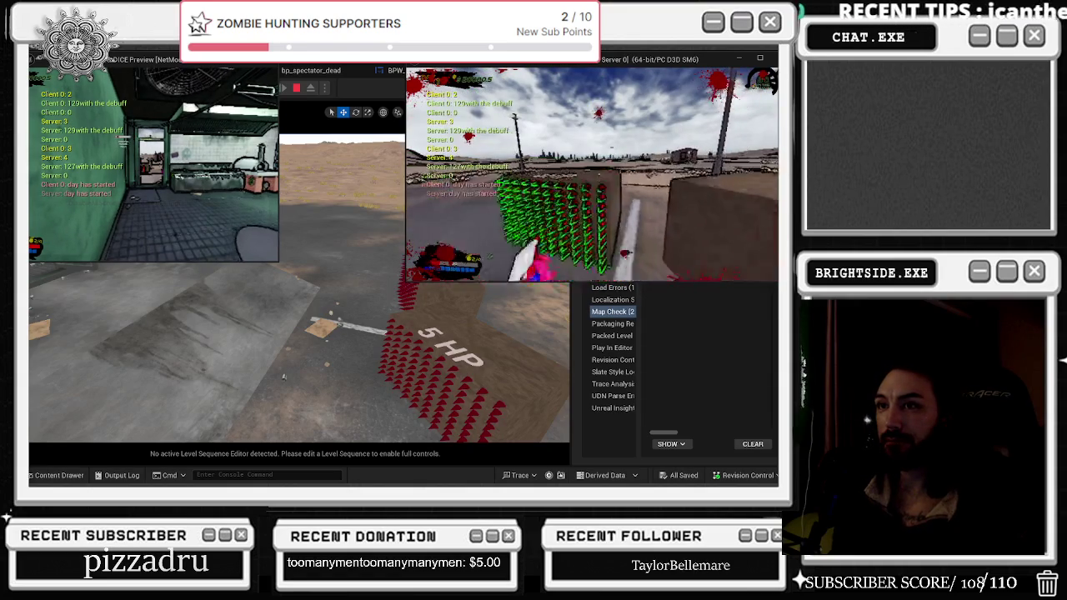
pyautogui.hotkey('alt', 'Tab')
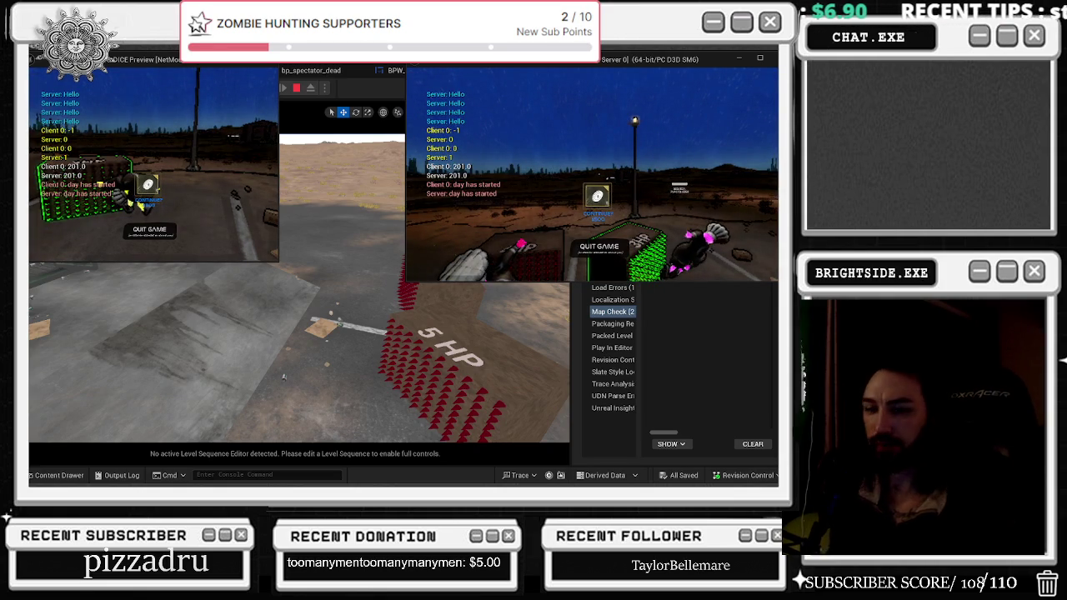
pyautogui.click(596, 195)
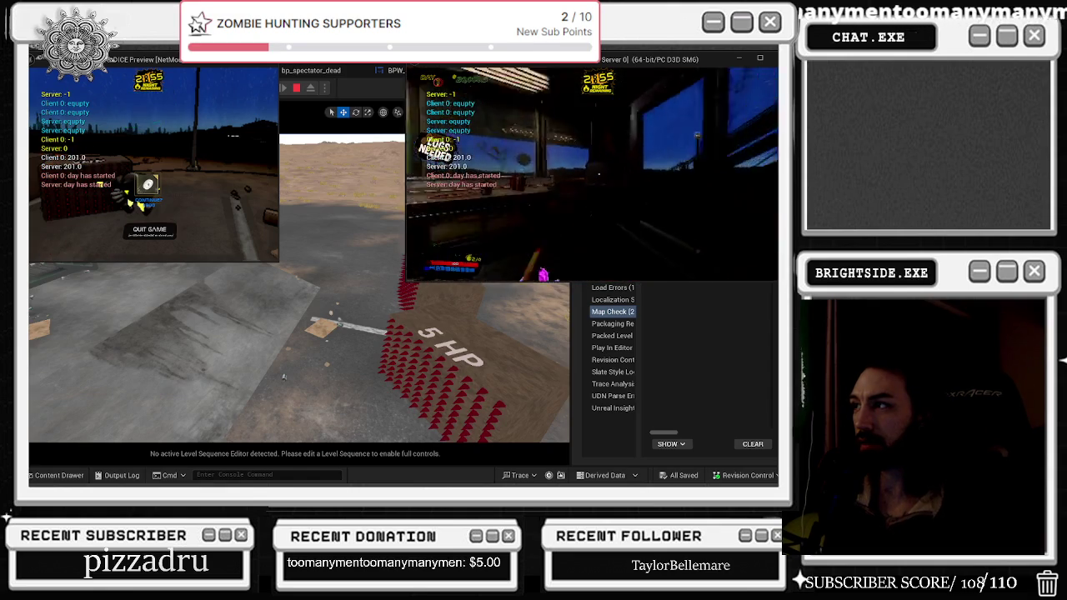
# - Open the in-game store, stop the playtest with Esc, and bring up BP_MainCharacter
pyautogui.press('e')
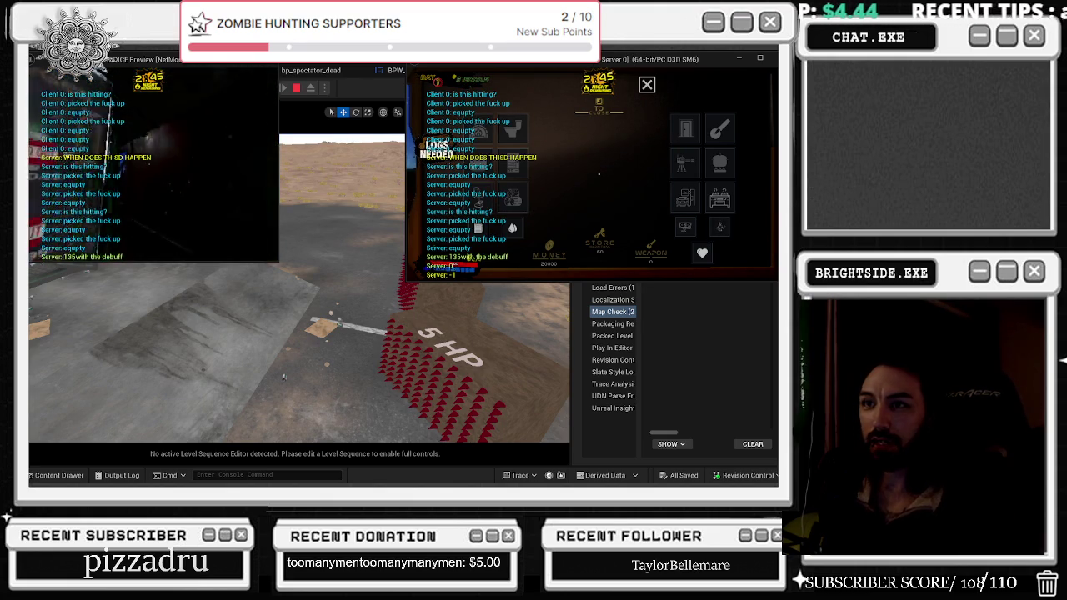
pyautogui.hotkey('alt', 'Tab')
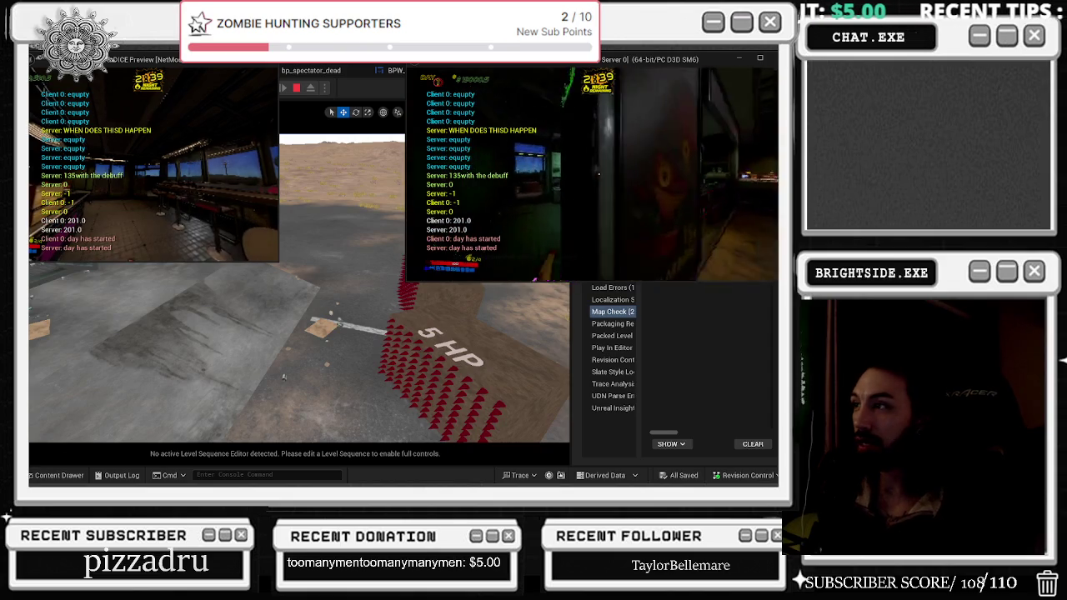
pyautogui.press('Escape')
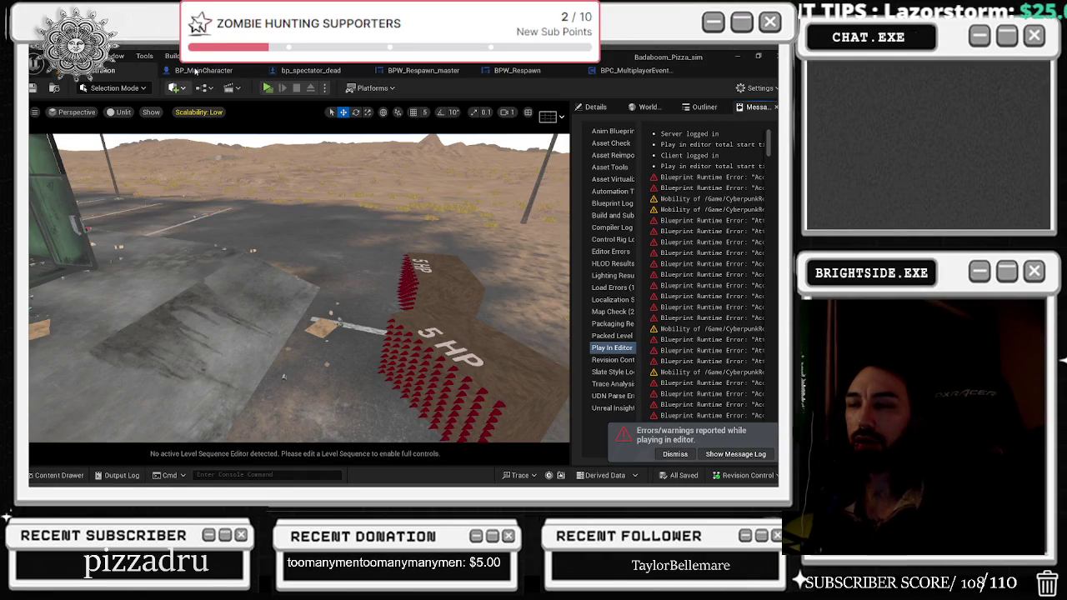
pyautogui.hotkey('ctrl', 'Tab')
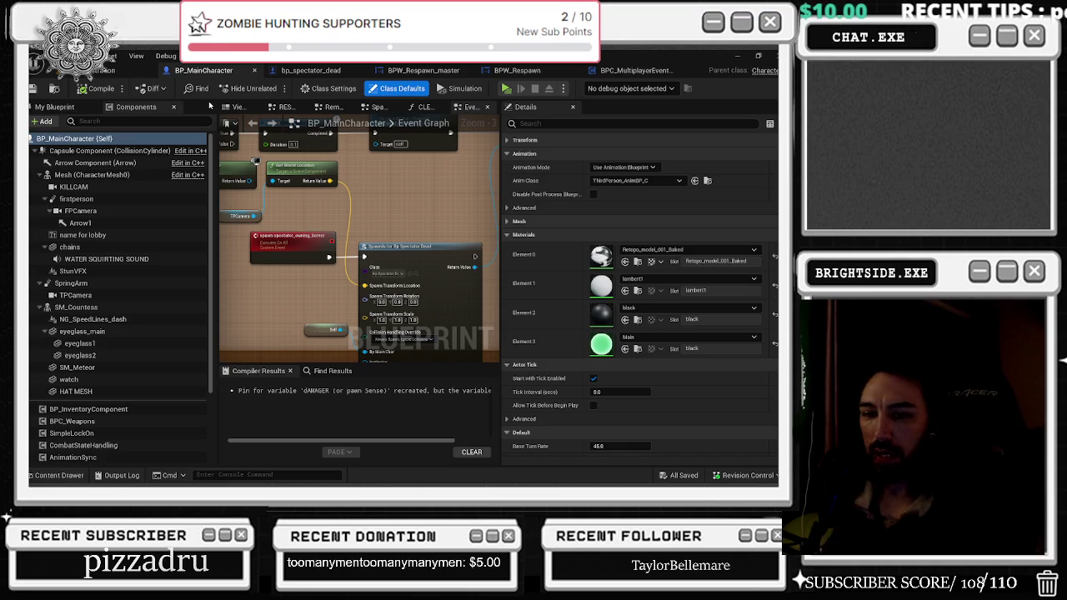
# - Set the spawn_spectator_owning_Server event's Replicates option to Run on Server
pyautogui.moveTo(350, 223)
pyautogui.mouseDown()
pyautogui.moveTo(330, 251)
pyautogui.moveTo(375, 275)
pyautogui.moveTo(490, 157)
pyautogui.mouseUp()
pyautogui.rightClick(473, 217)
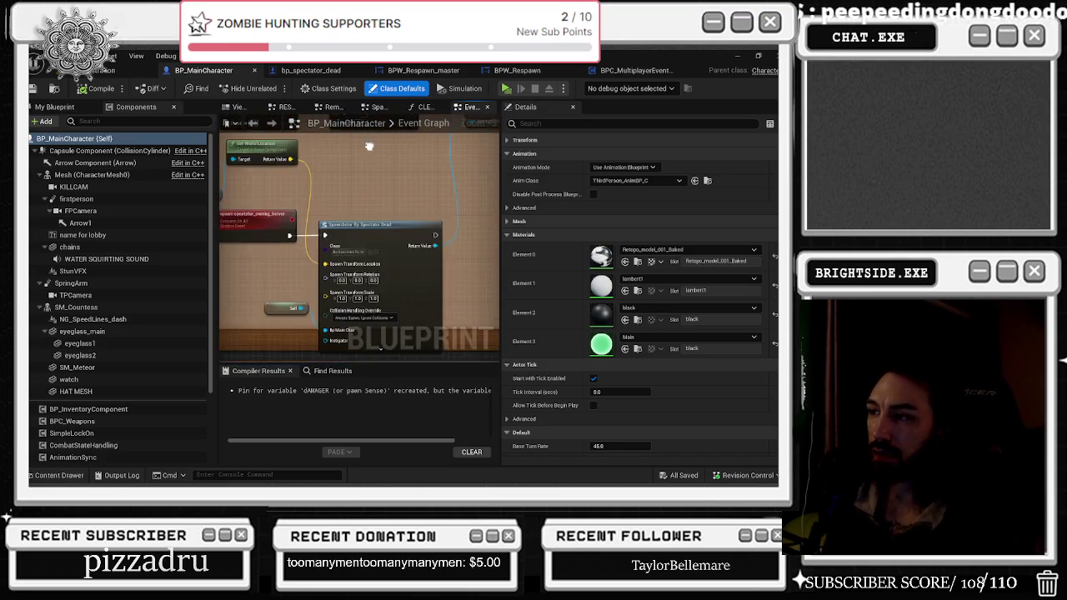
pyautogui.moveTo(473, 216)
pyautogui.mouseDown()
pyautogui.moveTo(312, 257)
pyautogui.moveTo(232, 249)
pyautogui.moveTo(362, 302)
pyautogui.mouseUp()
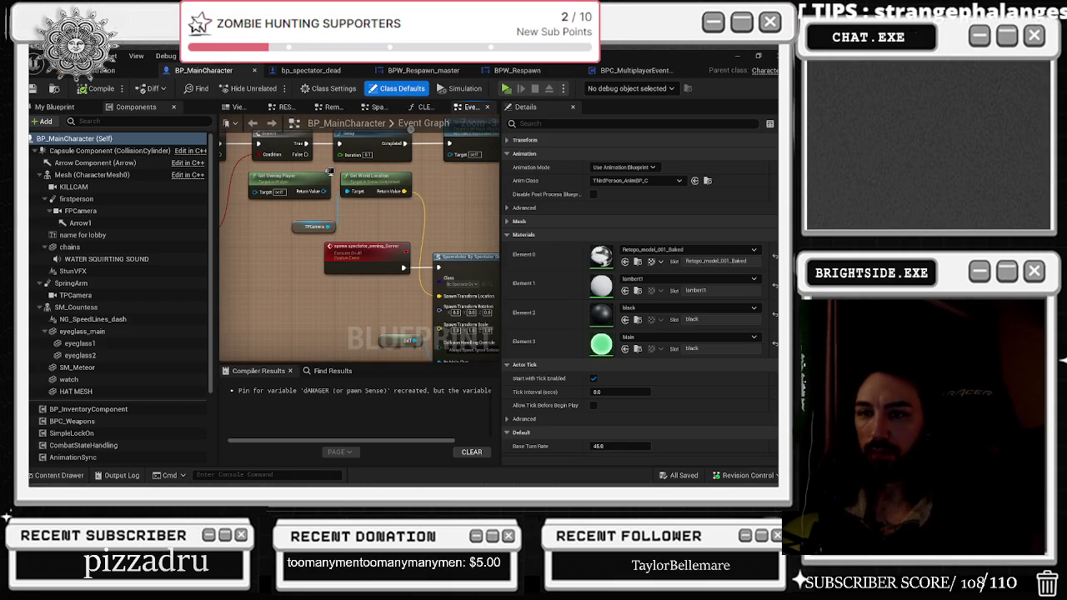
pyautogui.moveTo(345, 215); pyautogui.dragTo(269, 212)
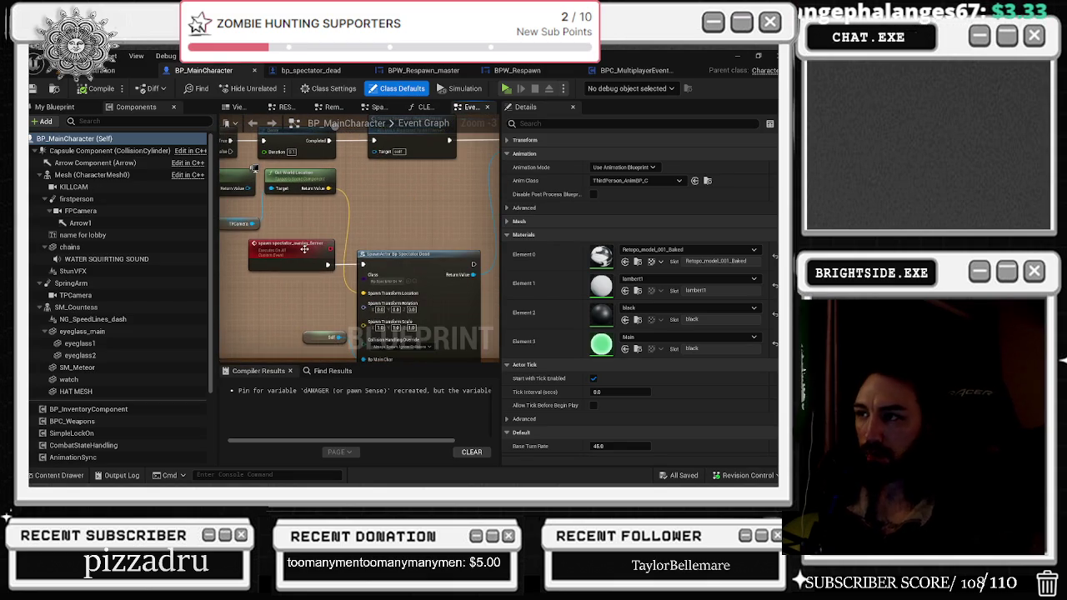
pyautogui.click(288, 244)
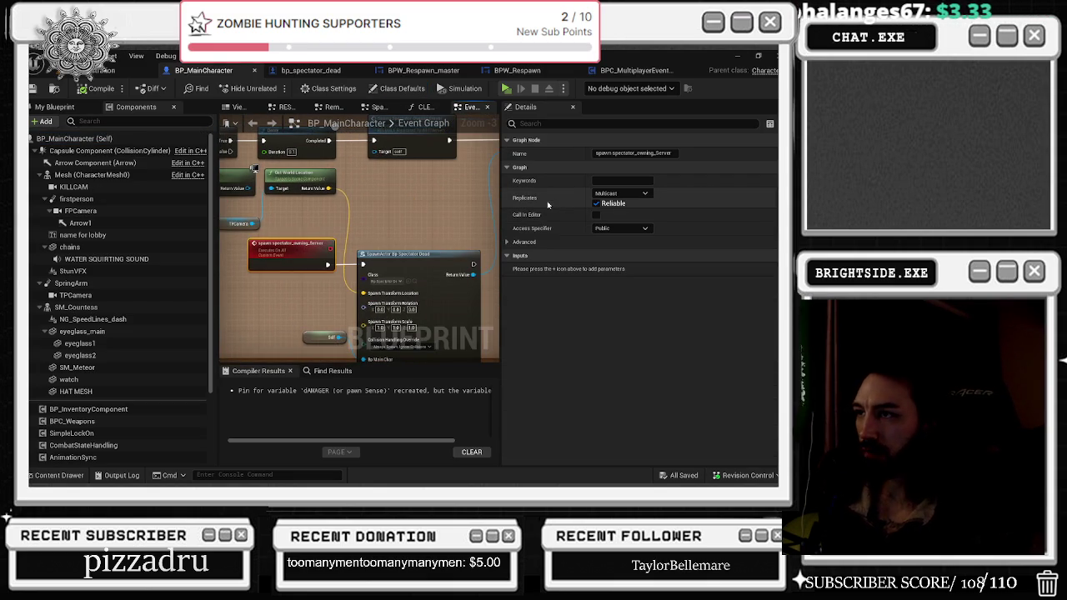
pyautogui.click(643, 194)
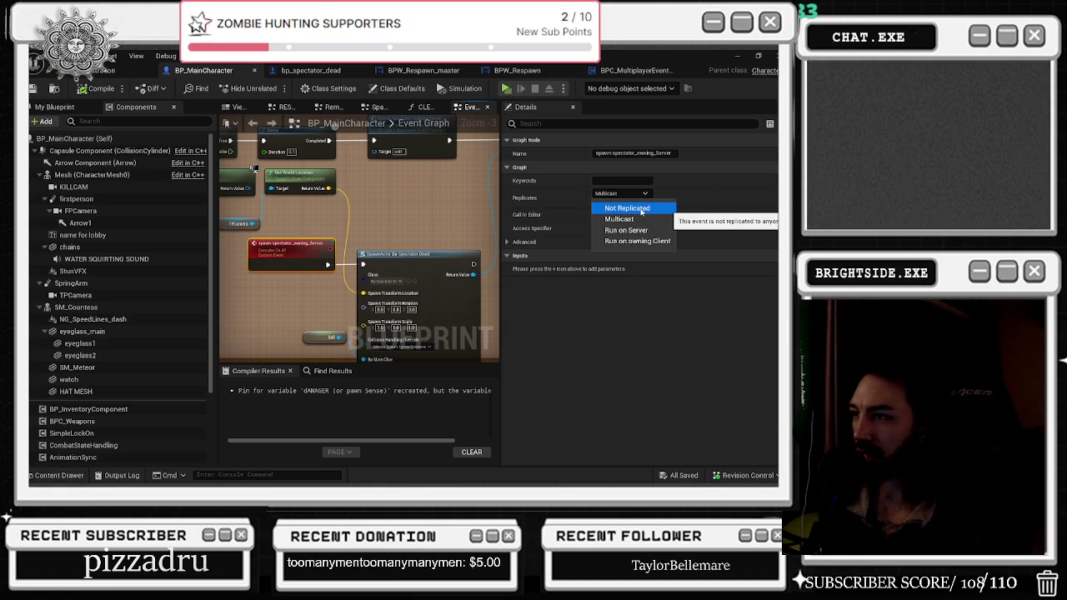
pyautogui.moveTo(302, 249); pyautogui.dragTo(320, 268)
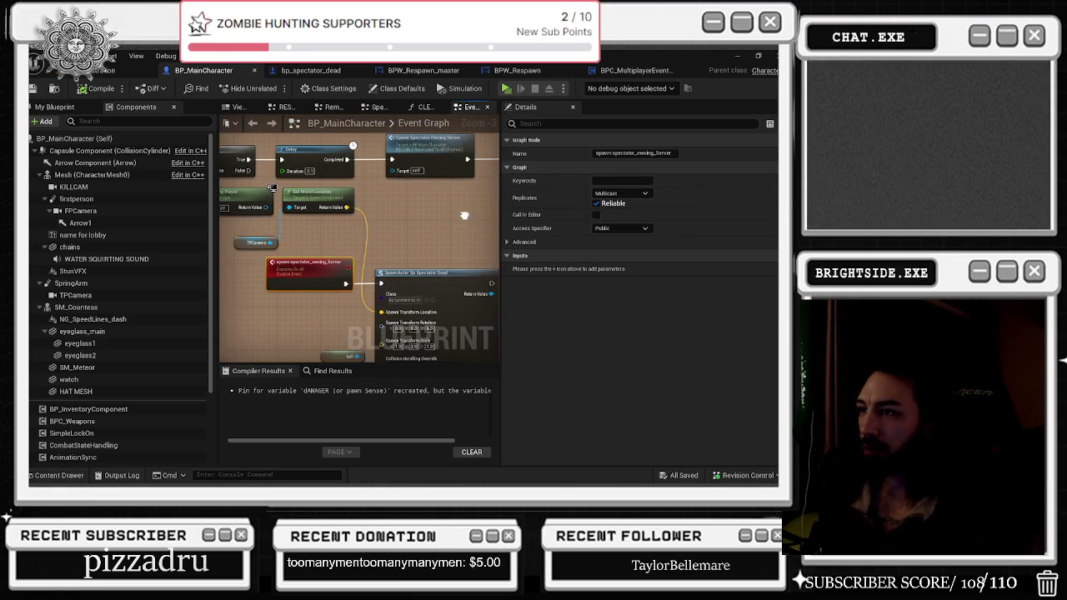
pyautogui.click(621, 194)
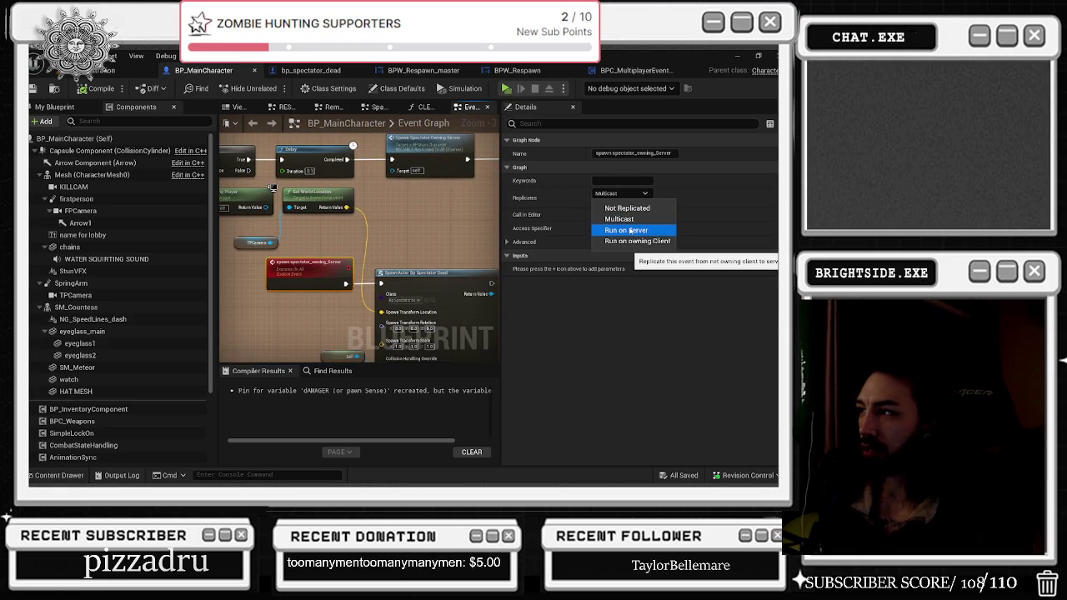
pyautogui.click(679, 225)
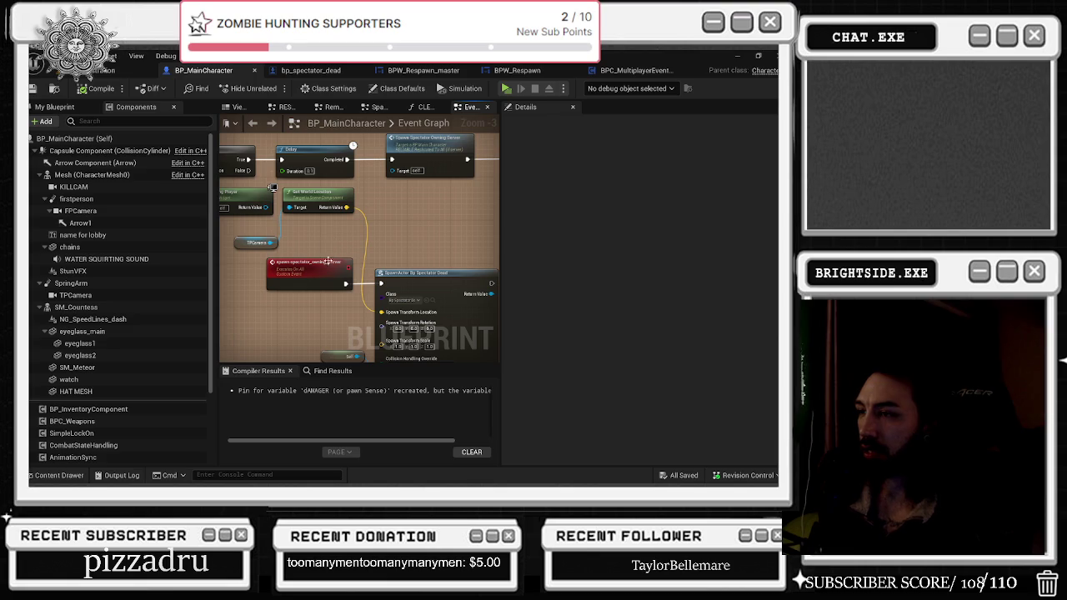
pyautogui.click(621, 194)
pyautogui.click(635, 232)
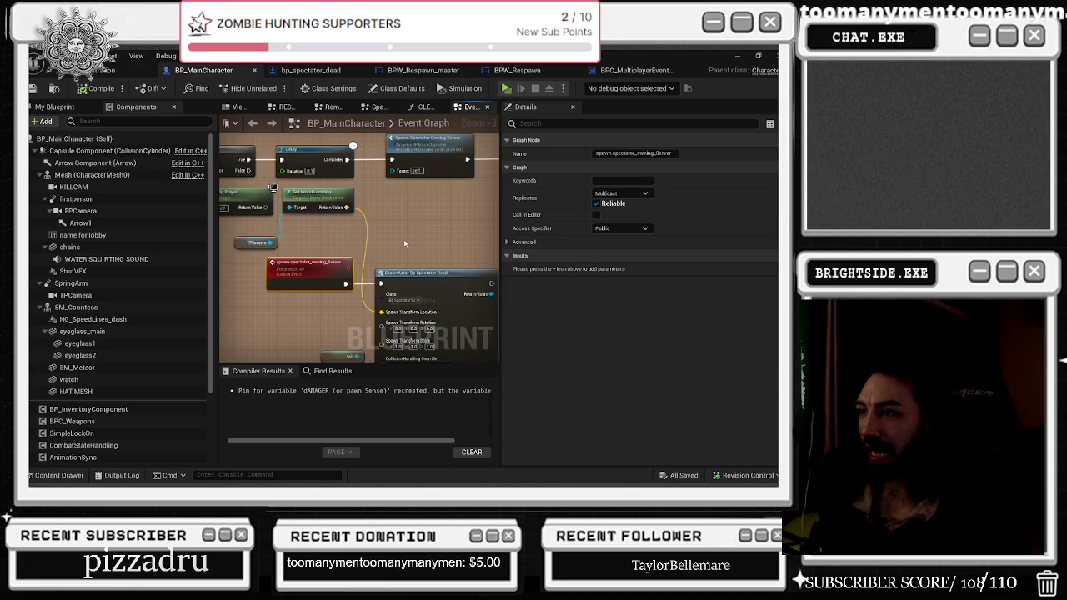
# - Move the SpawnActor BP_spectator_dead node right and rewire the event's exec pin to it
pyautogui.scroll(-1, 404, 243)
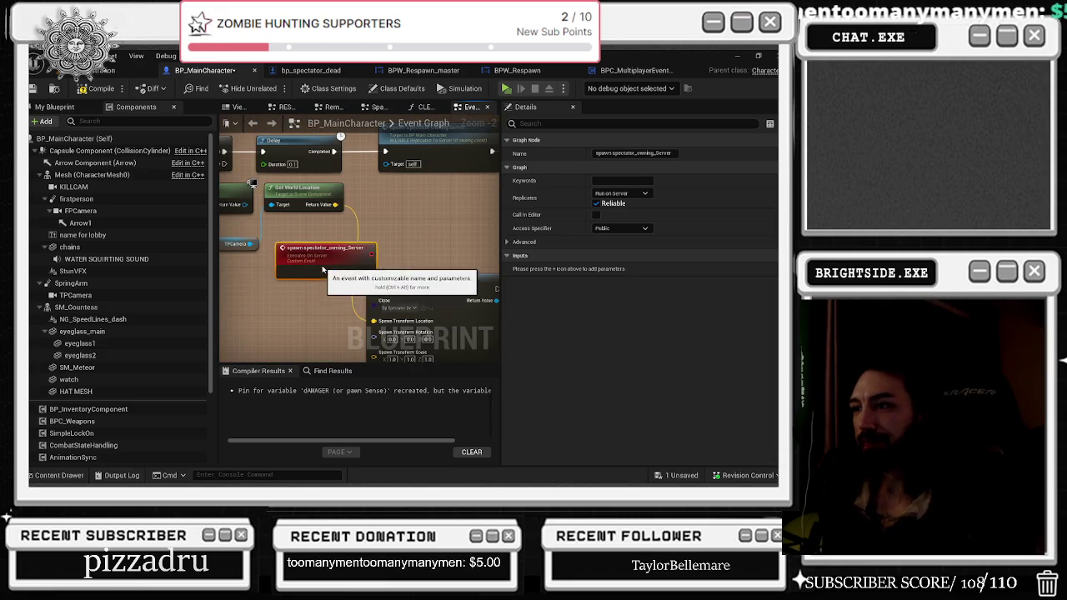
pyautogui.scroll(2, 319, 255)
pyautogui.moveTo(320, 255)
pyautogui.mouseDown()
pyautogui.moveTo(383, 238)
pyautogui.moveTo(423, 253)
pyautogui.mouseUp()
pyautogui.moveTo(318, 262); pyautogui.dragTo(337, 265)
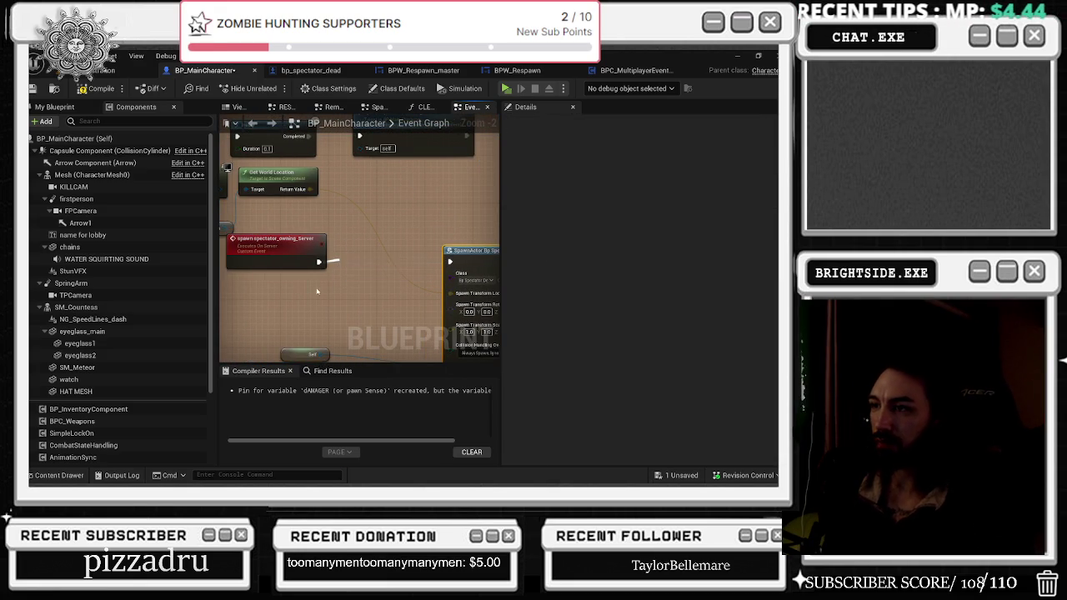
pyautogui.click(279, 260)
# - Paste a copy of the spawn spectator event and give it a unique name
pyautogui.click(247, 303)
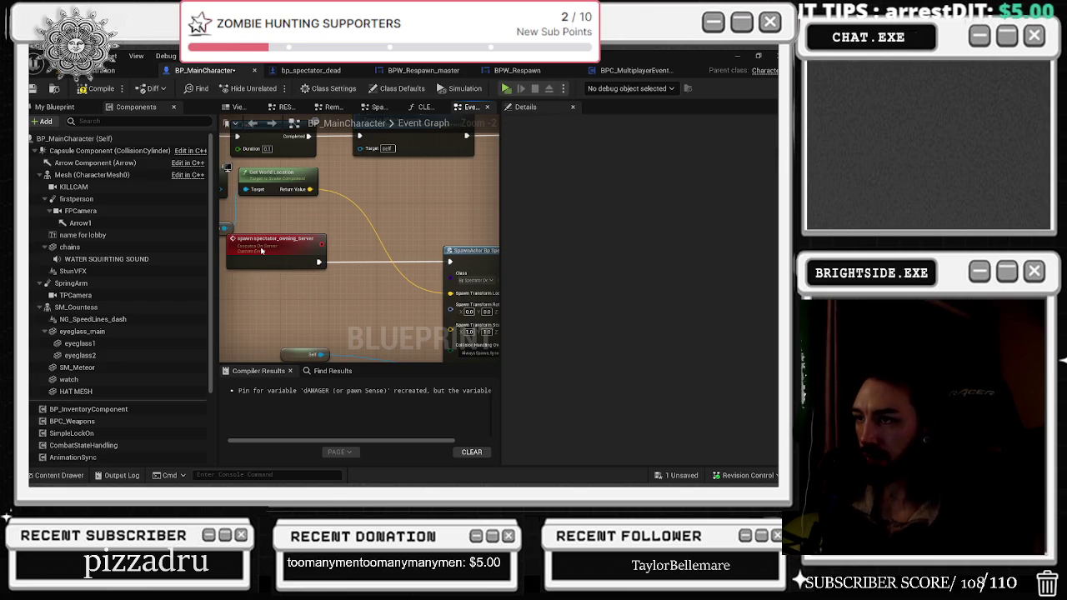
pyautogui.hotkey('ctrl', 'v')
pyautogui.click(261, 250)
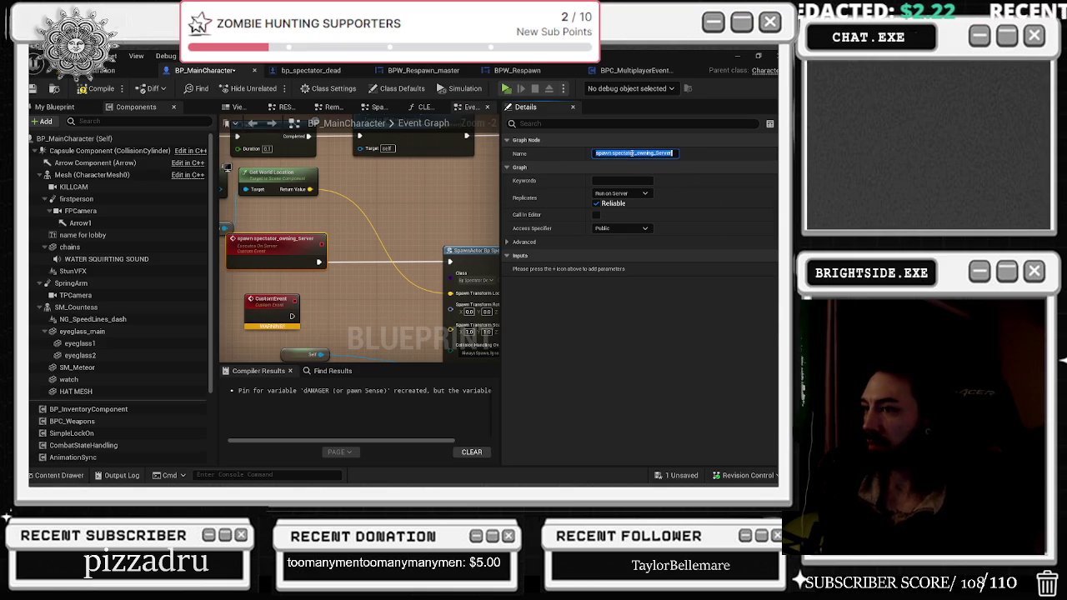
pyautogui.click(271, 302)
pyautogui.click(616, 153)
pyautogui.write('spawn spectator_owning_Server')
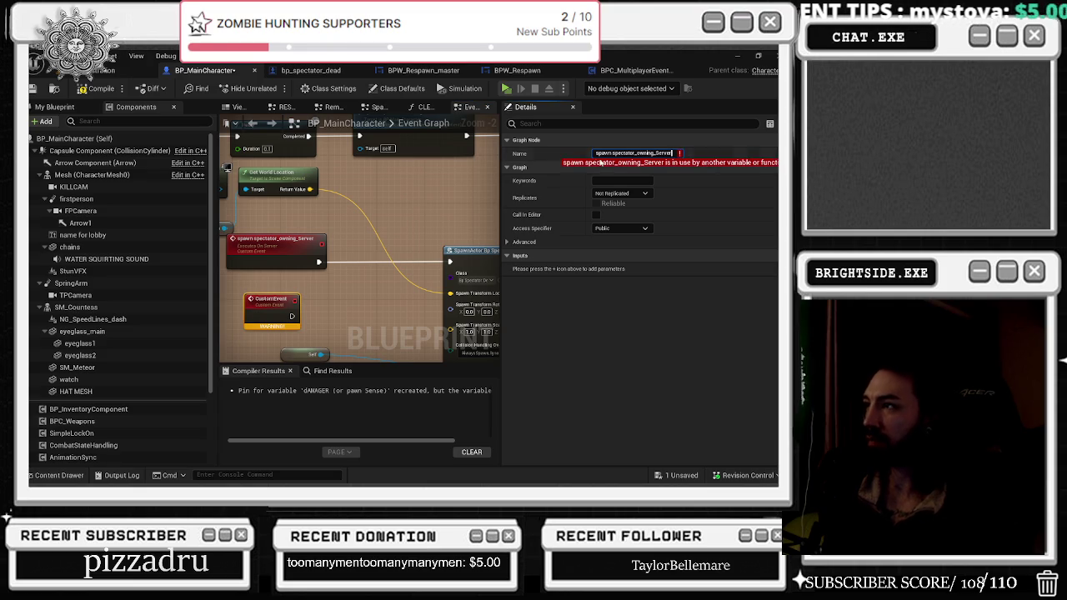
pyautogui.press('BackSpace')
pyautogui.press('BackSpace')
pyautogui.press('BackSpace')
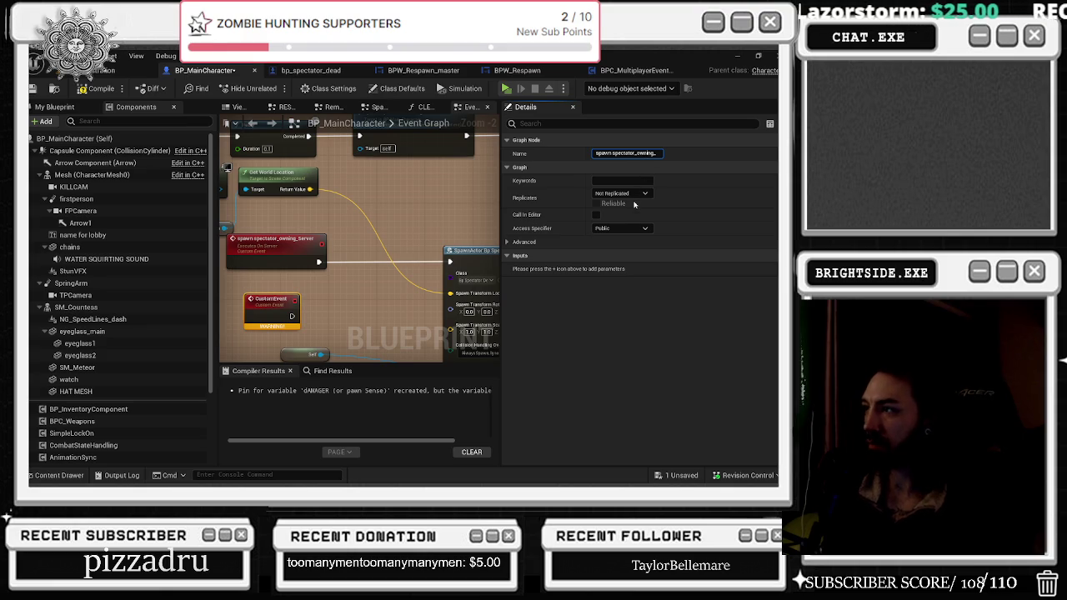
pyautogui.press('Return')
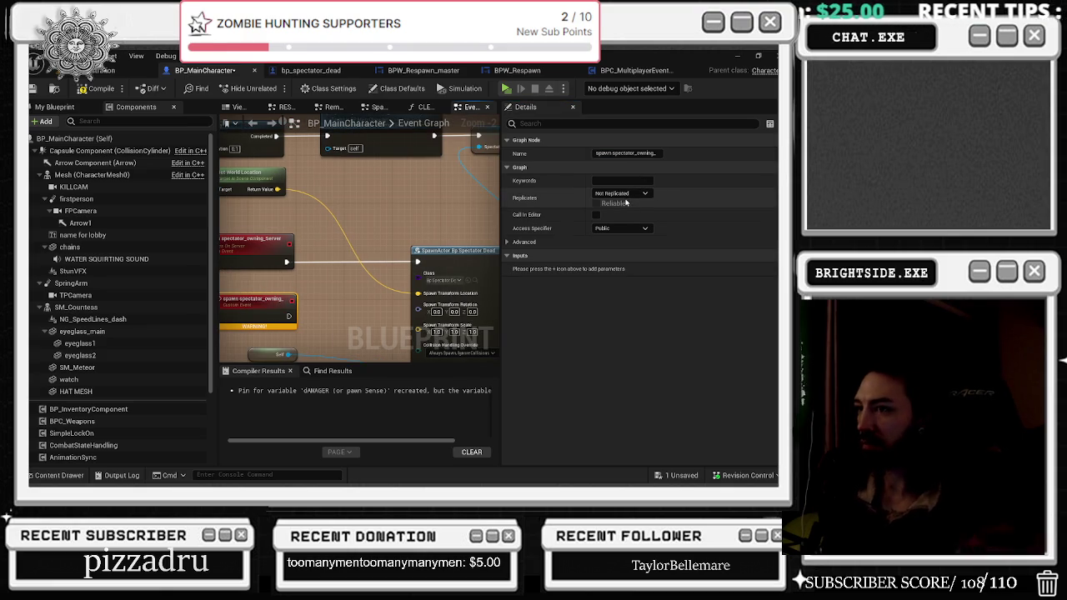
# - Set the pasted event's Replicates option to Run on owning Client
pyautogui.click(627, 194)
pyautogui.click(629, 239)
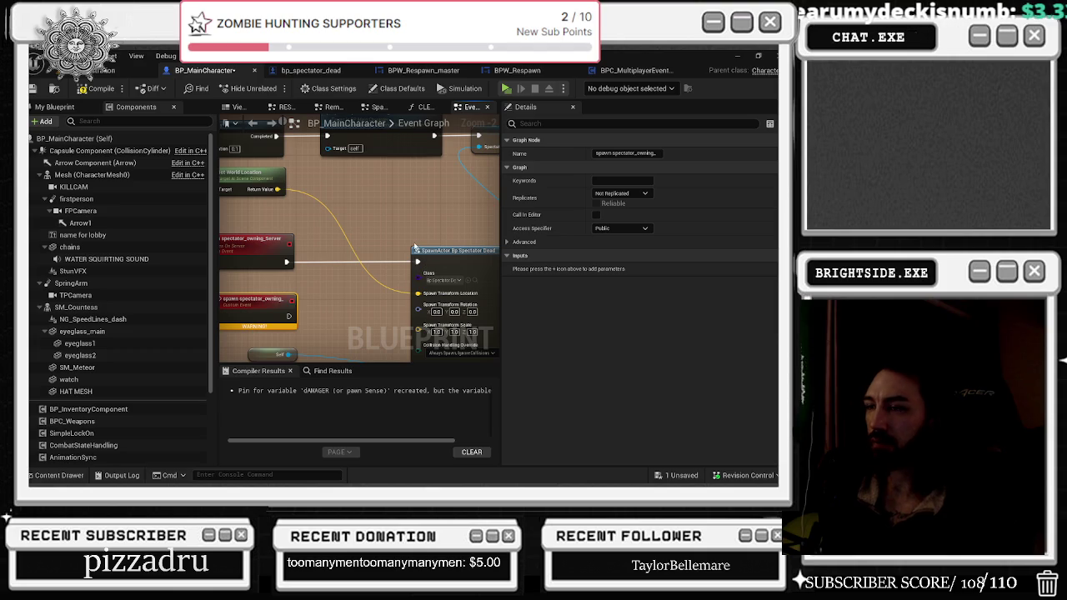
pyautogui.hotkey('ctrl', 'z')
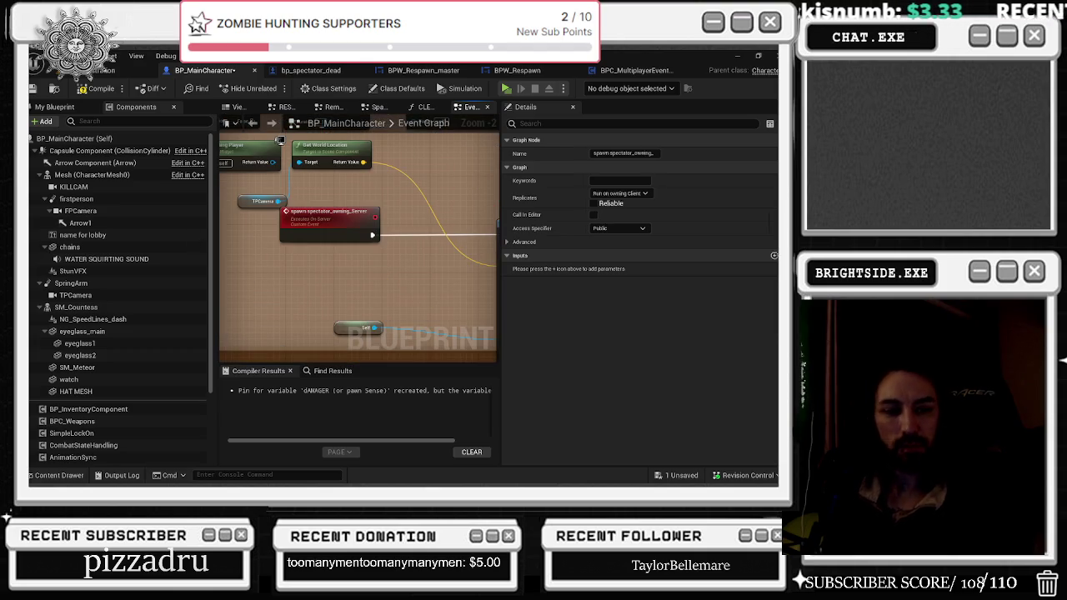
pyautogui.scroll(-2, 367, 218)
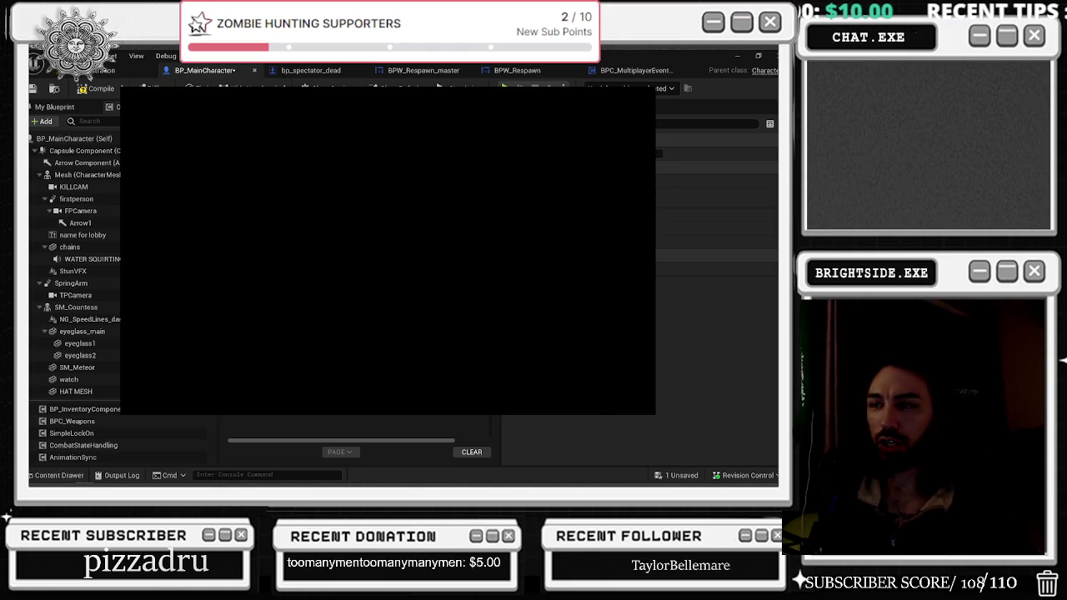
pyautogui.moveTo(216, 99); pyautogui.dragTo(210, 105)
pyautogui.hotkey('alt', 'Tab')
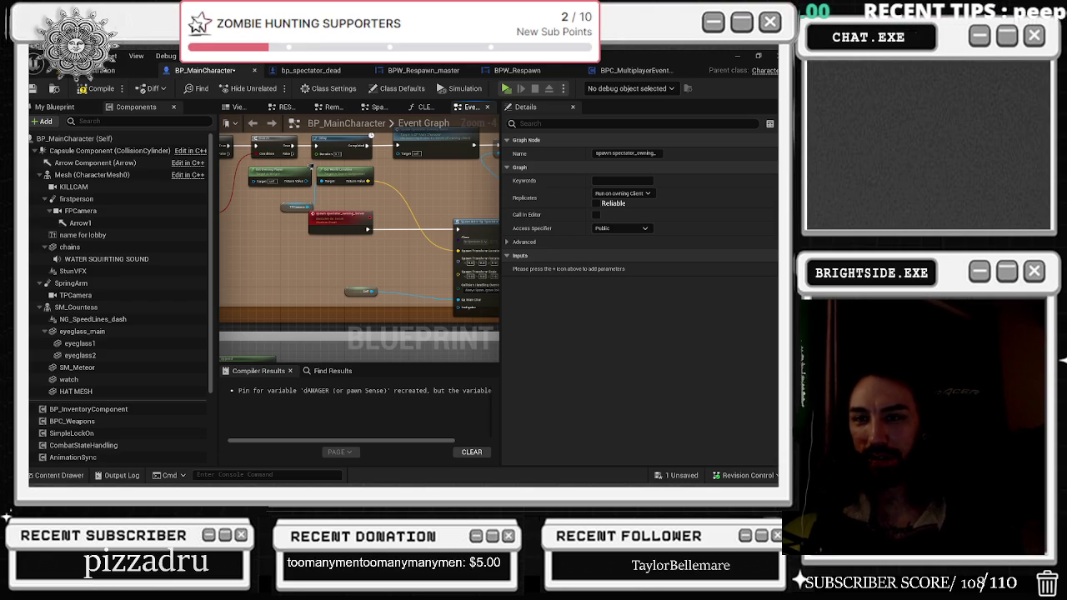
pyautogui.hotkey('alt', 'Tab')
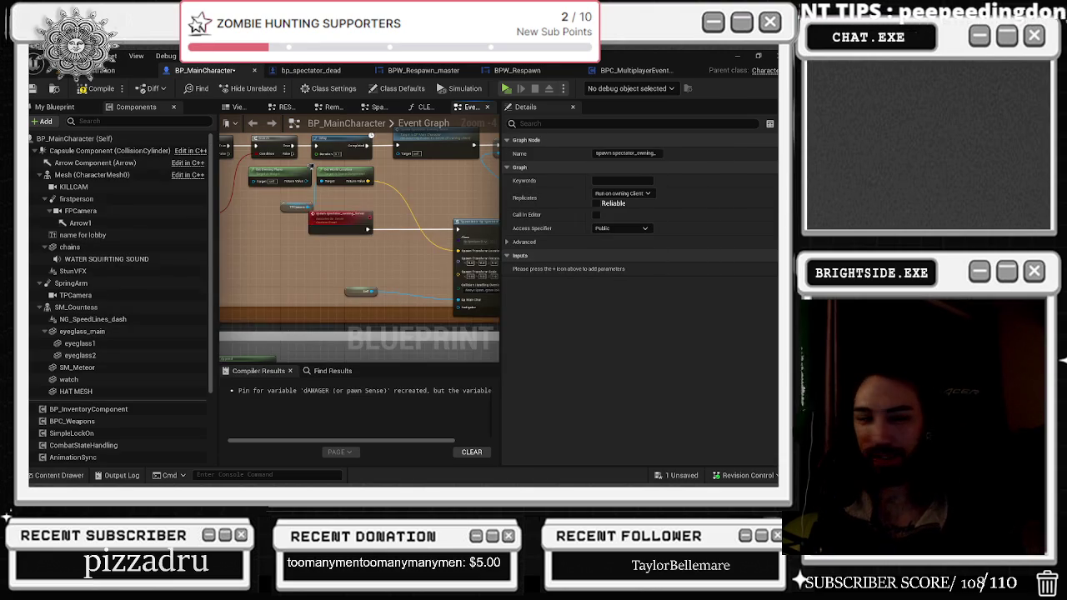
pyautogui.hotkey('alt', 'Tab')
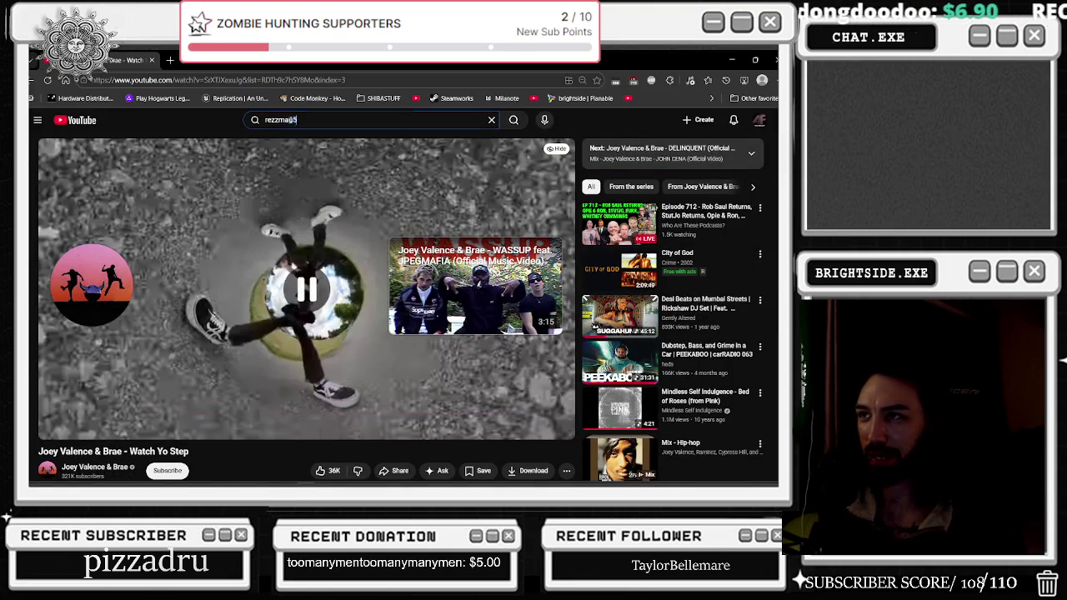
# - Search YouTube for 'JERKY PERRY', play Perry's Slacks, and minimize the browser
pyautogui.write('/KE')
pyautogui.press('BackSpace')
pyautogui.press('BackSpace')
pyautogui.write('JE')
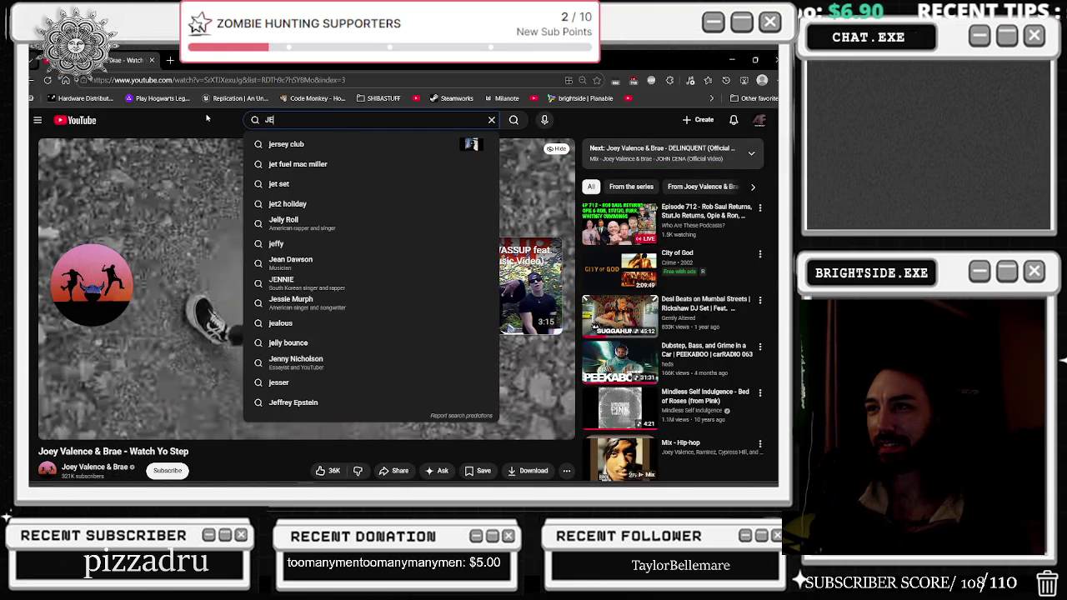
pyautogui.write('RKY PERRY')
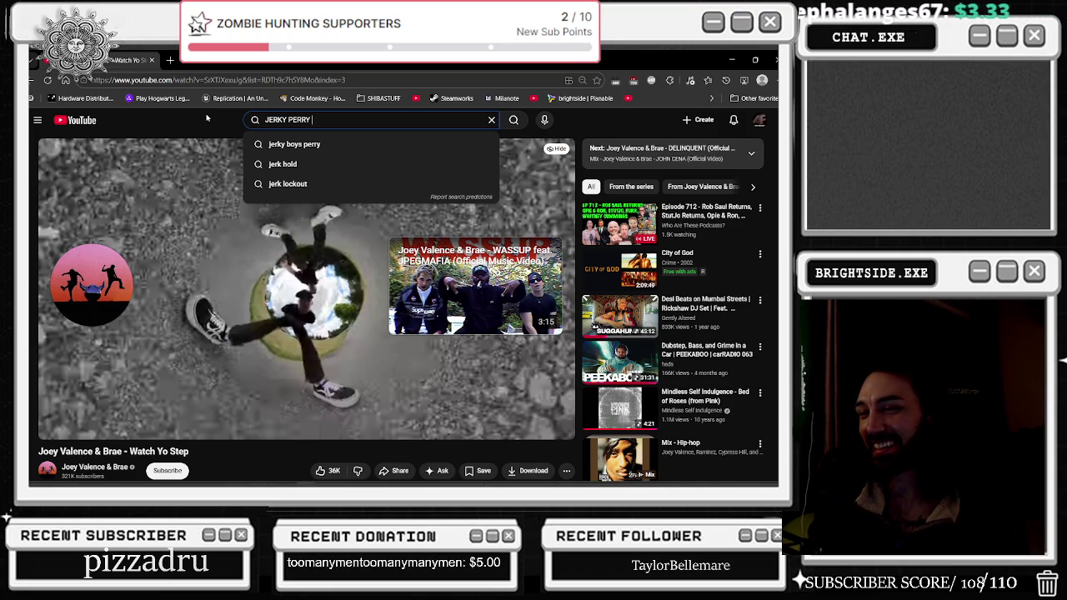
pyautogui.press('Return')
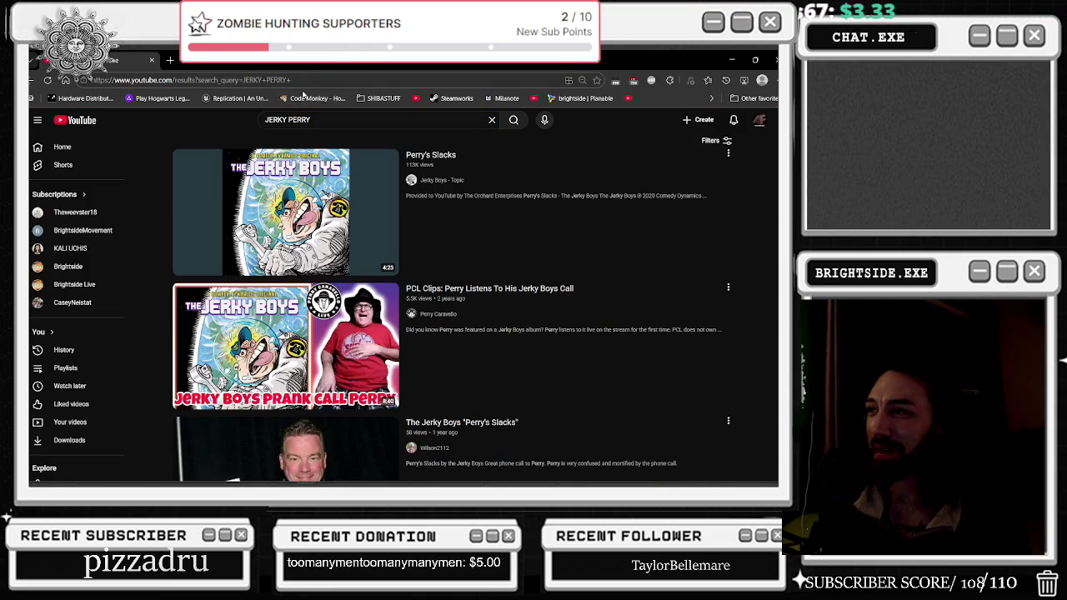
pyautogui.click(273, 243)
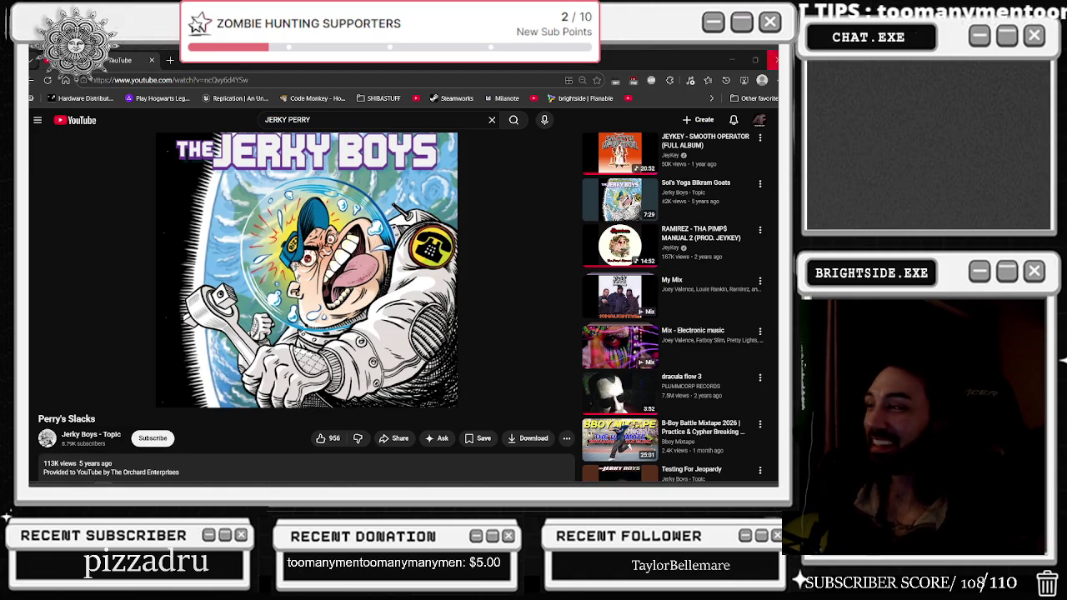
pyautogui.click(739, 61)
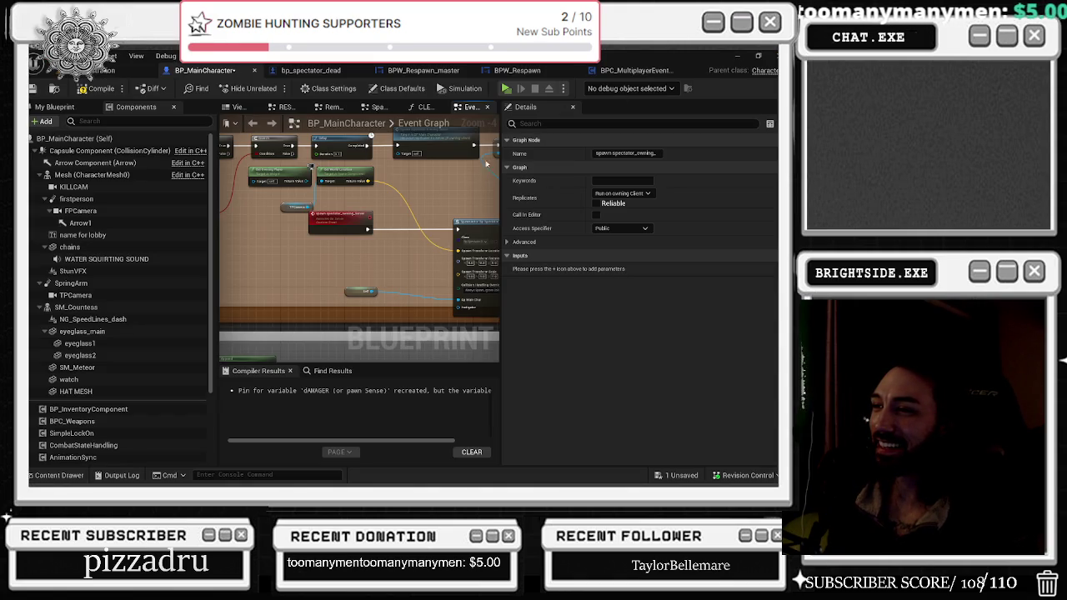
# - Center the graph on the spawn spectator_owning_Server event and leave the Edit menu unused
pyautogui.scroll(1, 364, 236)
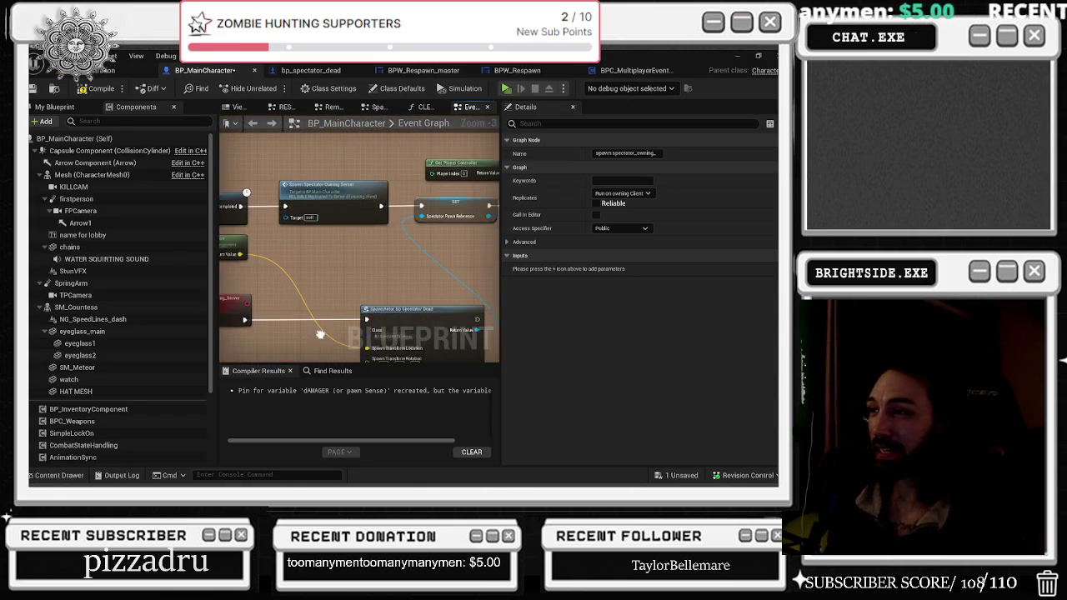
pyautogui.doubleClick(323, 186)
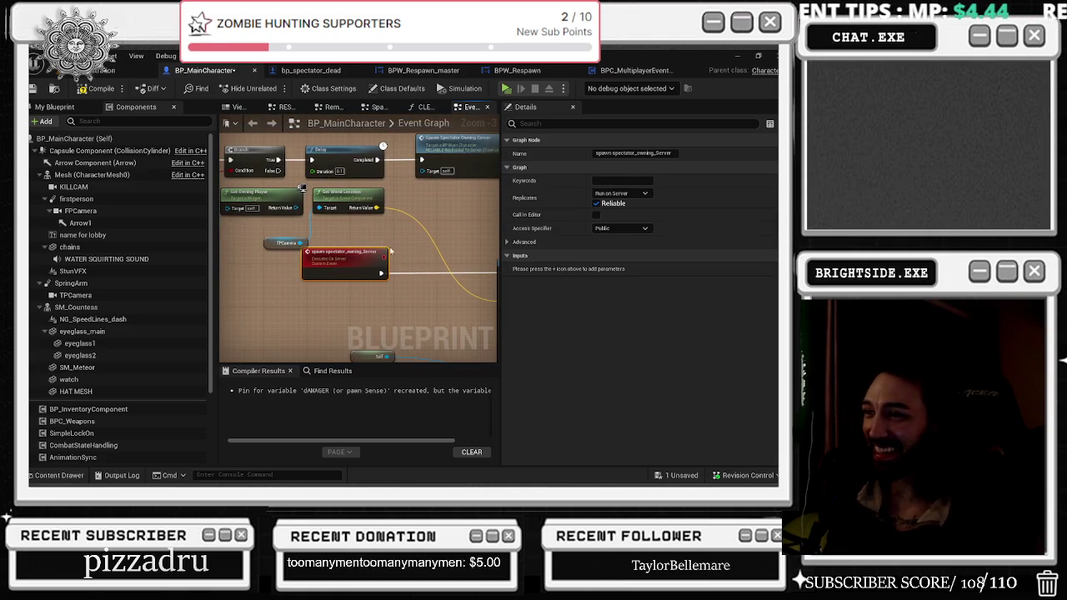
pyautogui.moveTo(358, 271); pyautogui.dragTo(327, 233)
pyautogui.scroll(-2, 327, 233)
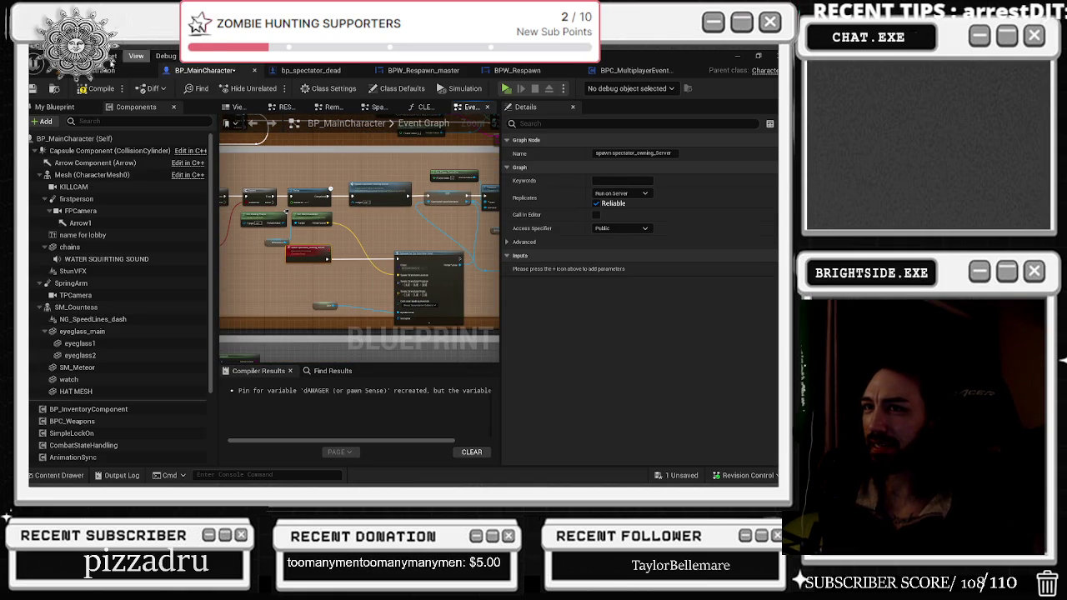
pyautogui.click(88, 56)
pyautogui.click(113, 94)
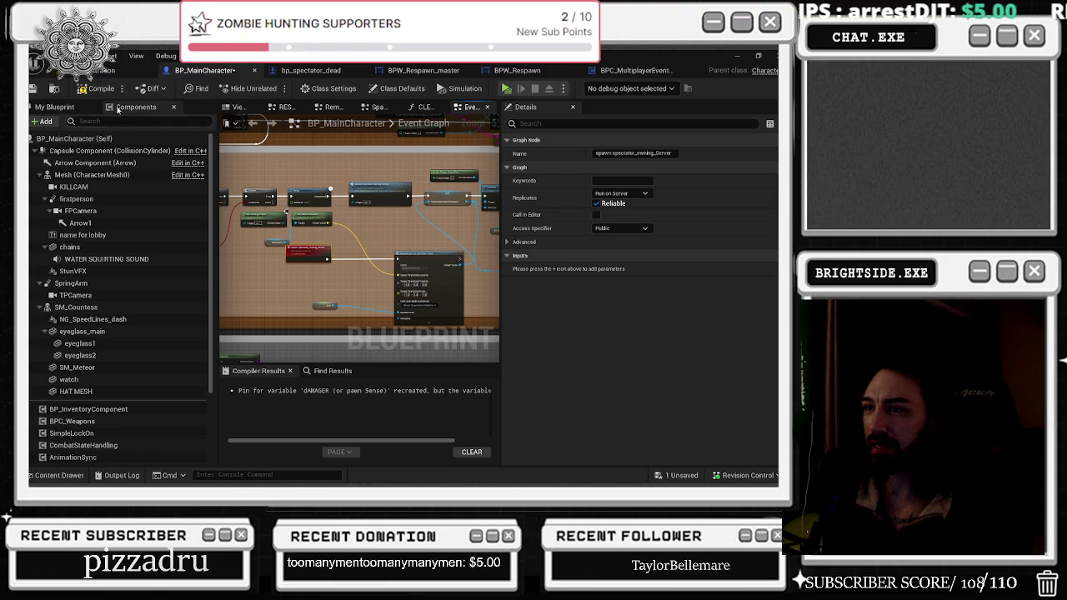
pyautogui.click(90, 56)
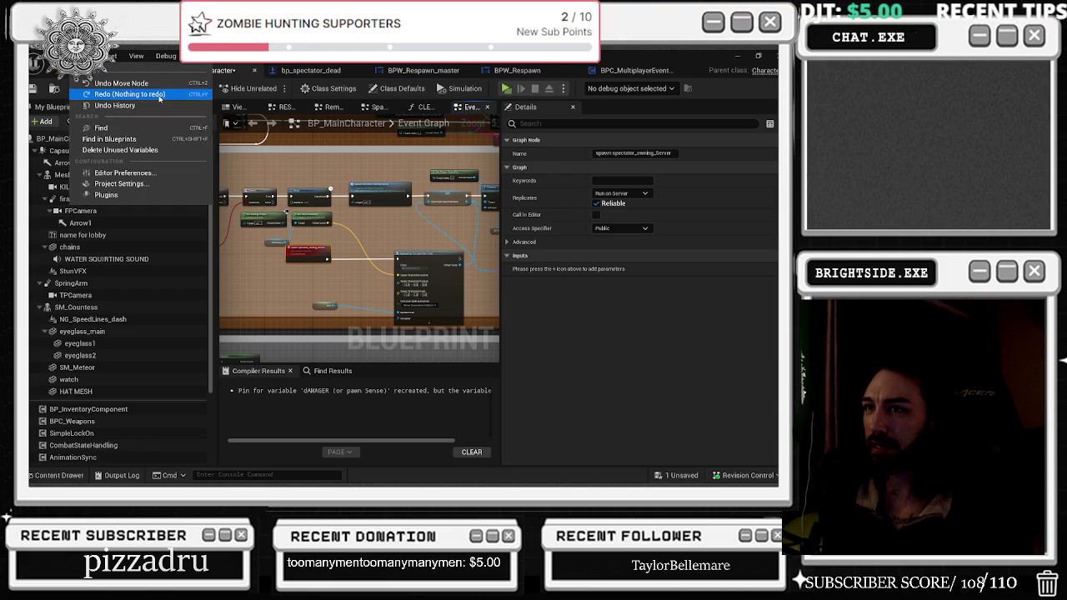
pyautogui.click(368, 264)
# - Shift the spawn spectator_owning_Server node slightly right beside SpawnActor BP Spectator Dead
pyautogui.scroll(3, 371, 265)
pyautogui.moveTo(262, 240); pyautogui.dragTo(309, 240)
pyautogui.scroll(1, 293, 177)
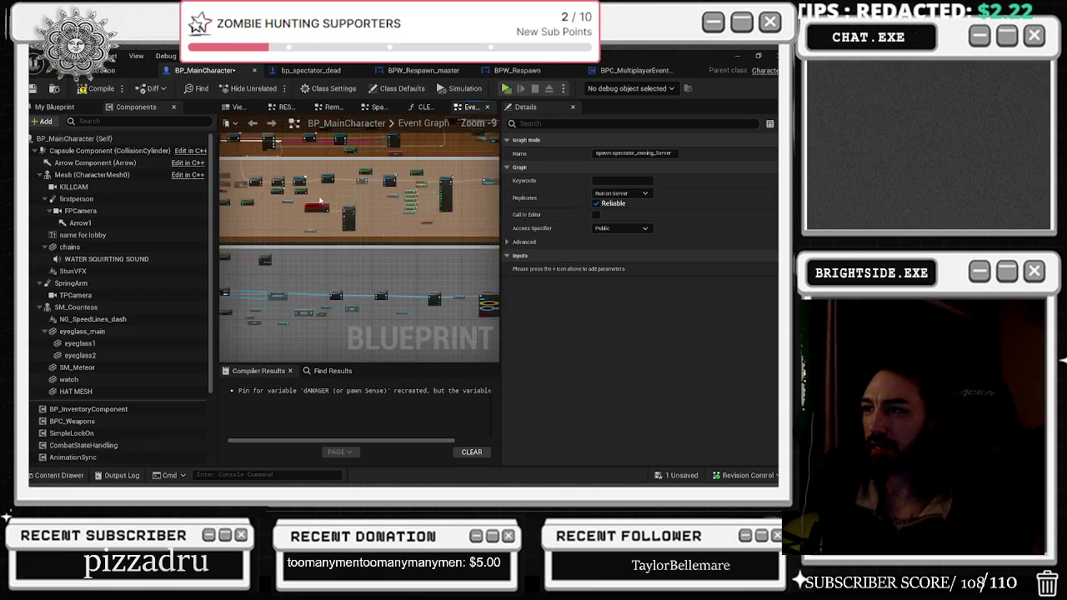
pyautogui.click(255, 223)
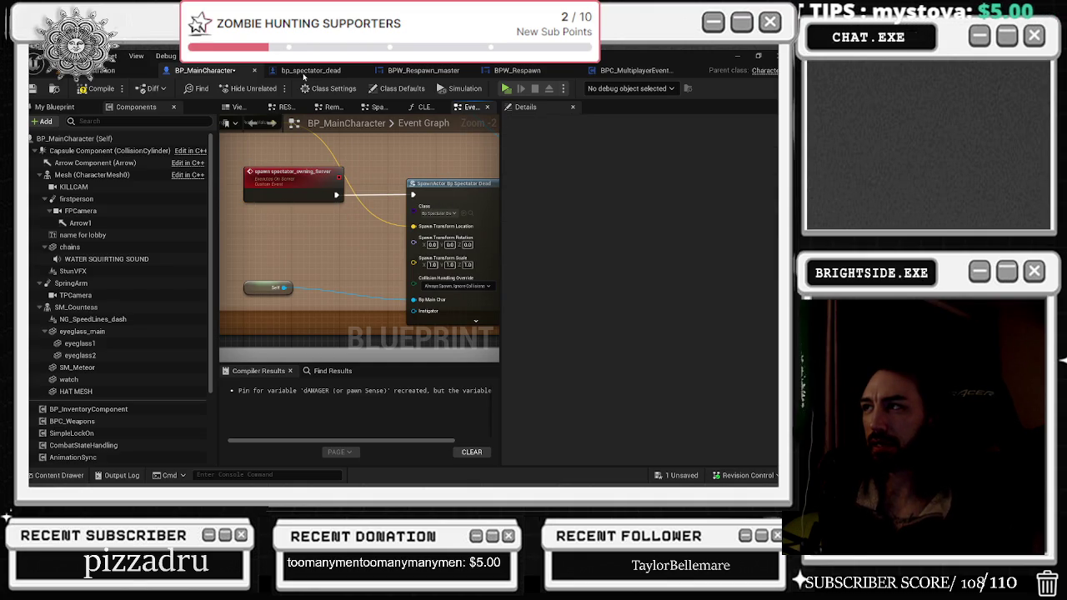
# - Rename the event to spawn spectator_Server by deleting 'owning_' from its Details name
pyautogui.click(292, 175)
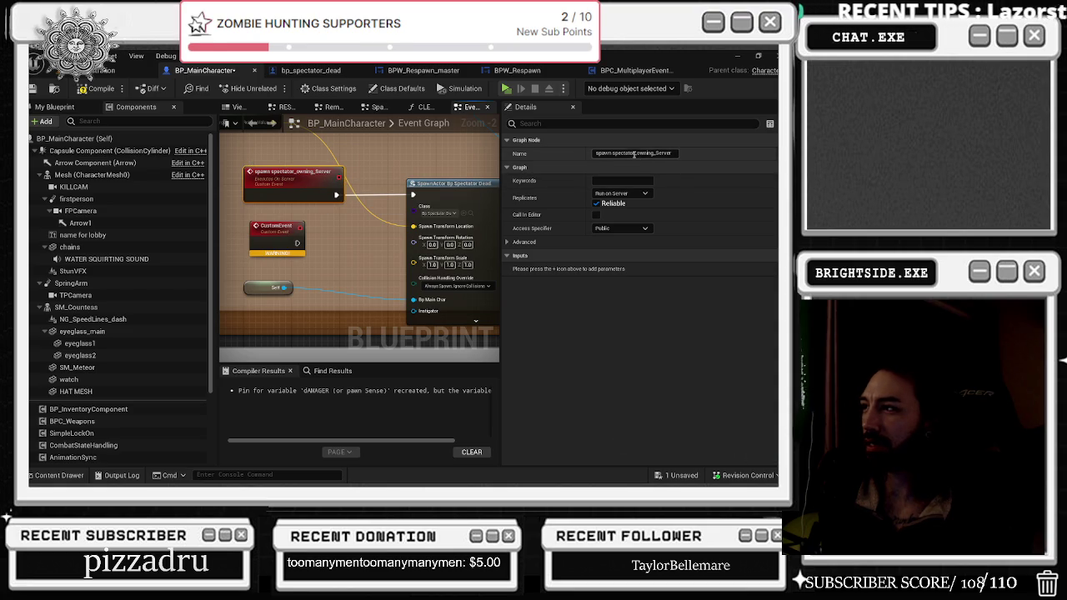
pyautogui.click(657, 153)
pyautogui.moveTo(656, 154); pyautogui.dragTo(588, 152)
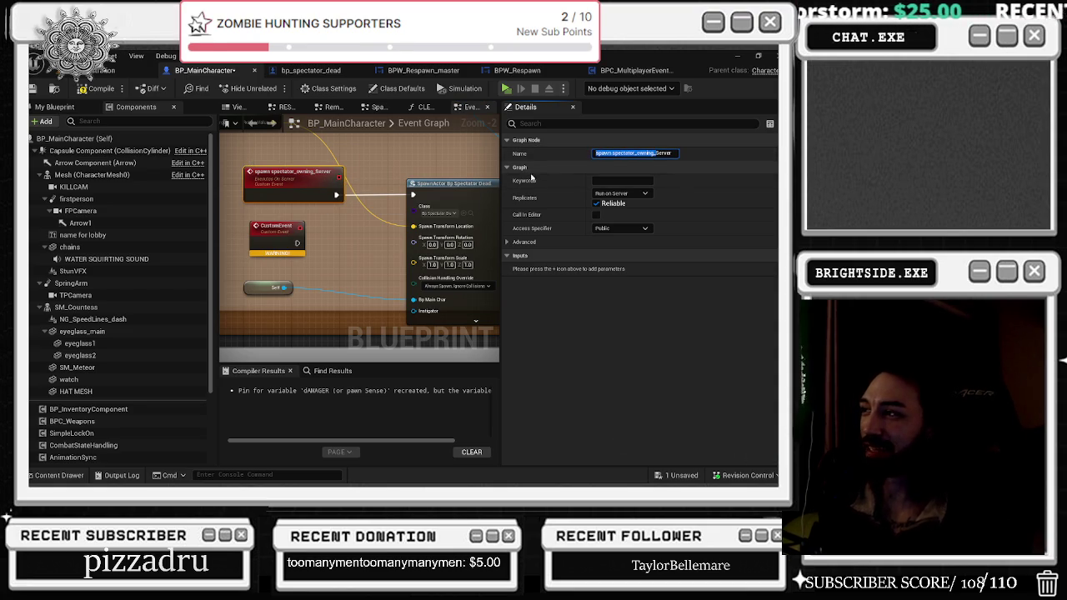
pyautogui.click(636, 154)
pyautogui.moveTo(638, 153); pyautogui.dragTo(654, 154)
pyautogui.press('BackSpace')
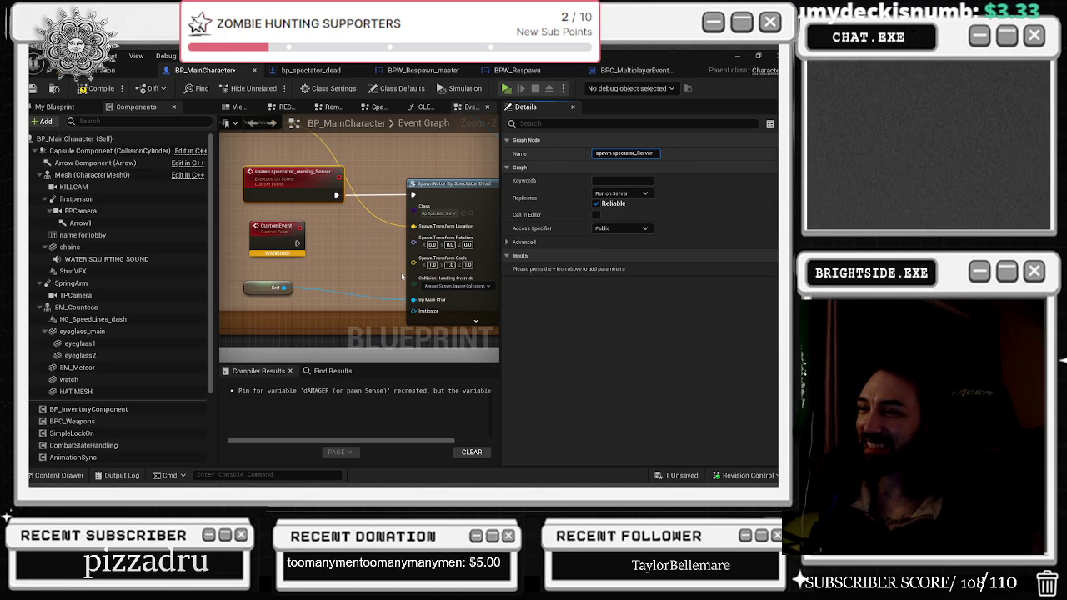
pyautogui.click(389, 249)
# - Name the new CustomEvent spawn spectator_owning_SERVER
pyautogui.click(281, 230)
pyautogui.click(637, 154)
pyautogui.write('spawn spectator_owning_')
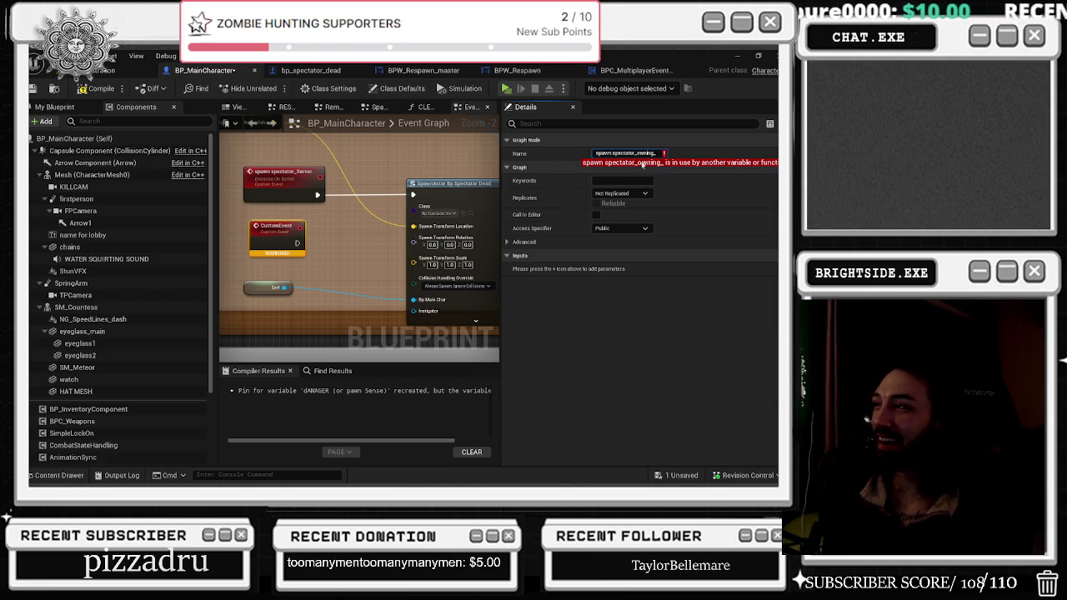
pyautogui.write('1')
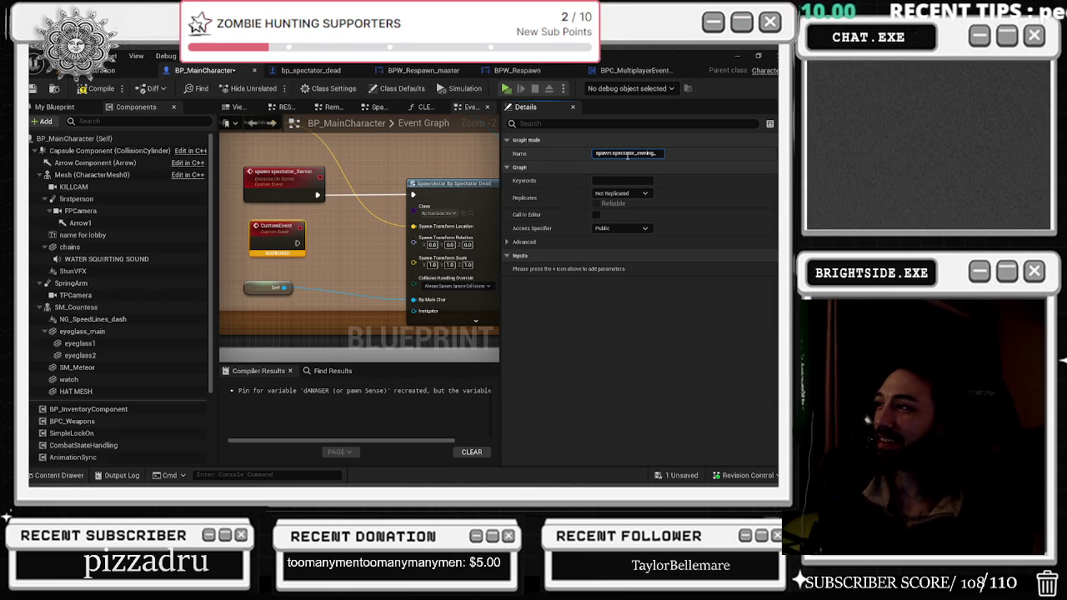
pyautogui.write('SERVER')
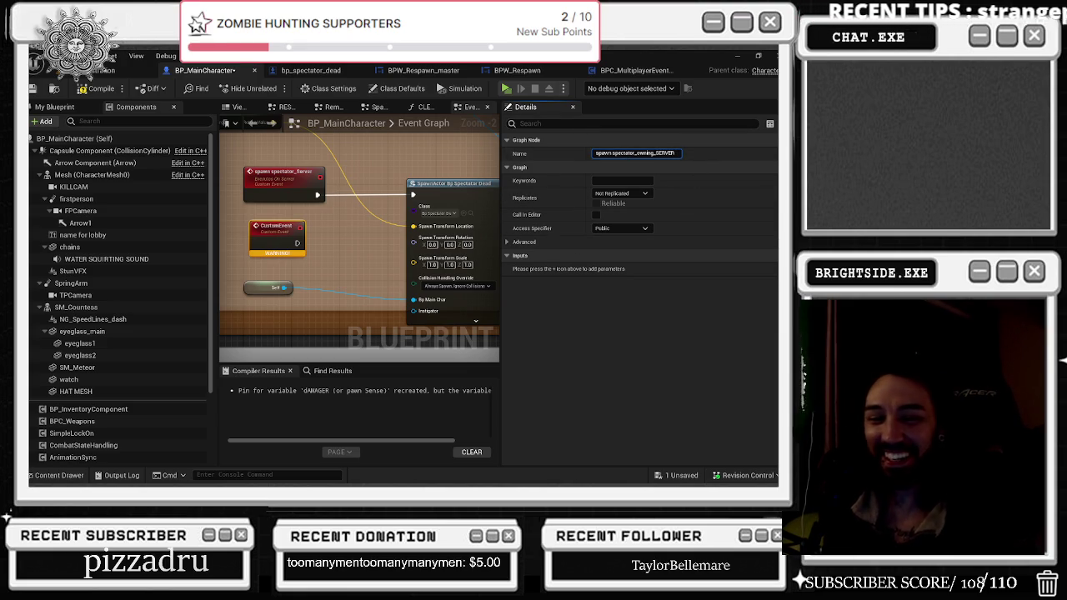
pyautogui.press('Return')
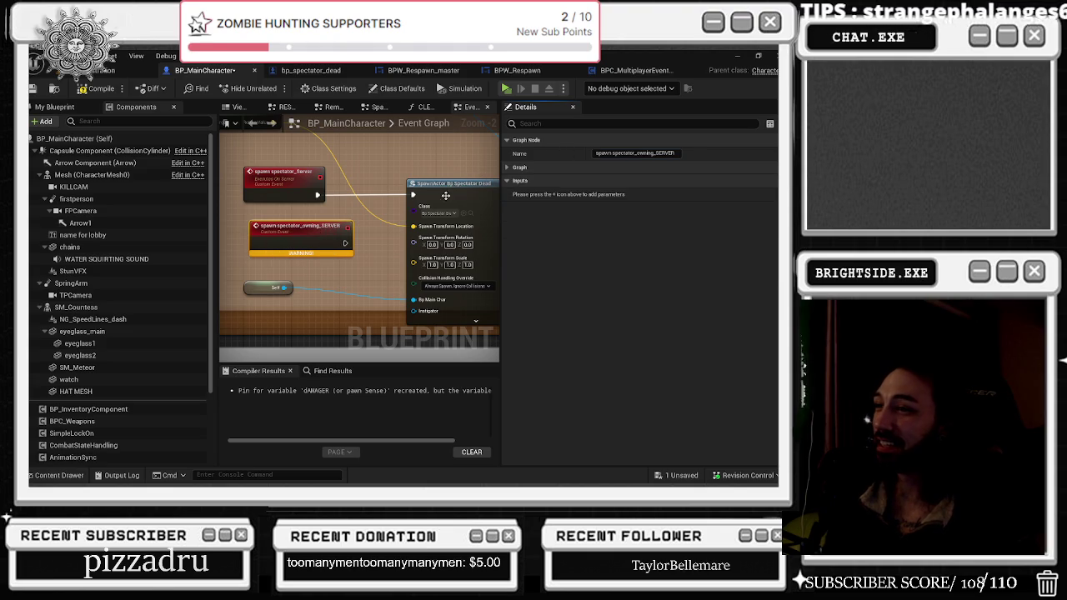
pyautogui.moveTo(308, 234); pyautogui.dragTo(403, 298)
pyautogui.scroll(-3, 403, 298)
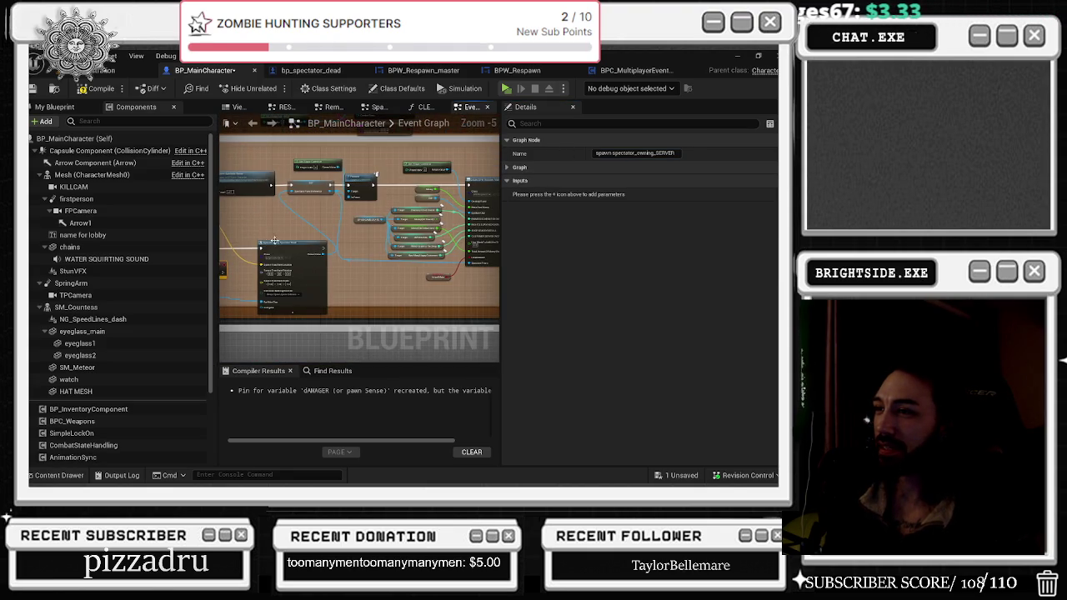
# - Set the spawn spectator_owning_SERVER event's Replicates option to Run on owning Client
pyautogui.click(377, 253)
pyautogui.scroll(1, 386, 234)
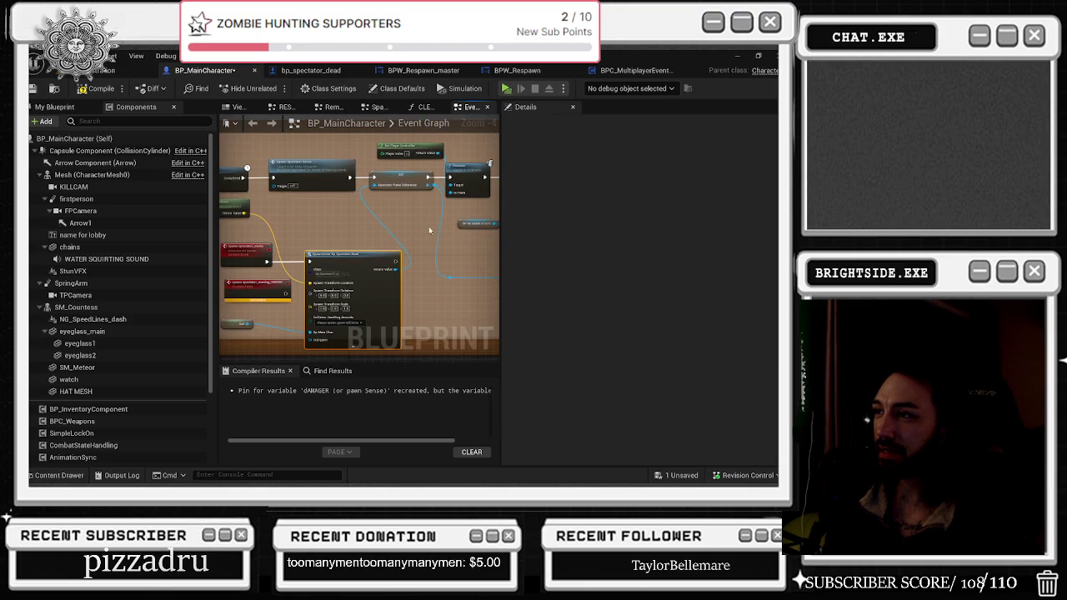
pyautogui.moveTo(440, 210)
pyautogui.mouseDown()
pyautogui.moveTo(379, 255)
pyautogui.moveTo(420, 252)
pyautogui.mouseUp()
pyautogui.click(264, 319)
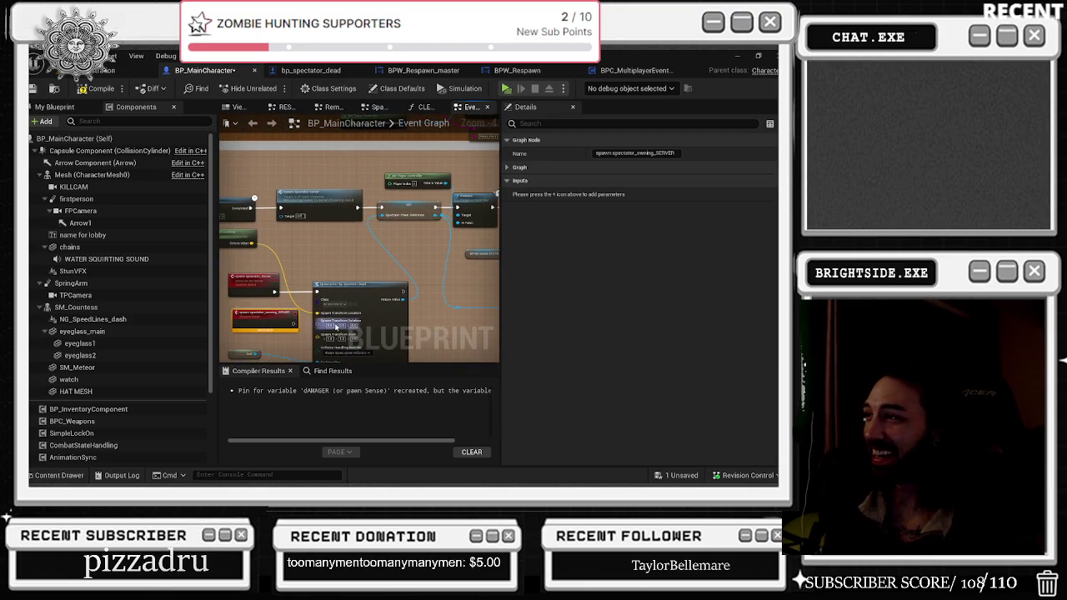
pyautogui.click(506, 167)
pyautogui.click(621, 192)
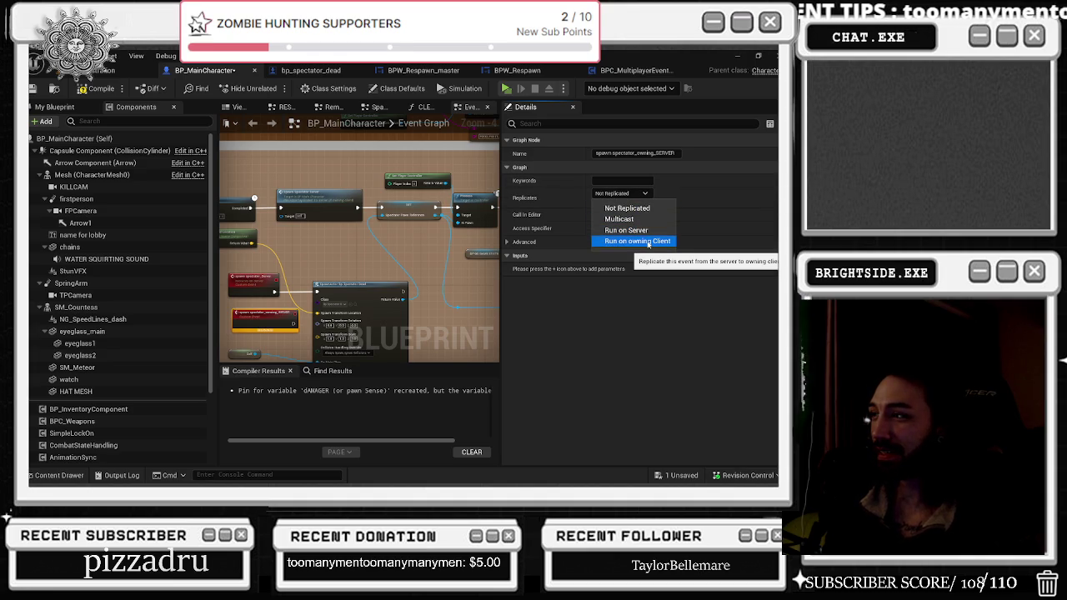
pyautogui.press('Escape')
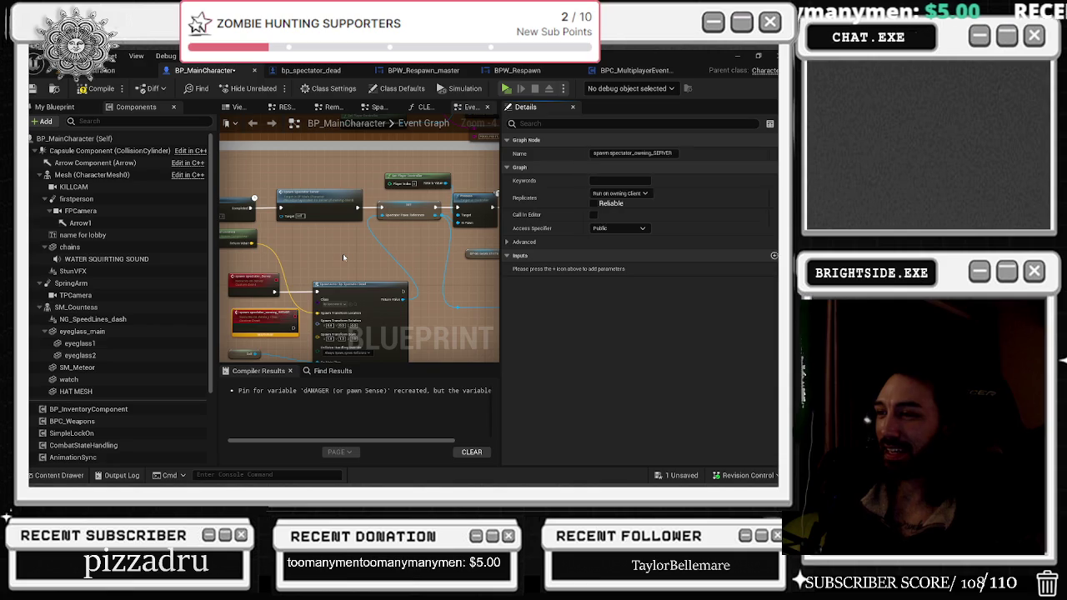
pyautogui.scroll(-2, 343, 253)
pyautogui.moveTo(492, 249); pyautogui.dragTo(475, 244)
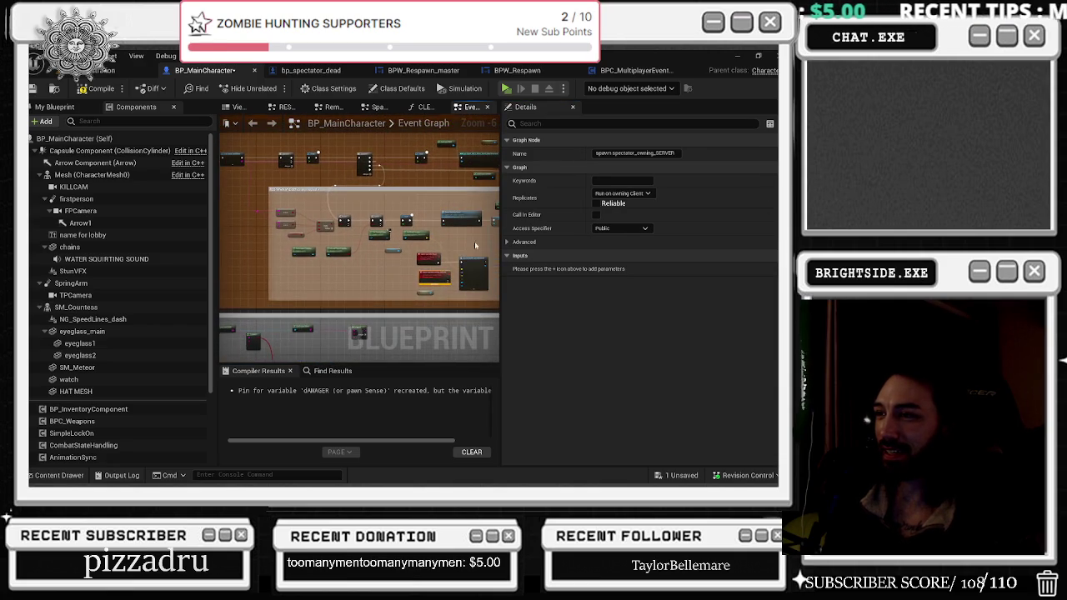
# - Widen the comment box leftward and move the Get World Location node down-left
pyautogui.moveTo(270, 198)
pyautogui.mouseDown()
pyautogui.moveTo(234, 193)
pyautogui.moveTo(346, 266)
pyautogui.moveTo(395, 270)
pyautogui.moveTo(371, 237)
pyautogui.moveTo(293, 240)
pyautogui.mouseUp()
pyautogui.scroll(3, 328, 225)
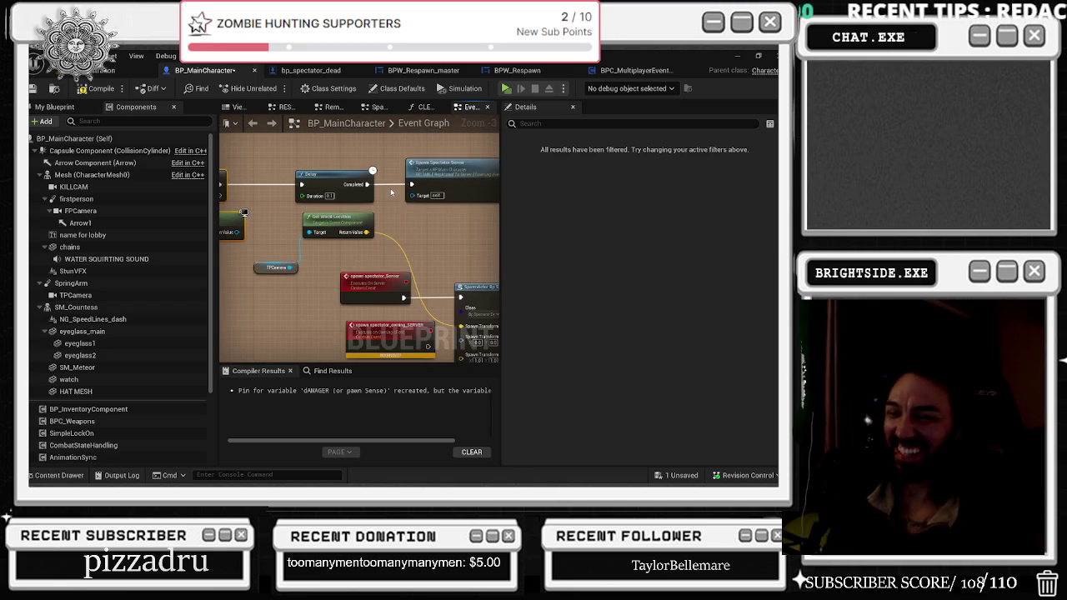
pyautogui.scroll(-2, 353, 248)
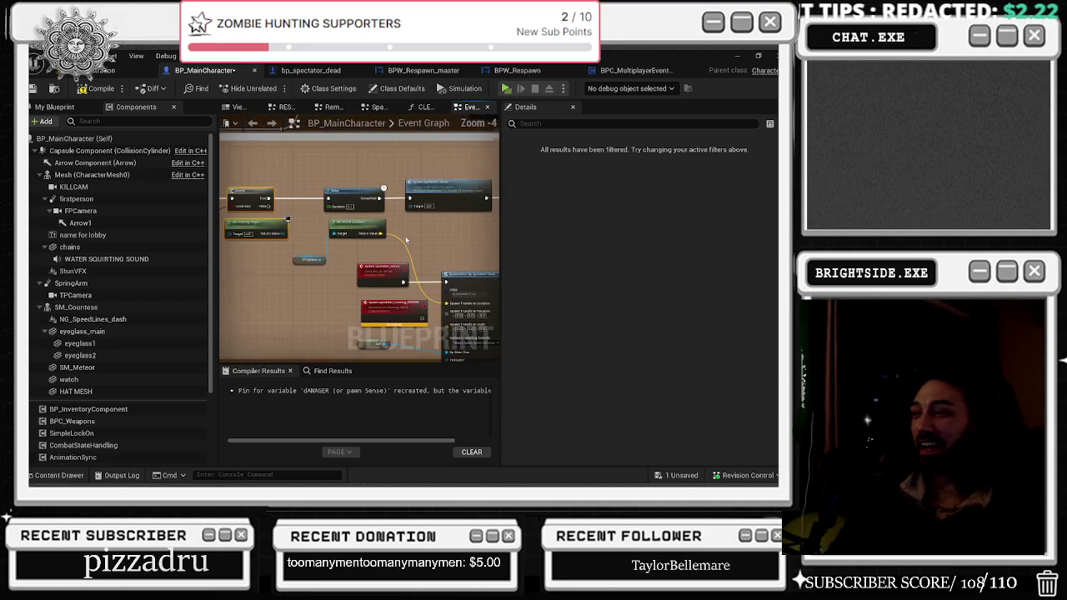
pyautogui.moveTo(353, 248); pyautogui.dragTo(323, 202)
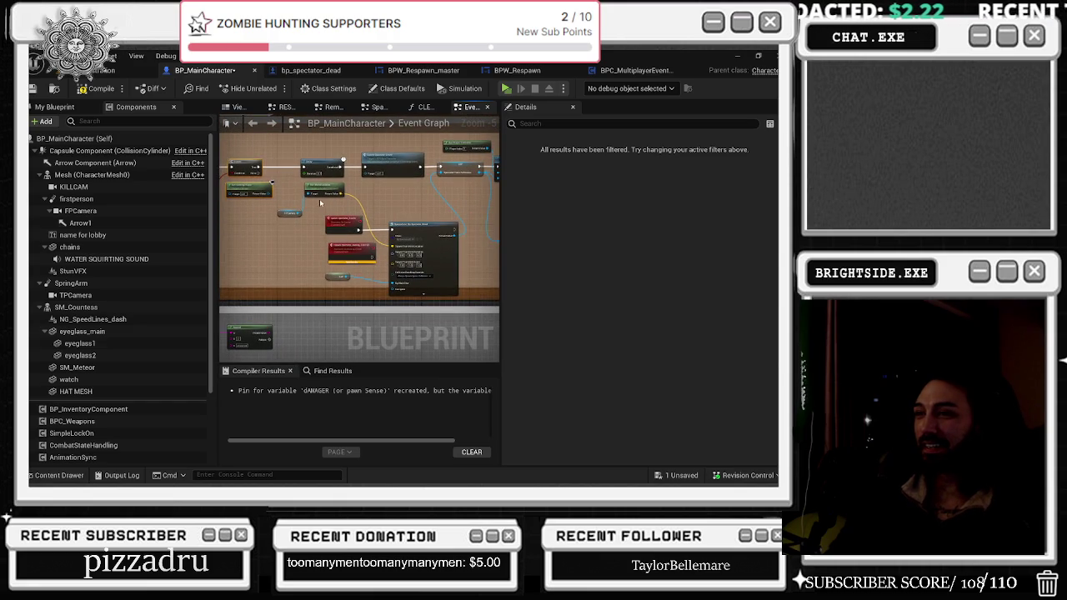
pyautogui.moveTo(314, 190); pyautogui.dragTo(281, 247)
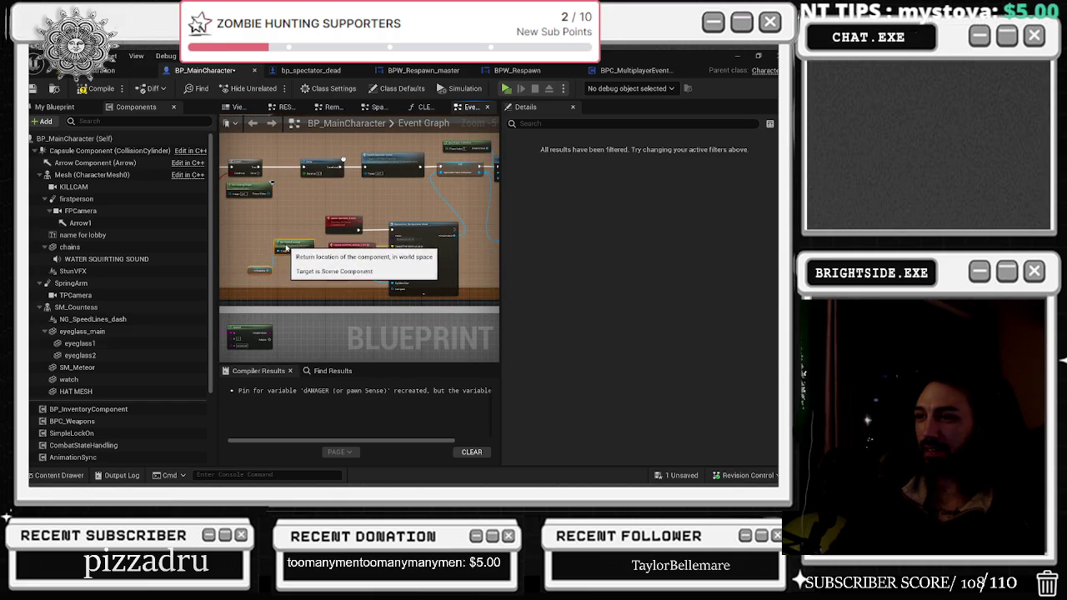
# - Pull a wire from the spawn spectator_Server event's exec pin to add a node
pyautogui.scroll(2, 357, 230)
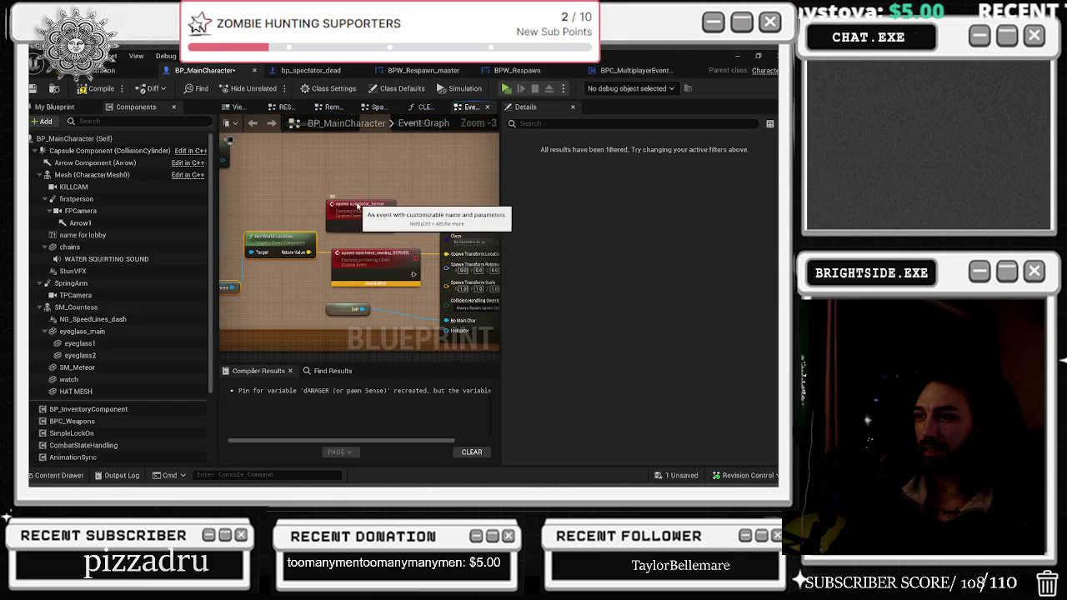
pyautogui.click(357, 230)
pyautogui.scroll(-1, 289, 225)
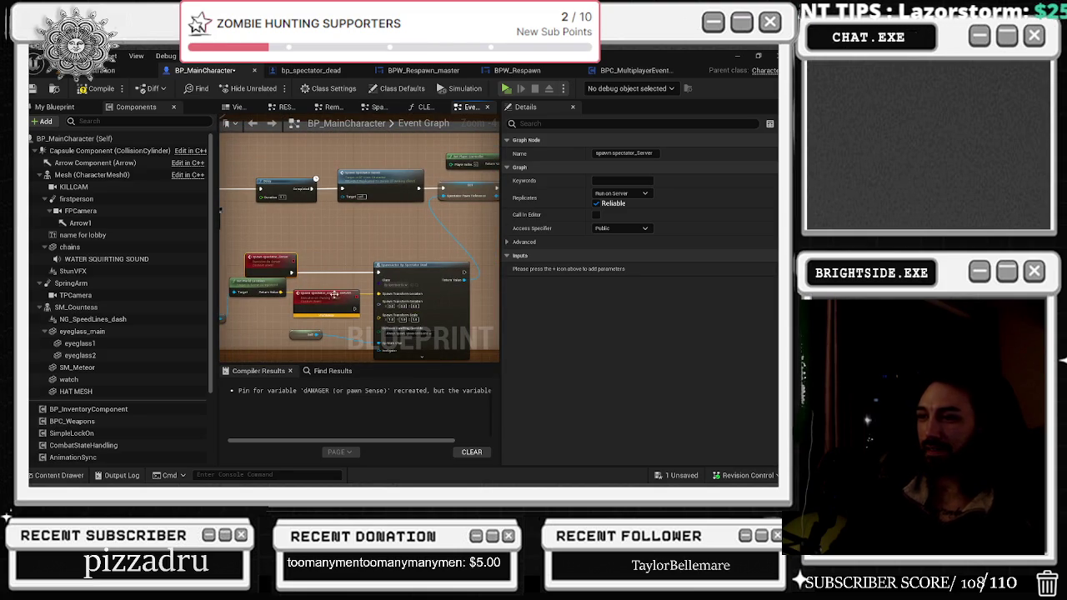
pyautogui.moveTo(291, 272)
pyautogui.mouseDown()
pyautogui.moveTo(310, 277)
pyautogui.moveTo(324, 254)
pyautogui.mouseUp()
# - Add a Spawn Spectator Owning SERVER call from a 'PAWN SPECTA' search
pyautogui.write('PAWN SPECTA')
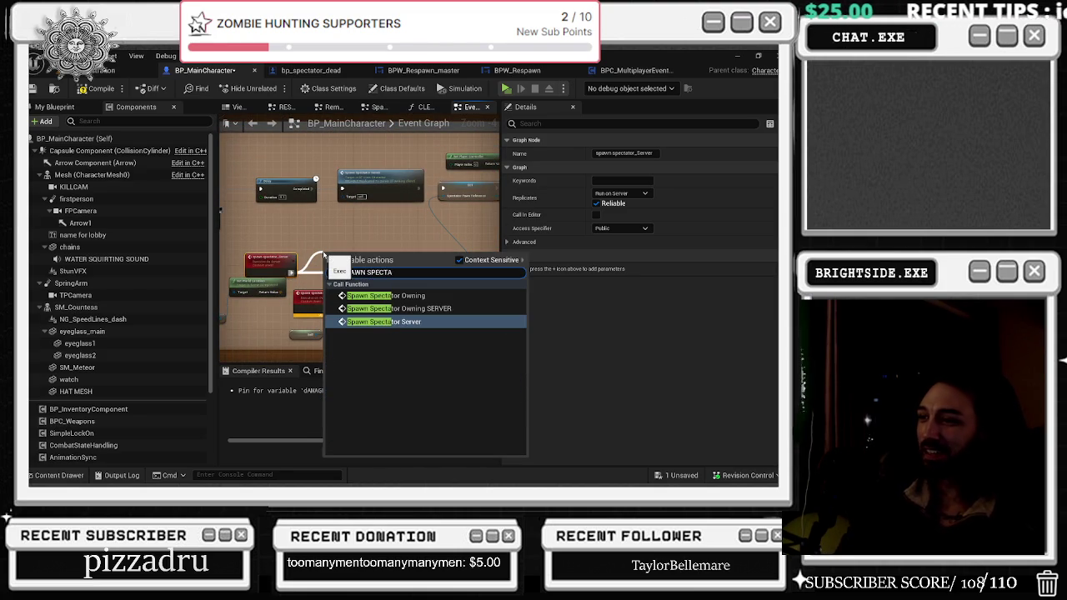
pyautogui.click(398, 309)
pyautogui.scroll(2, 388, 236)
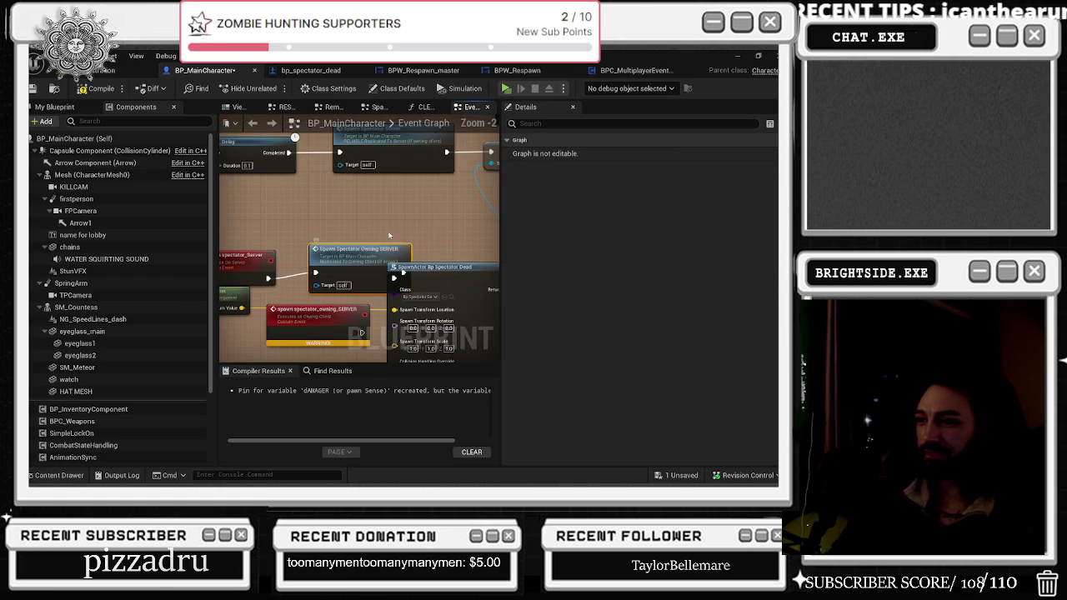
pyautogui.moveTo(366, 245)
pyautogui.mouseDown()
pyautogui.moveTo(432, 265)
pyautogui.moveTo(420, 240)
pyautogui.moveTo(312, 218)
pyautogui.mouseUp()
# - Move the spawn spectator_owning_SERVER node upward to tidy the graph
pyautogui.click(292, 272)
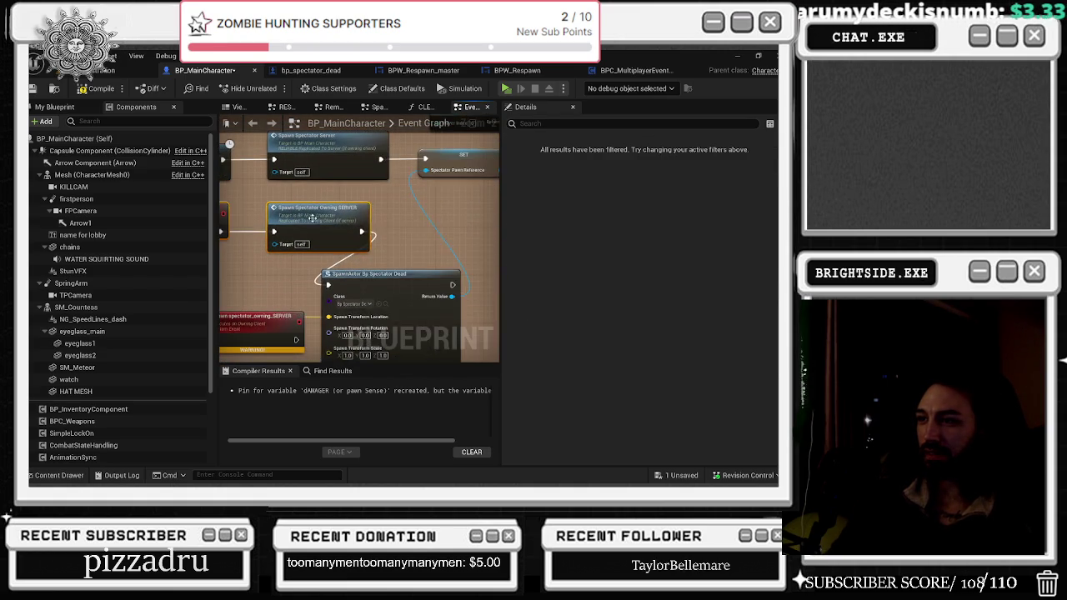
pyautogui.moveTo(380, 256); pyautogui.dragTo(434, 227)
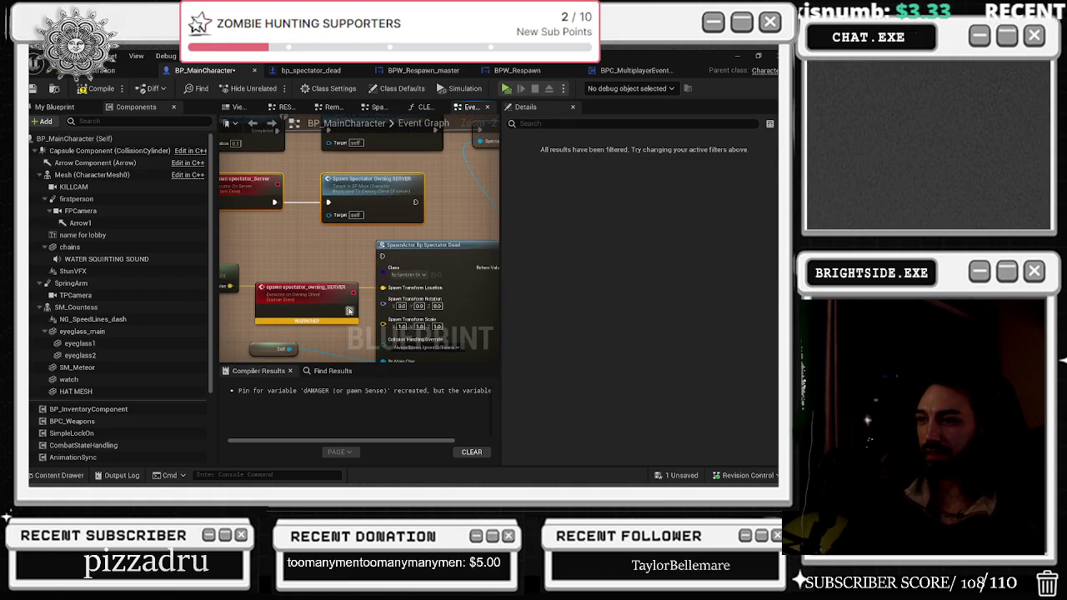
pyautogui.scroll(-1, 334, 298)
pyautogui.moveTo(315, 287); pyautogui.dragTo(320, 233)
pyautogui.scroll(-1, 384, 241)
pyautogui.scroll(-1, 384, 241)
pyautogui.click(470, 277)
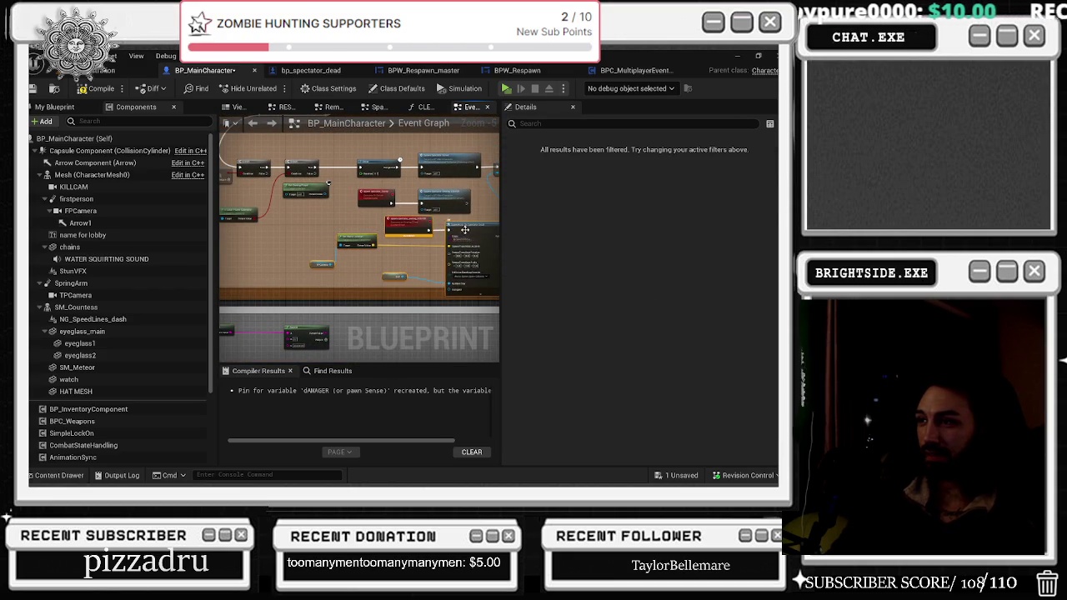
# - Pan across the graph, then switch to the YouTube browser window with Alt+Tab
pyautogui.scroll(2, 385, 193)
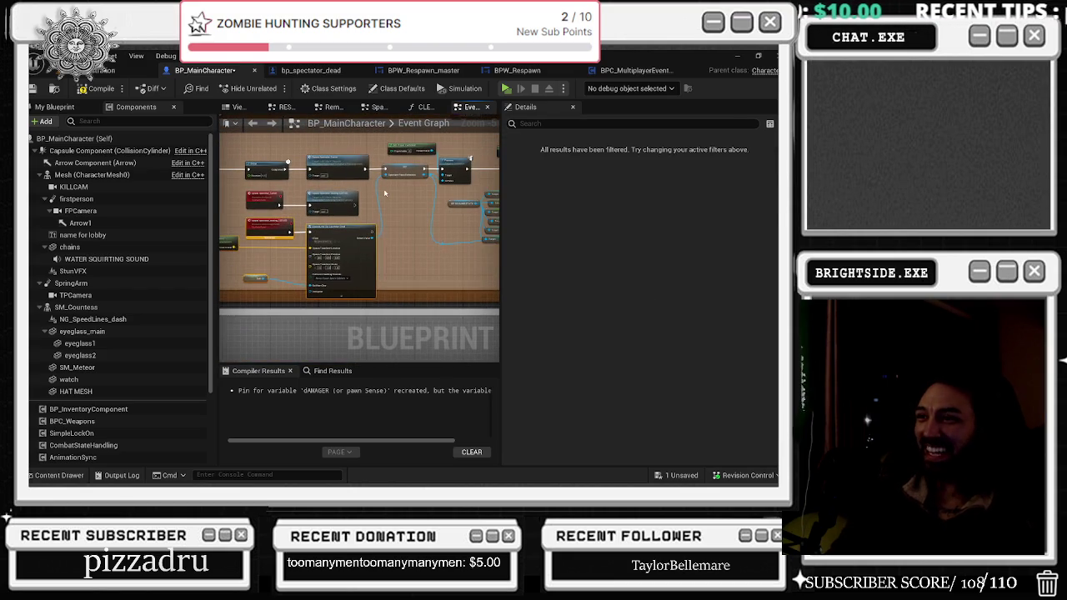
pyautogui.moveTo(384, 194); pyautogui.dragTo(309, 183)
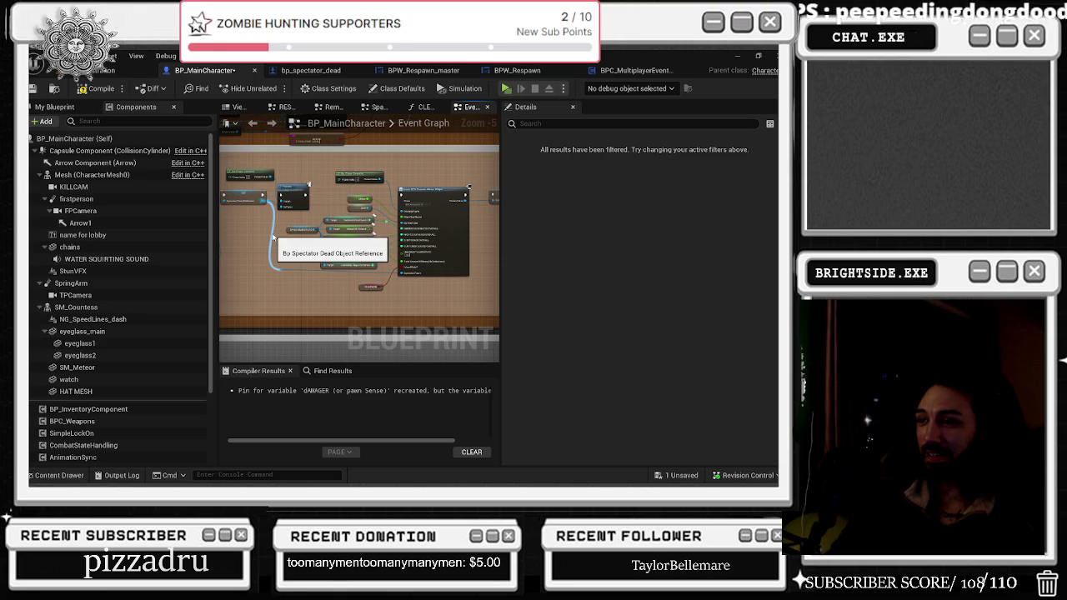
pyautogui.moveTo(273, 237)
pyautogui.mouseDown()
pyautogui.moveTo(308, 236)
pyautogui.moveTo(269, 234)
pyautogui.moveTo(327, 249)
pyautogui.moveTo(309, 242)
pyautogui.moveTo(328, 226)
pyautogui.mouseUp()
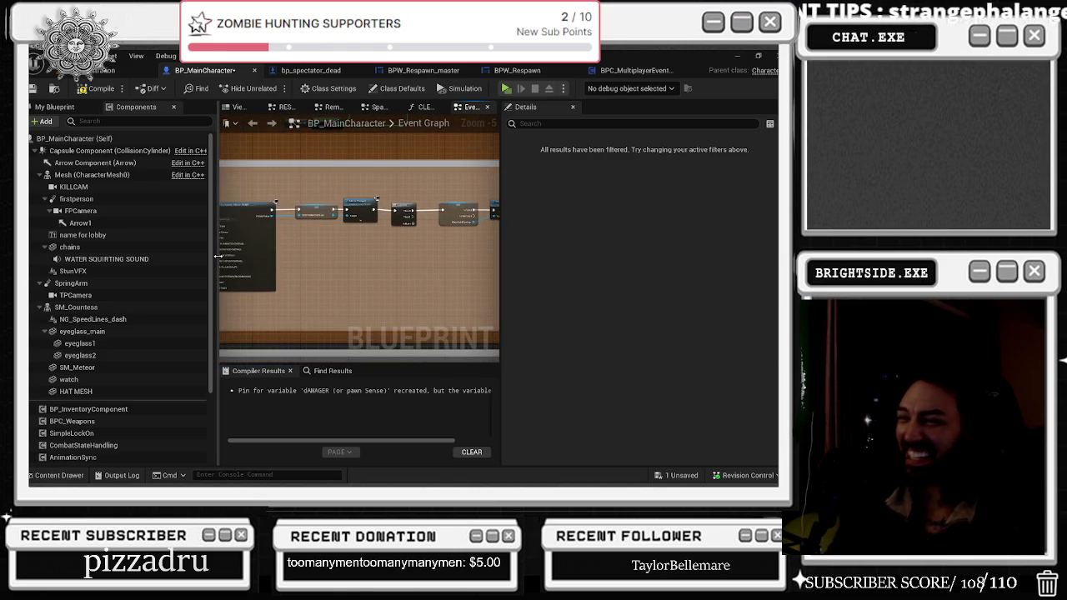
pyautogui.moveTo(123, 227); pyautogui.dragTo(123, 226)
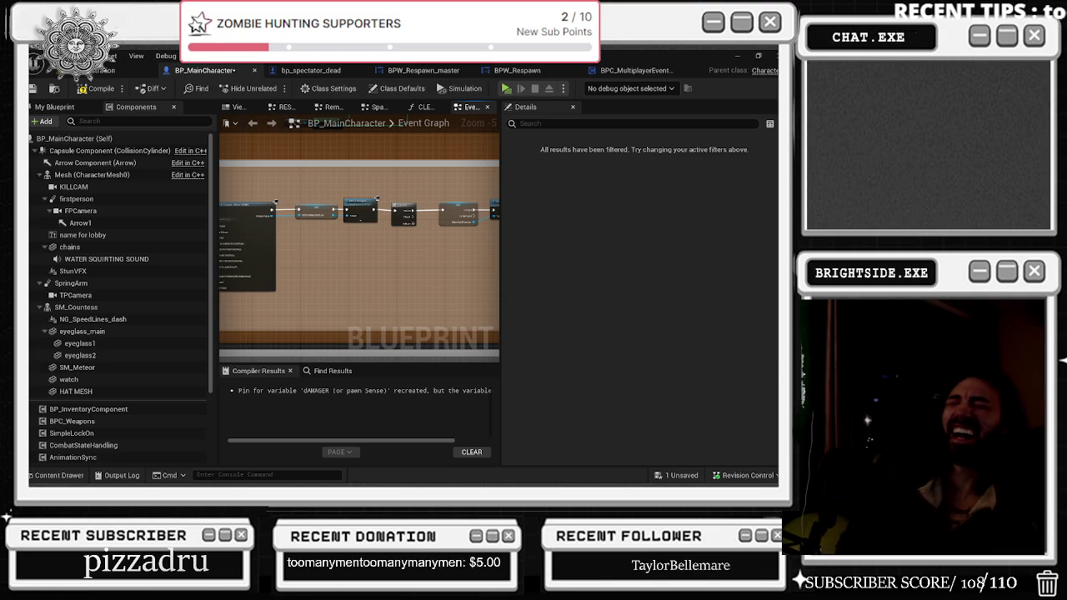
pyautogui.hotkey('alt', 'Tab')
pyautogui.press('Tab')
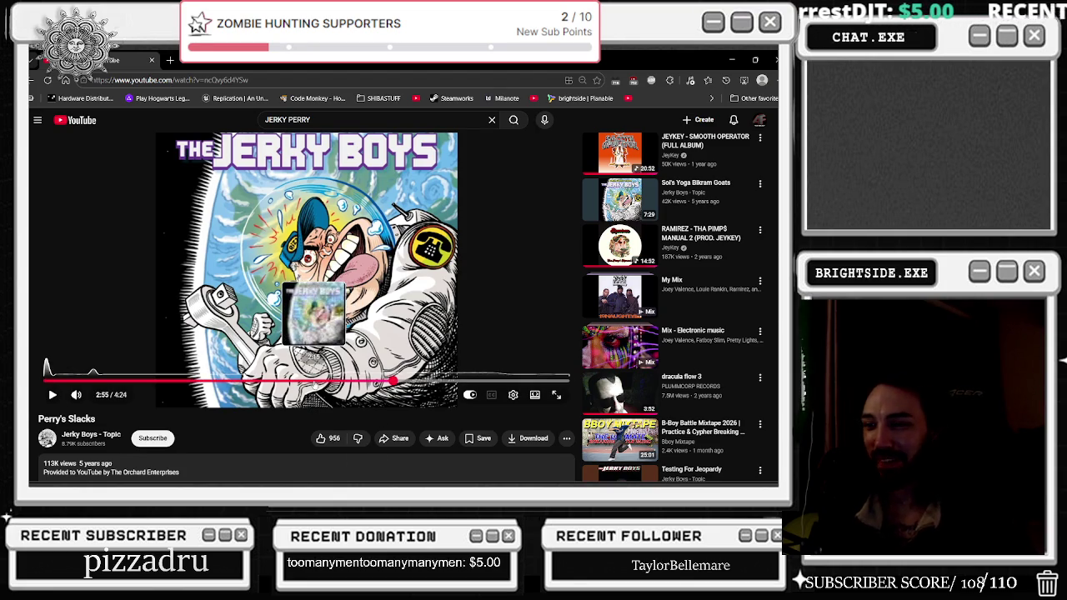
# - Rewind Perry's Slacks to 2:23, resume playback, and minimize the browser
pyautogui.moveTo(317, 381); pyautogui.dragTo(334, 382)
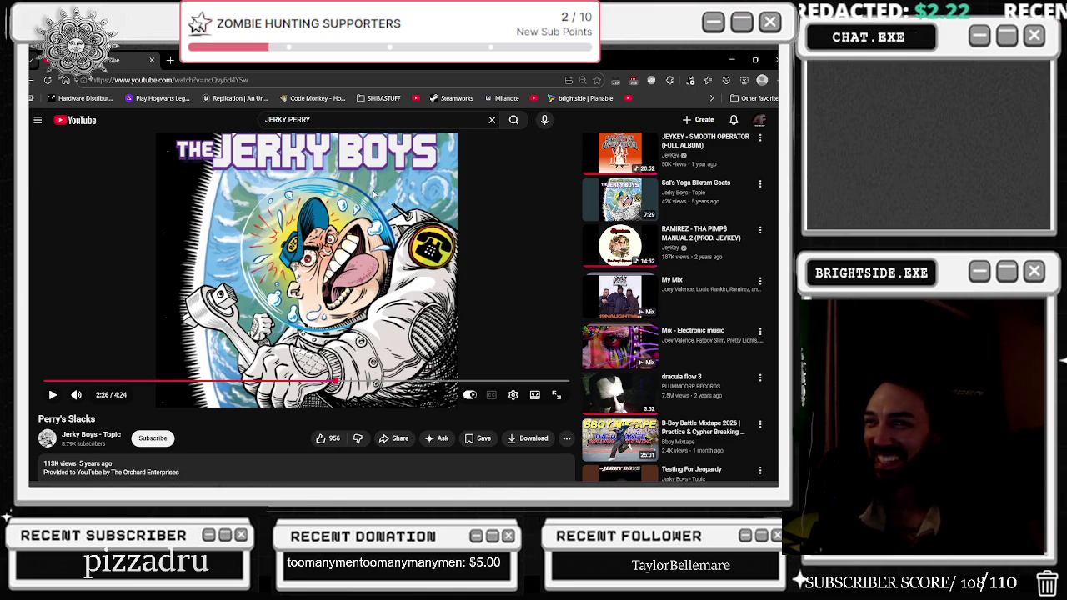
pyautogui.click(350, 119)
pyautogui.click(329, 381)
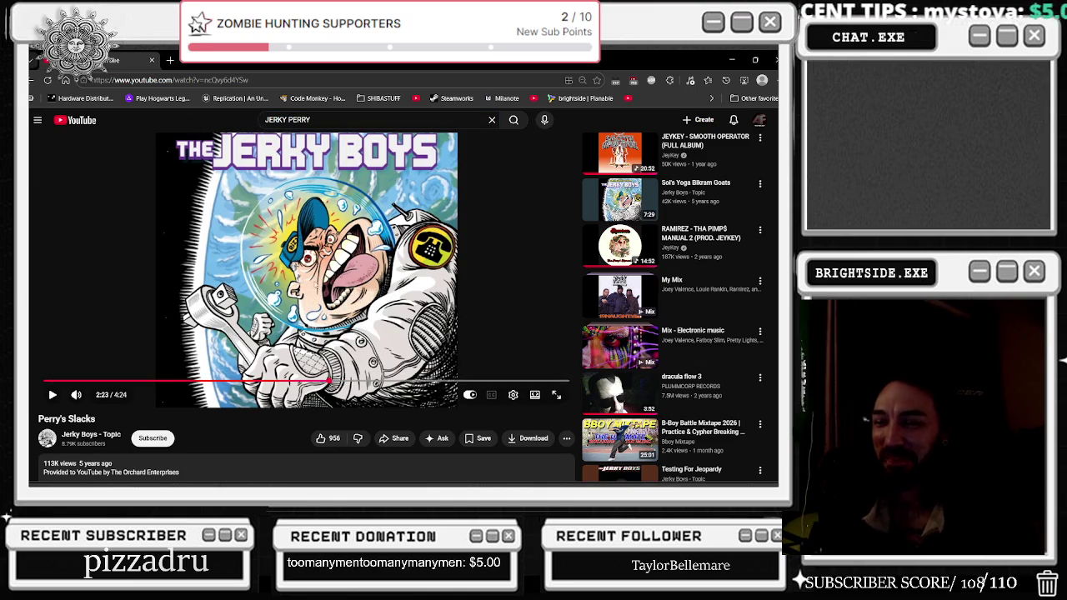
pyautogui.press('space')
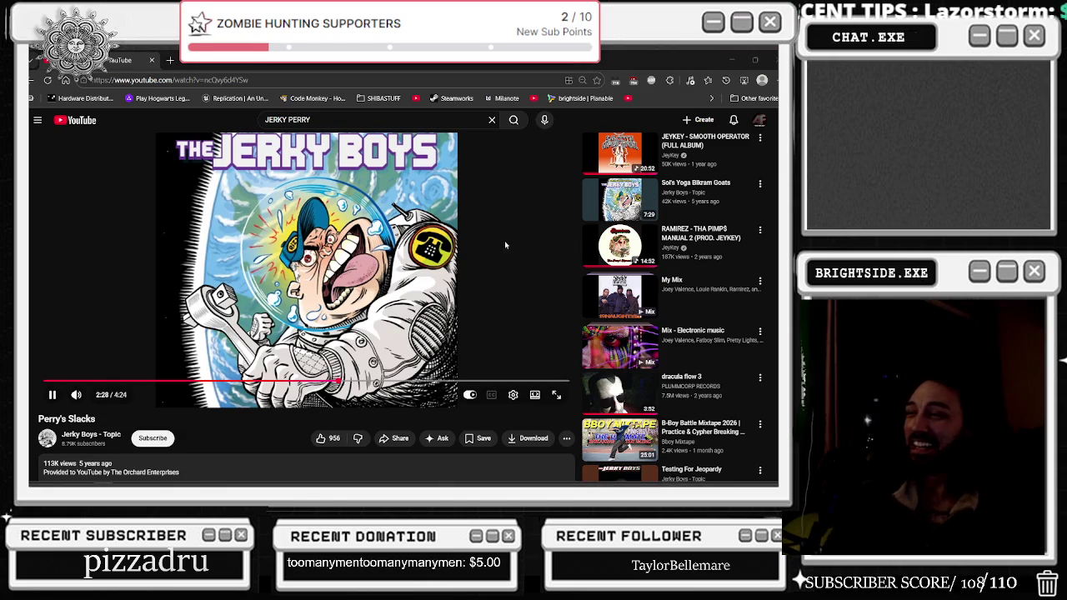
pyautogui.click(733, 60)
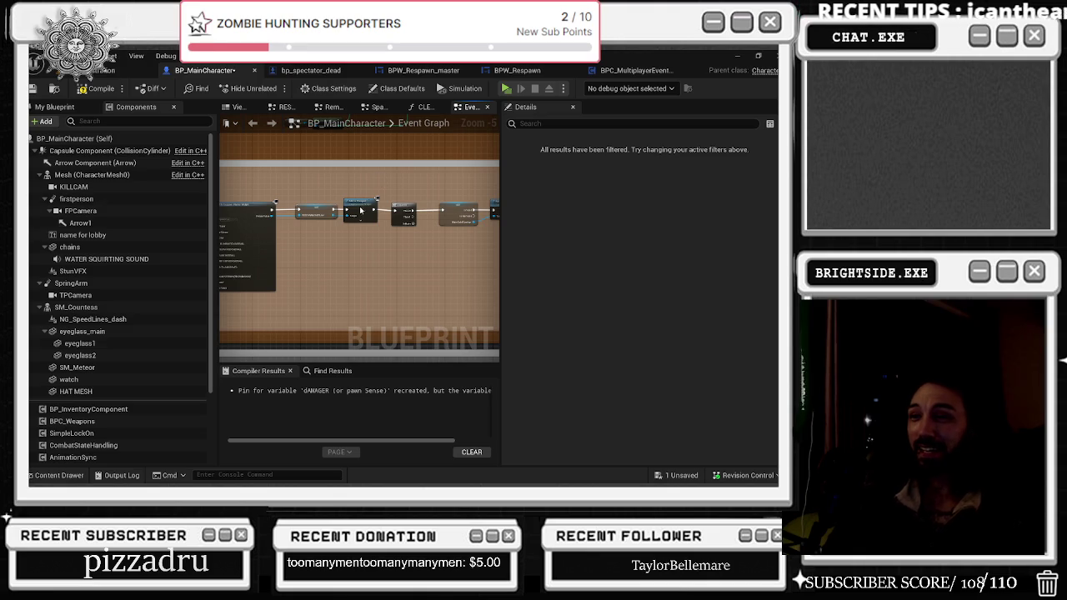
pyautogui.scroll(2, 412, 207)
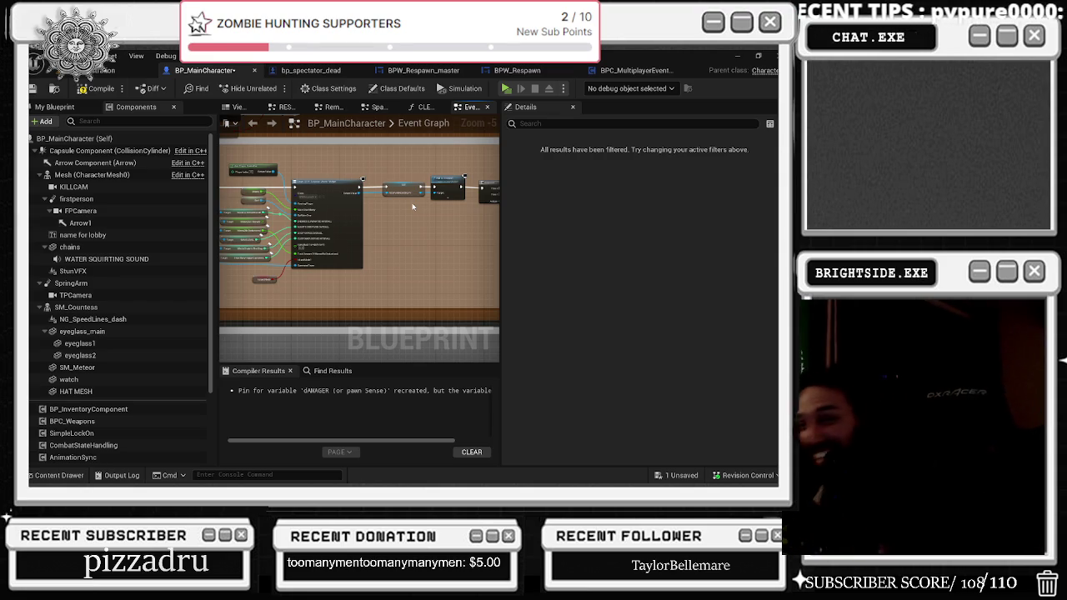
pyautogui.moveTo(383, 226)
pyautogui.mouseDown()
pyautogui.moveTo(368, 224)
pyautogui.moveTo(339, 260)
pyautogui.mouseUp()
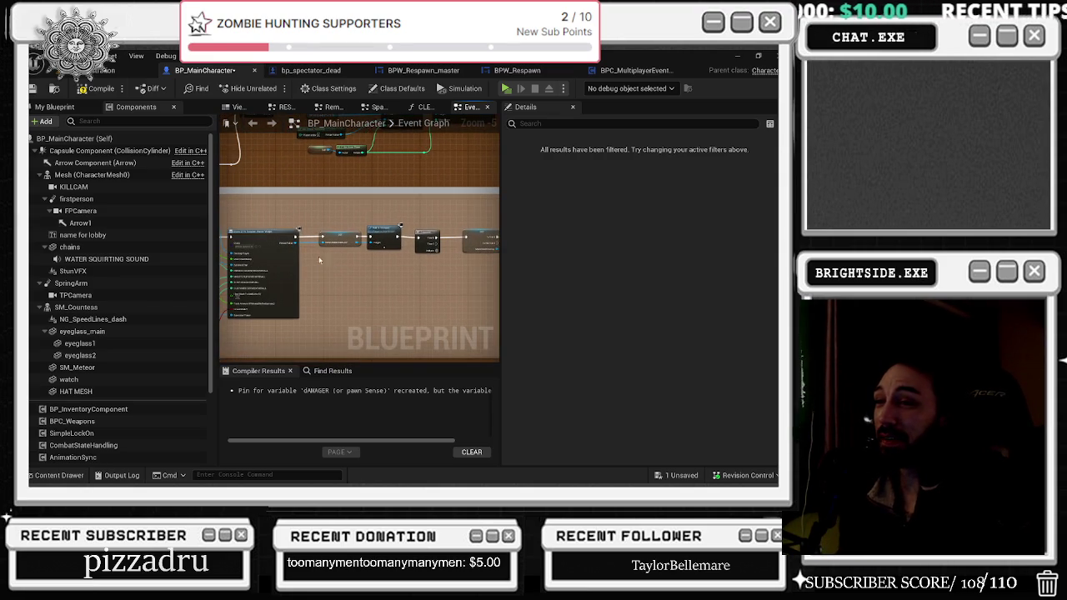
pyautogui.scroll(2, 330, 261)
pyautogui.scroll(-2, 431, 280)
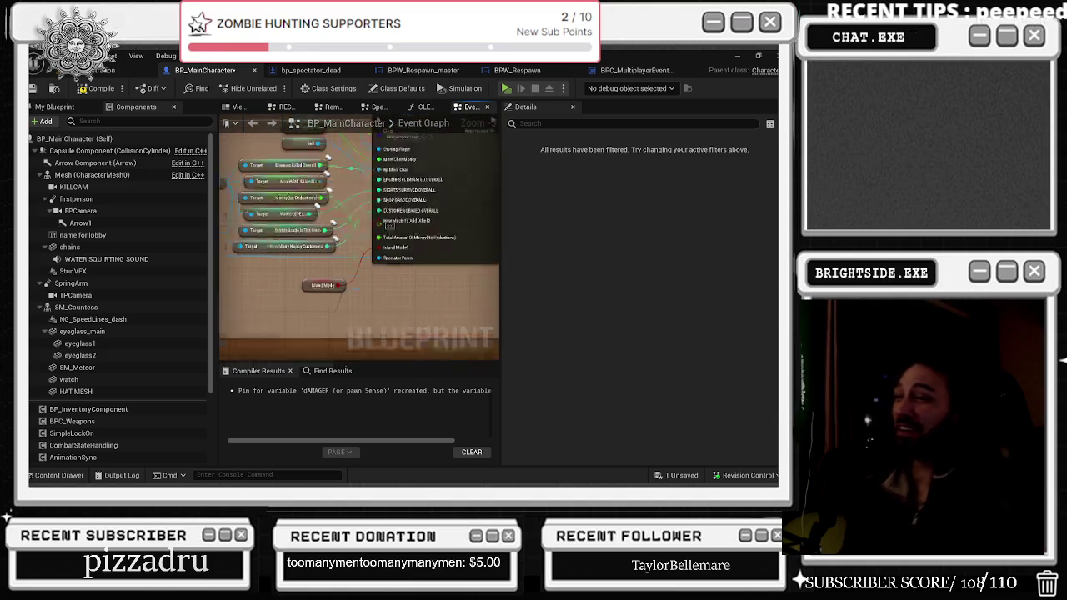
pyautogui.scroll(2, 499, 302)
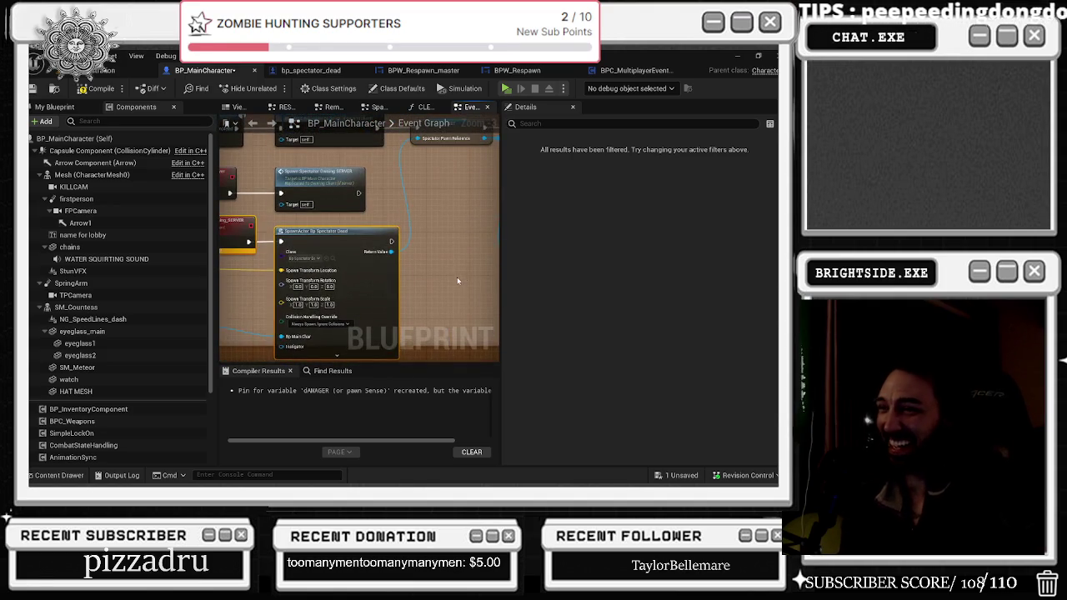
pyautogui.scroll(-1, 459, 275)
pyautogui.moveTo(459, 274); pyautogui.dragTo(321, 288)
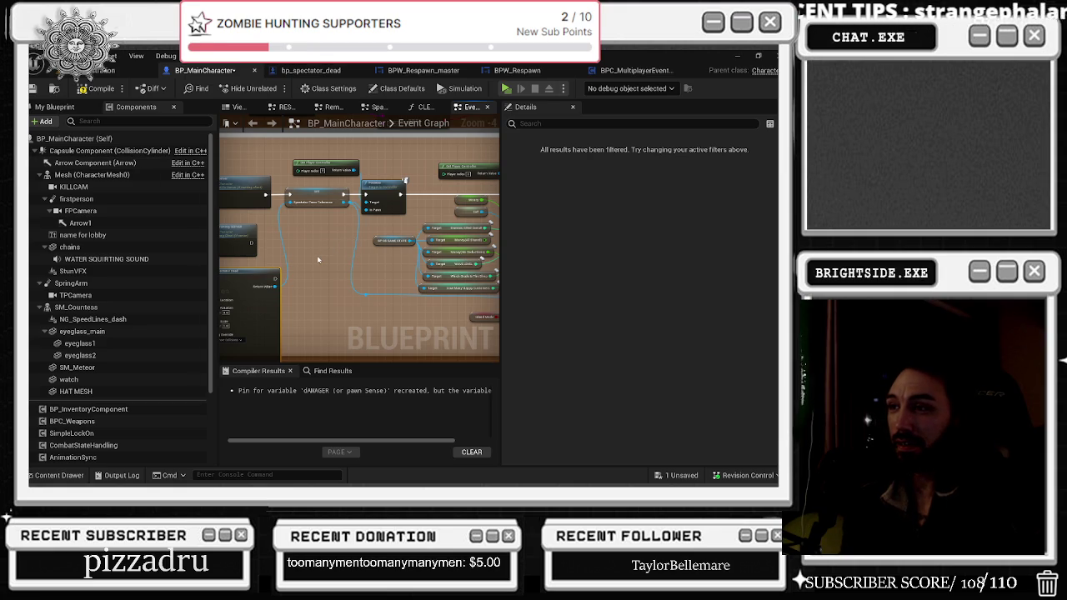
pyautogui.moveTo(318, 260)
pyautogui.mouseDown()
pyautogui.moveTo(270, 205)
pyautogui.moveTo(276, 187)
pyautogui.mouseUp()
pyautogui.scroll(1, 270, 206)
# - Add a Delay Until Next Tick after Possess and wire the SpawnActor return value onward
pyautogui.write('DELAY')
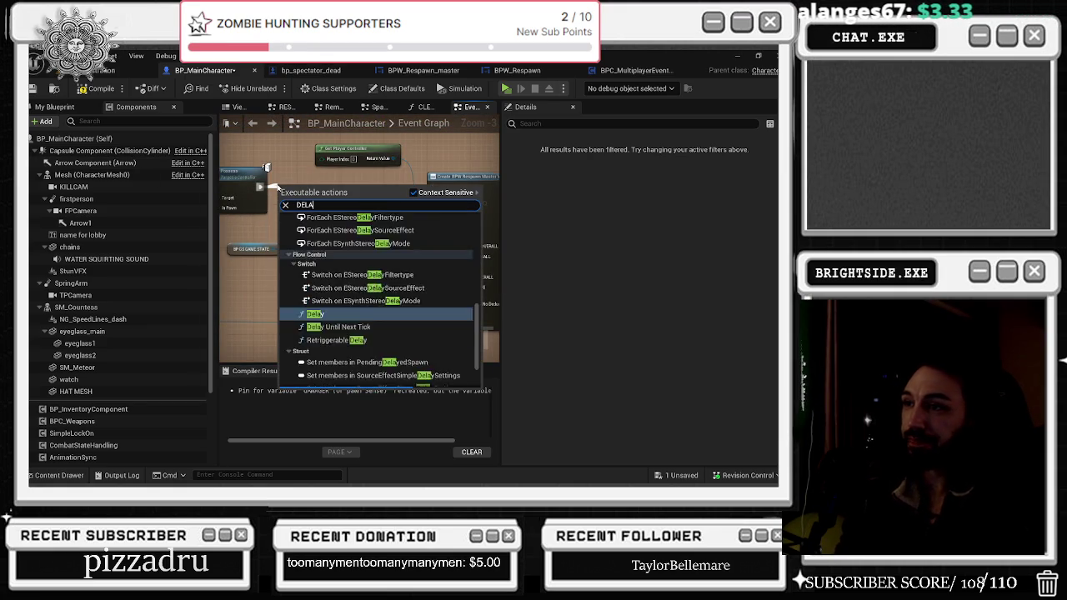
pyautogui.click(337, 348)
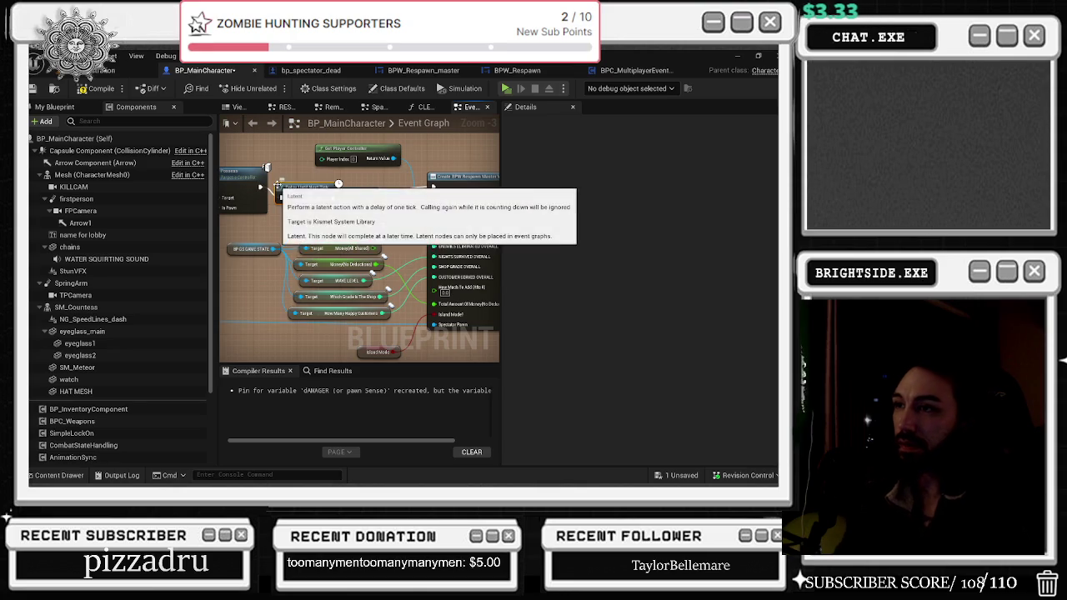
pyautogui.moveTo(332, 203); pyautogui.dragTo(385, 186)
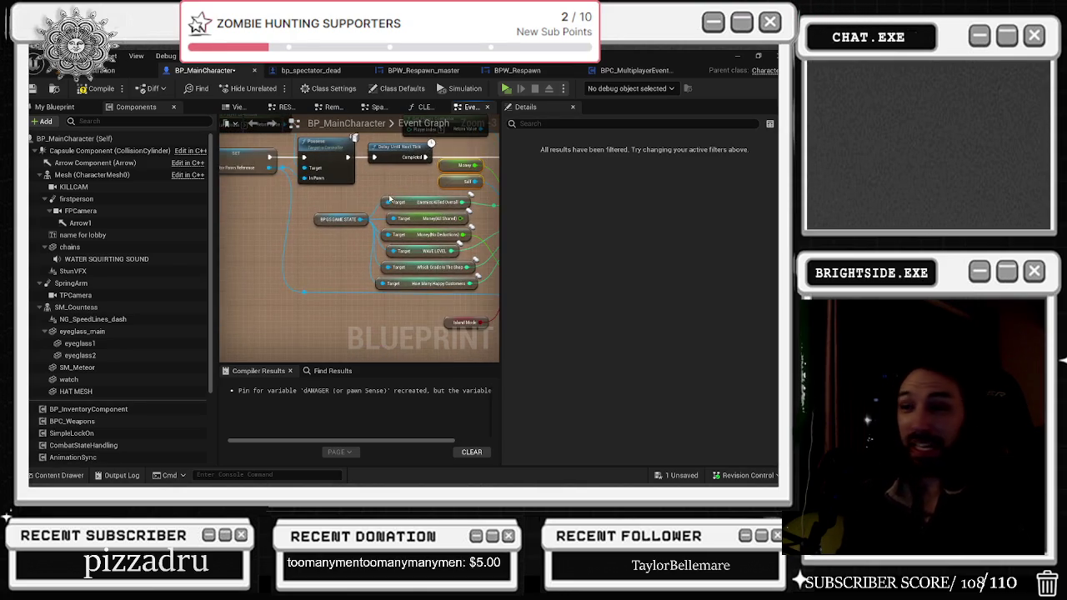
pyautogui.scroll(-1, 341, 244)
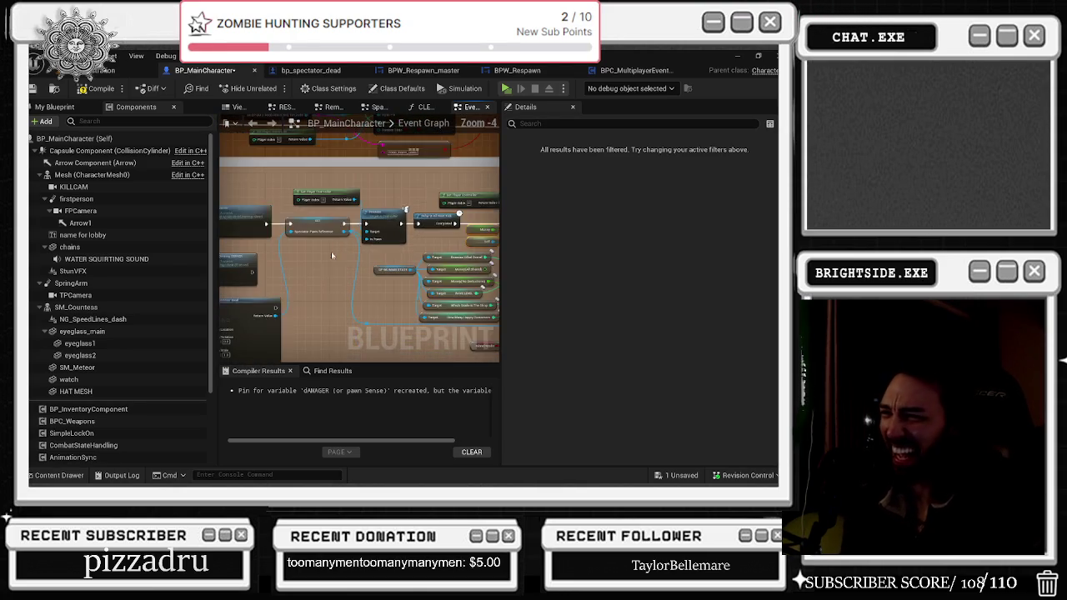
pyautogui.scroll(2, 340, 243)
pyautogui.moveTo(332, 257); pyautogui.dragTo(346, 176)
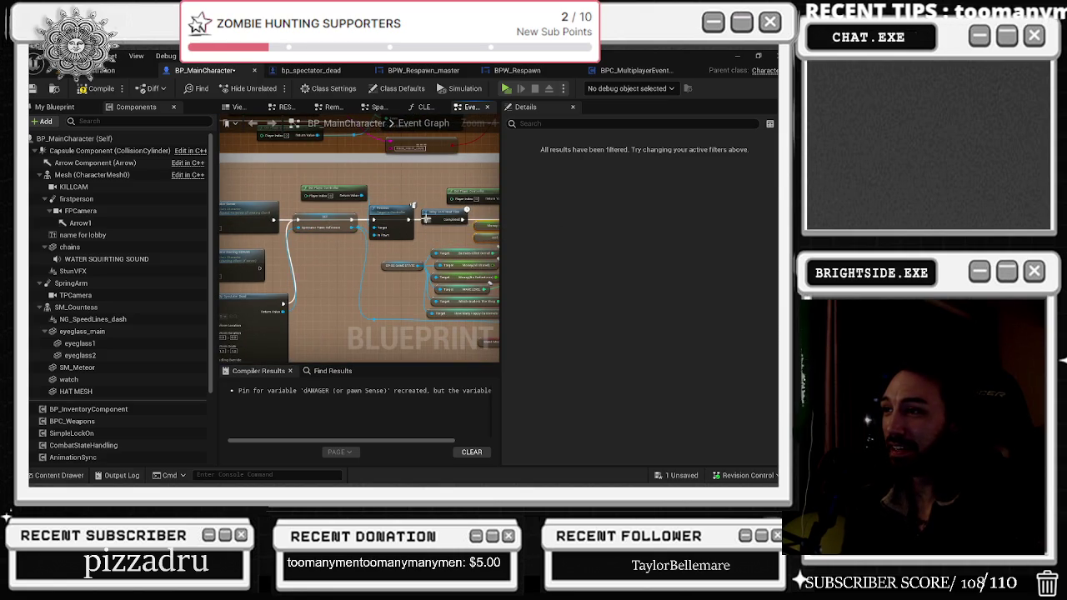
# - Move the Get Player Controller, Set and Possess nodes up to tidy the chain
pyautogui.moveTo(333, 189)
pyautogui.mouseDown()
pyautogui.moveTo(397, 241)
pyautogui.moveTo(396, 305)
pyautogui.mouseUp()
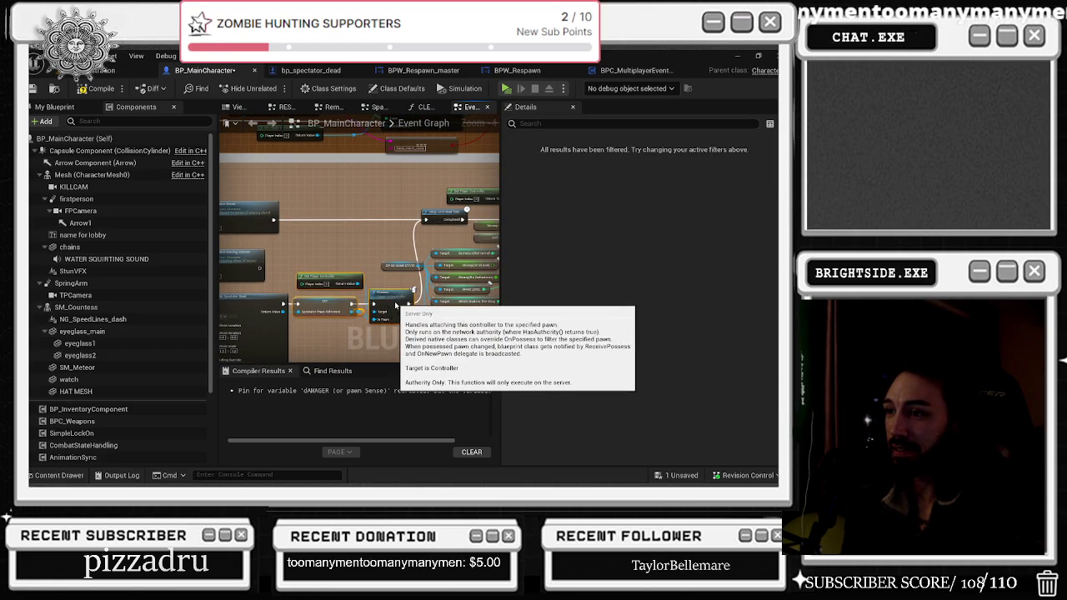
pyautogui.moveTo(277, 299)
pyautogui.mouseDown()
pyautogui.moveTo(372, 295)
pyautogui.moveTo(235, 296)
pyautogui.mouseUp()
pyautogui.moveTo(288, 239)
pyautogui.mouseDown()
pyautogui.moveTo(339, 306)
pyautogui.moveTo(348, 303)
pyautogui.mouseUp()
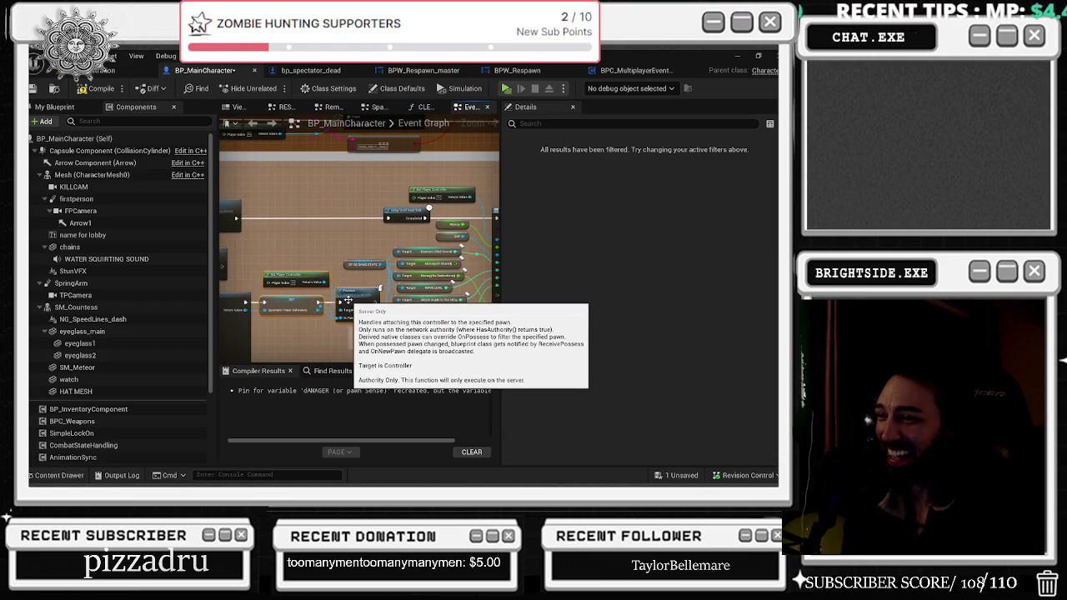
pyautogui.scroll(1, 342, 312)
pyautogui.scroll(1, 326, 326)
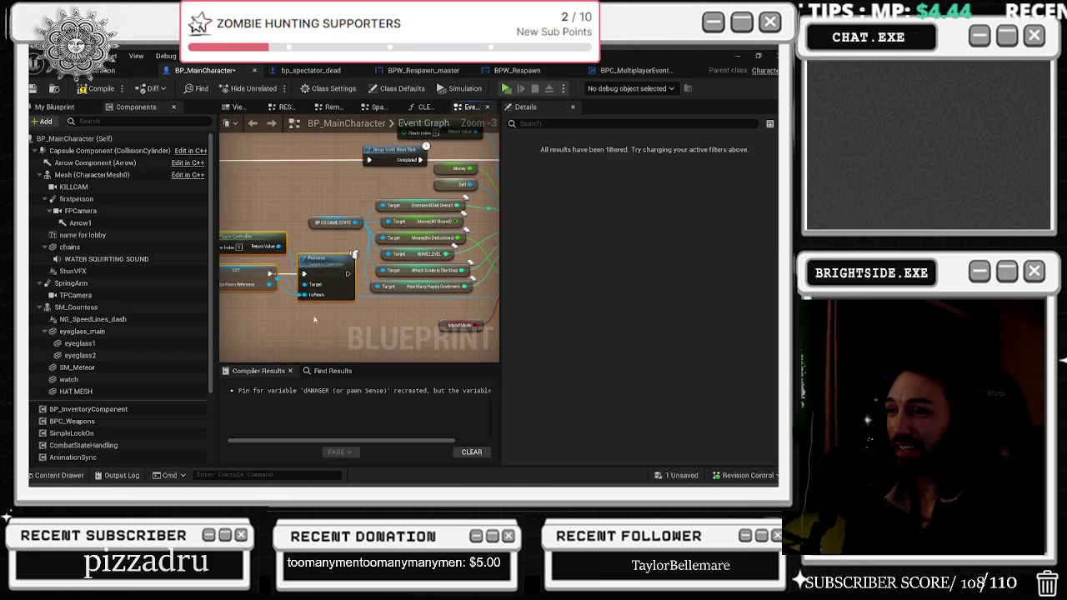
pyautogui.moveTo(267, 290)
pyautogui.mouseDown()
pyautogui.moveTo(263, 281)
pyautogui.moveTo(354, 247)
pyautogui.moveTo(393, 251)
pyautogui.moveTo(421, 280)
pyautogui.mouseUp()
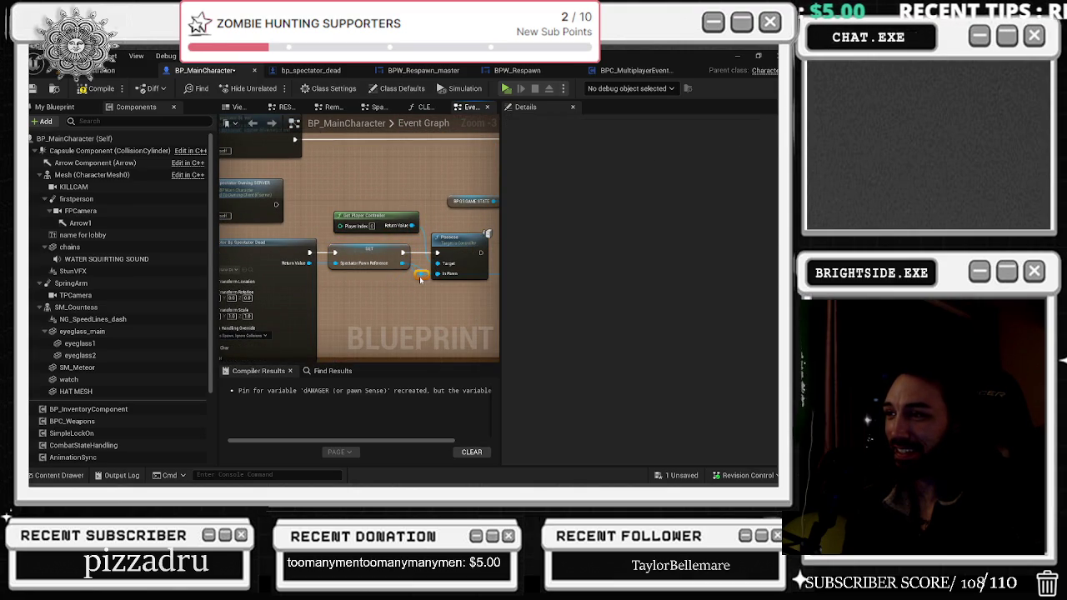
pyautogui.scroll(-1, 417, 280)
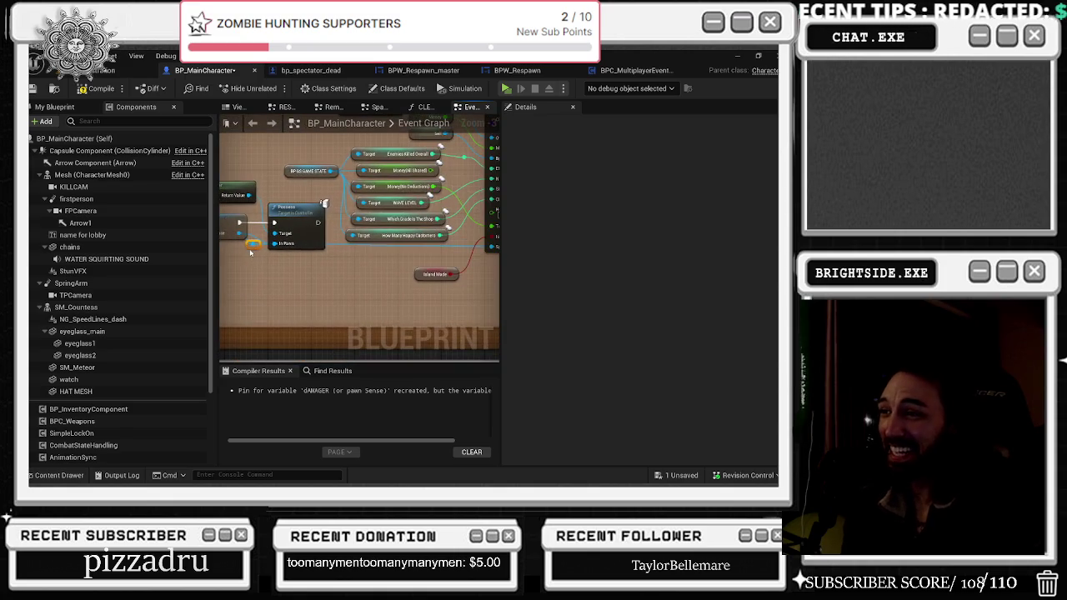
pyautogui.moveTo(344, 292); pyautogui.dragTo(277, 283)
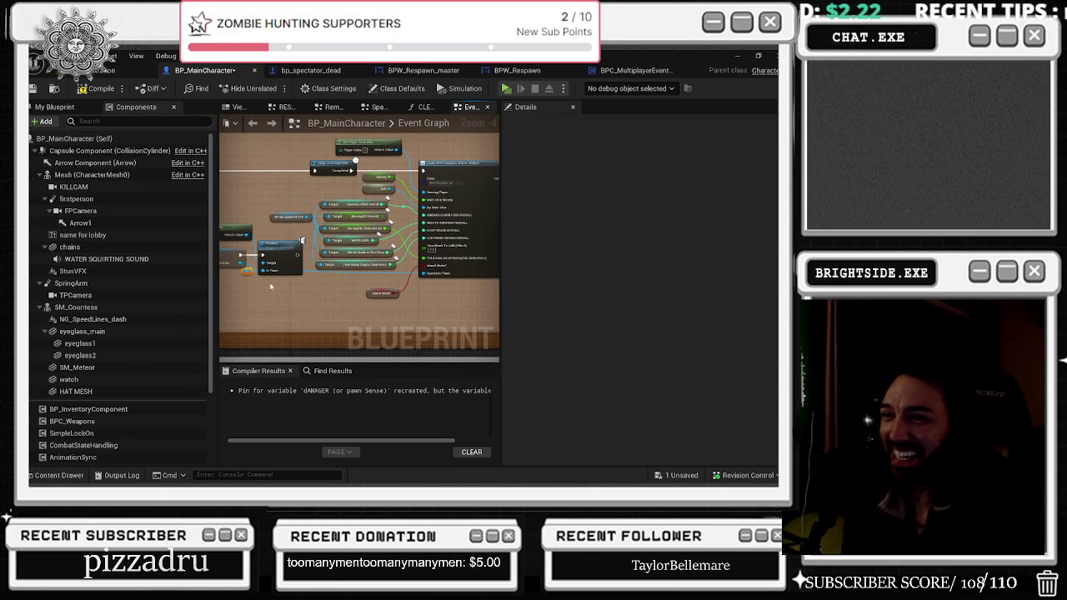
pyautogui.scroll(2, 268, 278)
pyautogui.click(54, 107)
# - Drop a Spectator Pawn Reference getter from a 'SPECTAT' member search and compile successfully
pyautogui.click(111, 123)
pyautogui.write('SPECTAT')
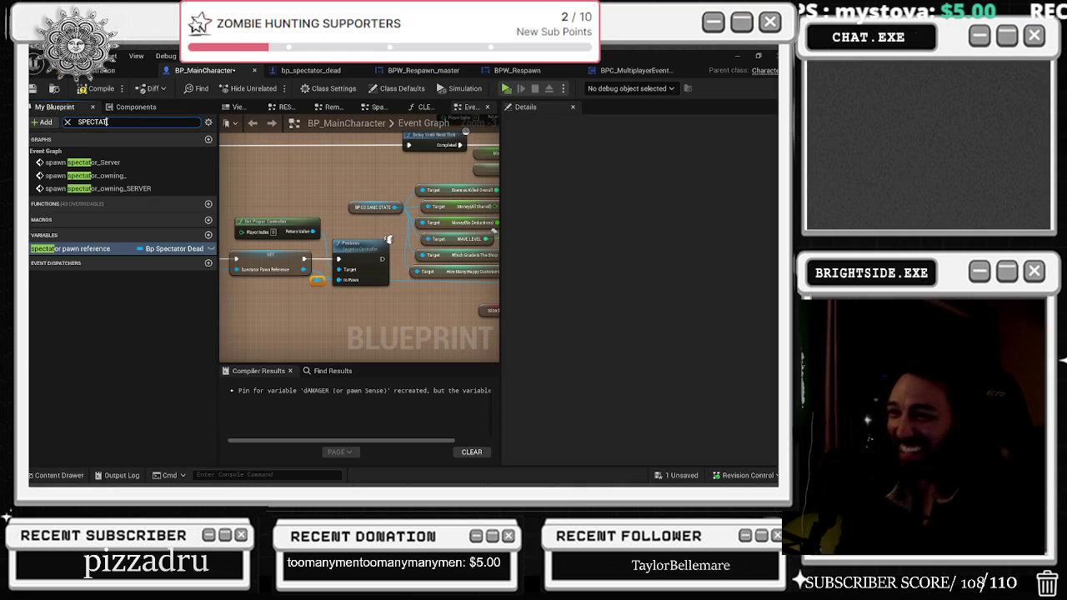
pyautogui.moveTo(84, 248); pyautogui.dragTo(411, 304)
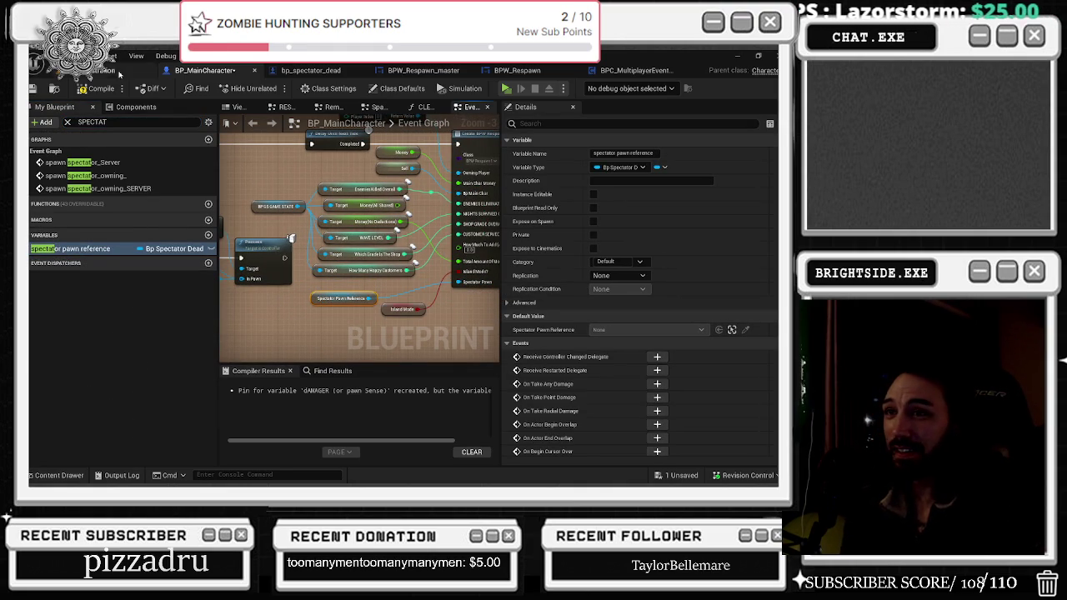
pyautogui.click(96, 88)
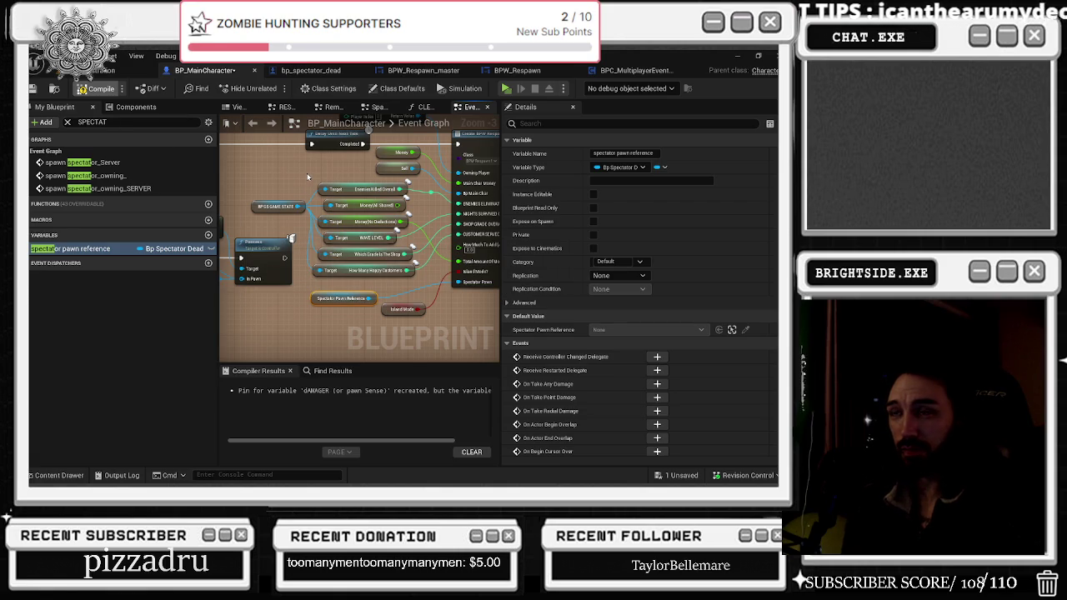
pyautogui.scroll(-2, 290, 237)
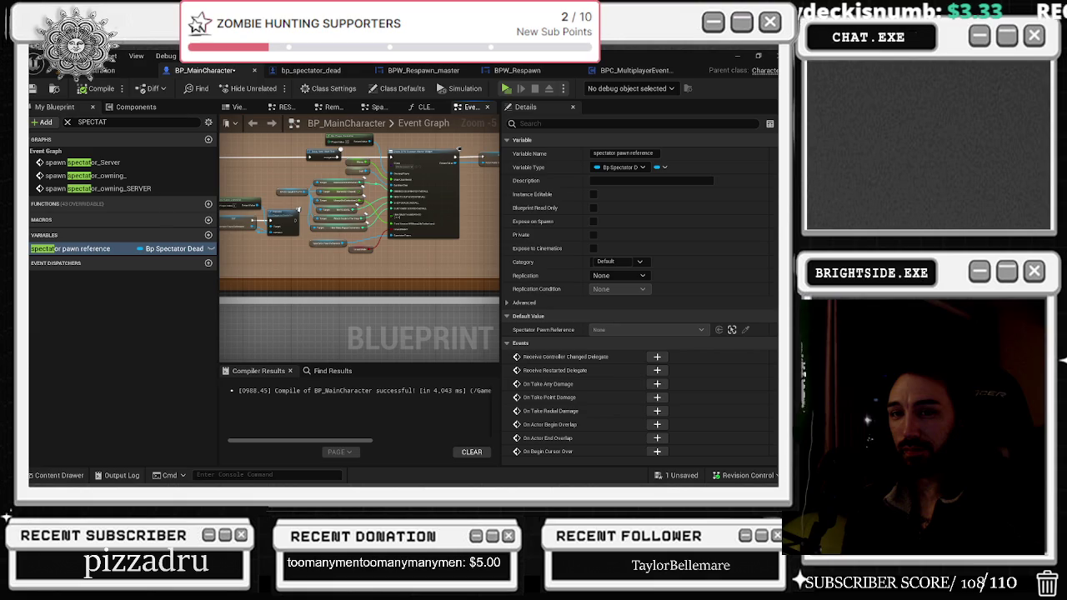
pyautogui.scroll(2, 314, 238)
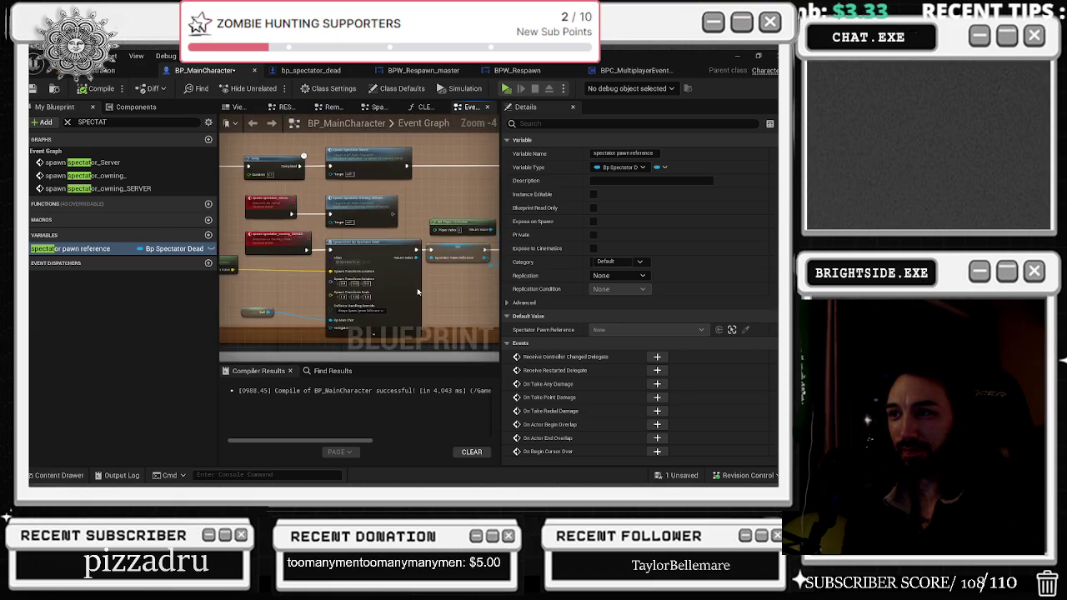
# - Mark the owning-client spawn spectator_owning_SERVER event Reliable, then return to YouTube
pyautogui.click(381, 260)
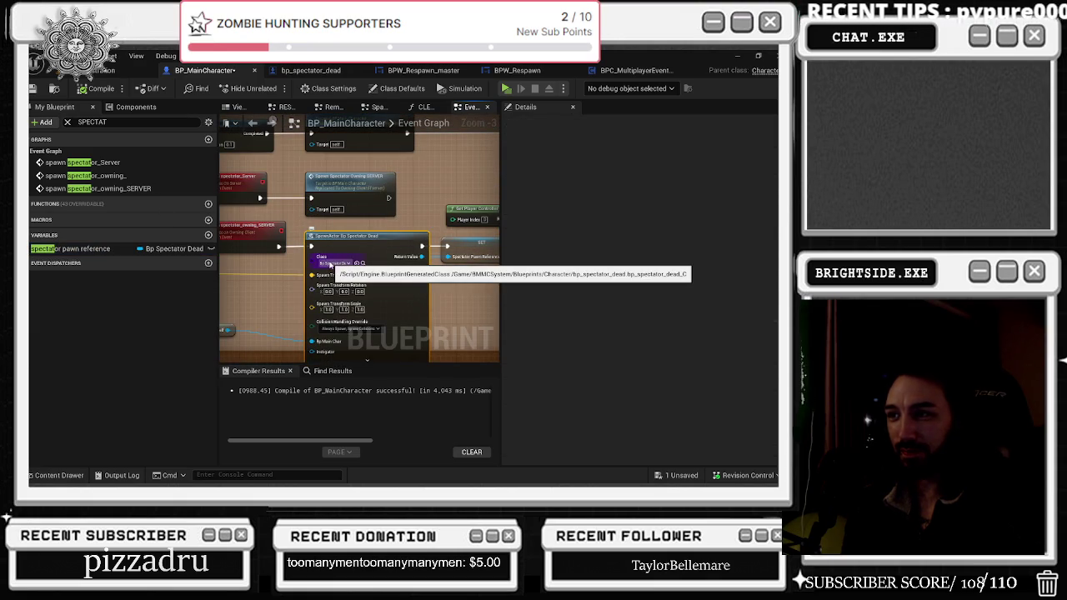
pyautogui.click(237, 178)
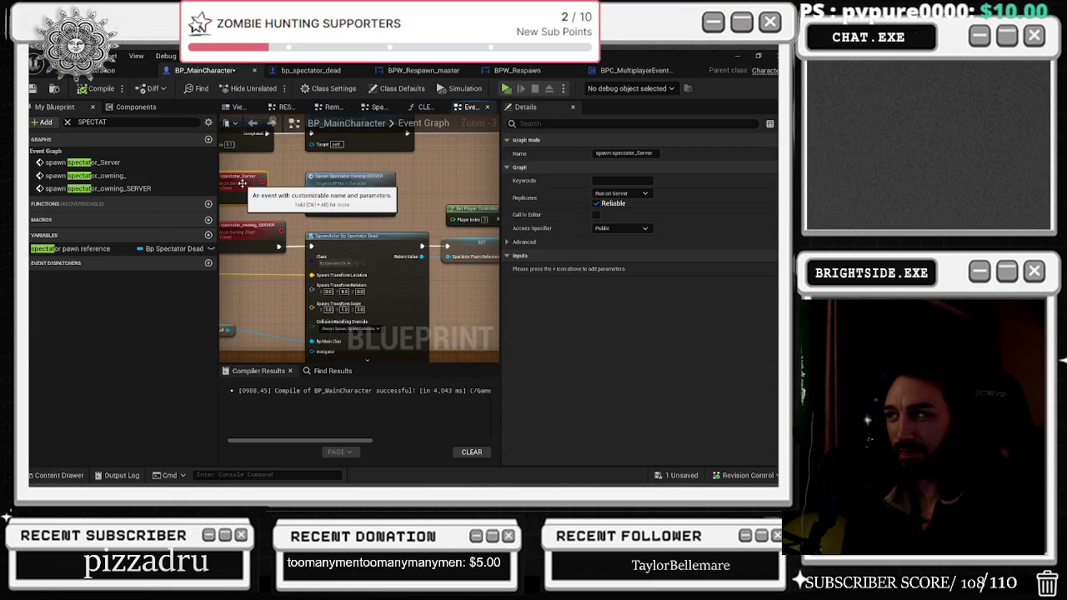
pyautogui.click(257, 240)
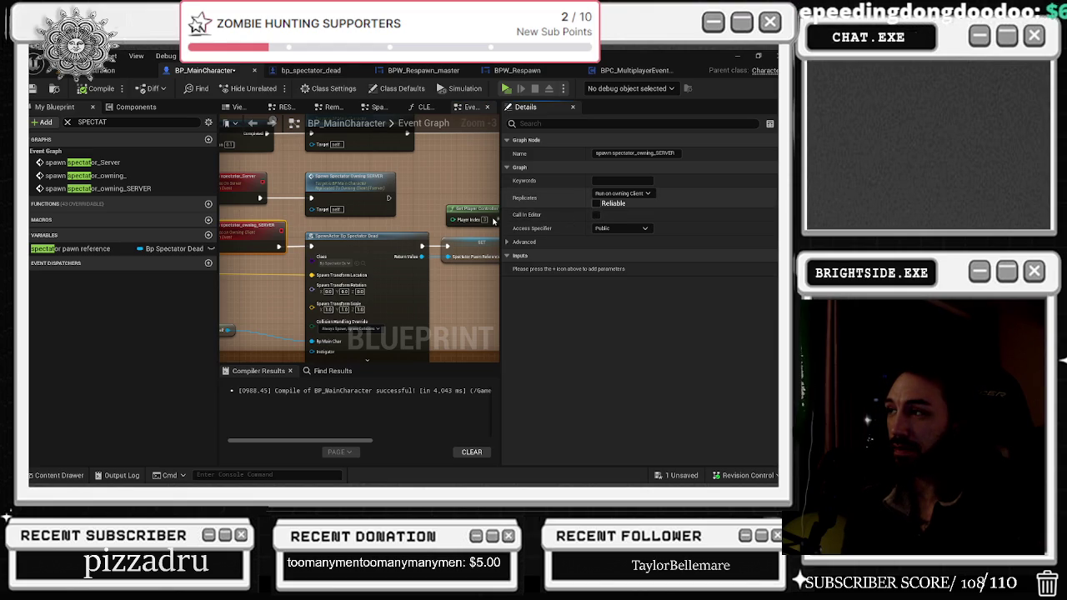
pyautogui.click(596, 203)
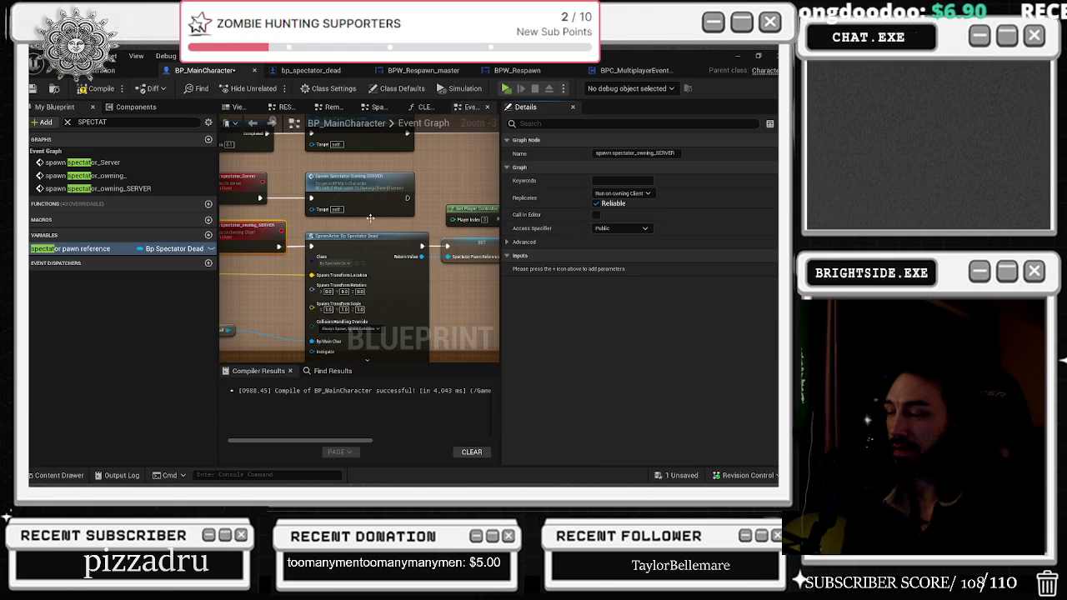
pyautogui.doubleClick(83, 249)
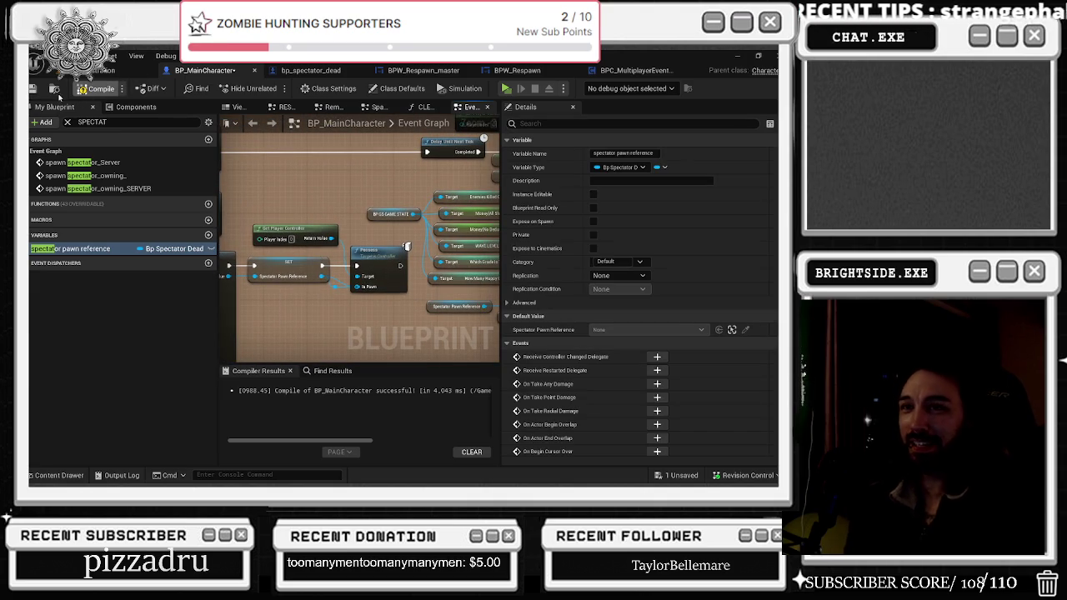
pyautogui.hotkey('alt', 'Tab')
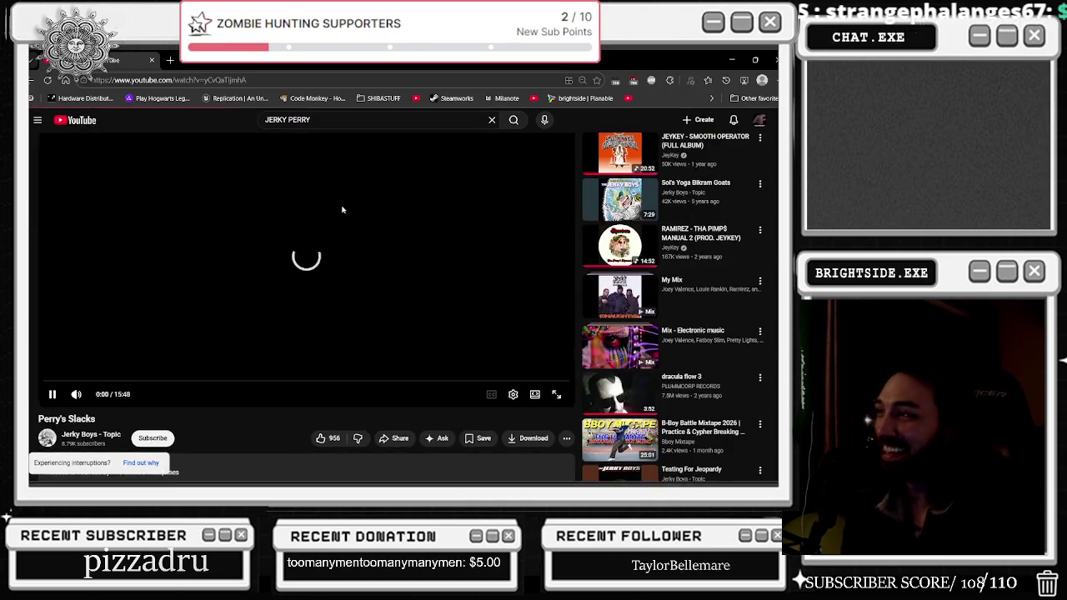
# - Play the Jerky Boys Mix playlist and set its video quality to 240p
pyautogui.click(305, 193)
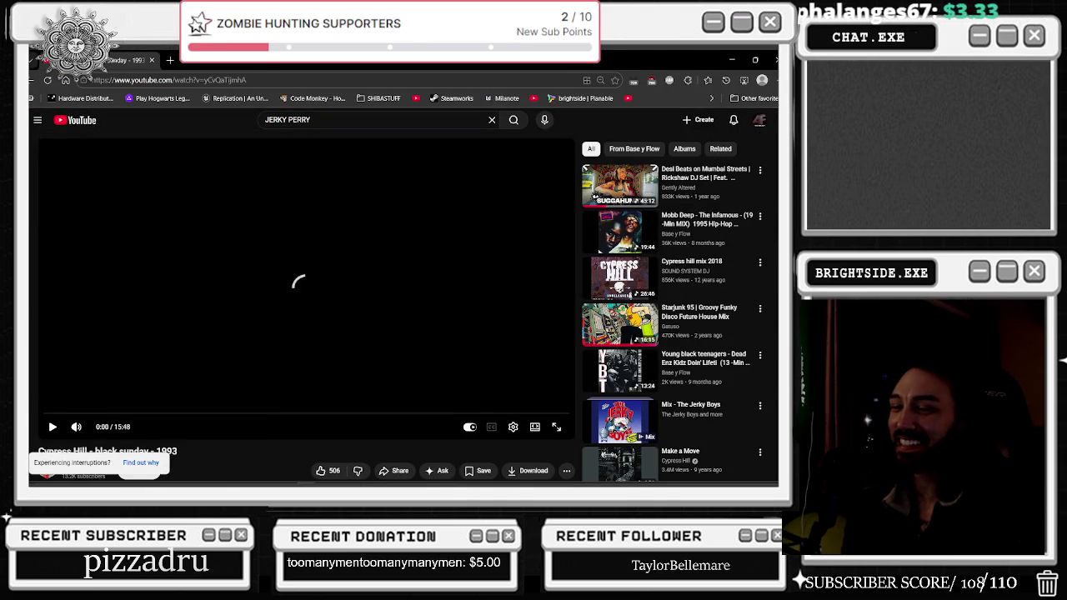
pyautogui.click(324, 117)
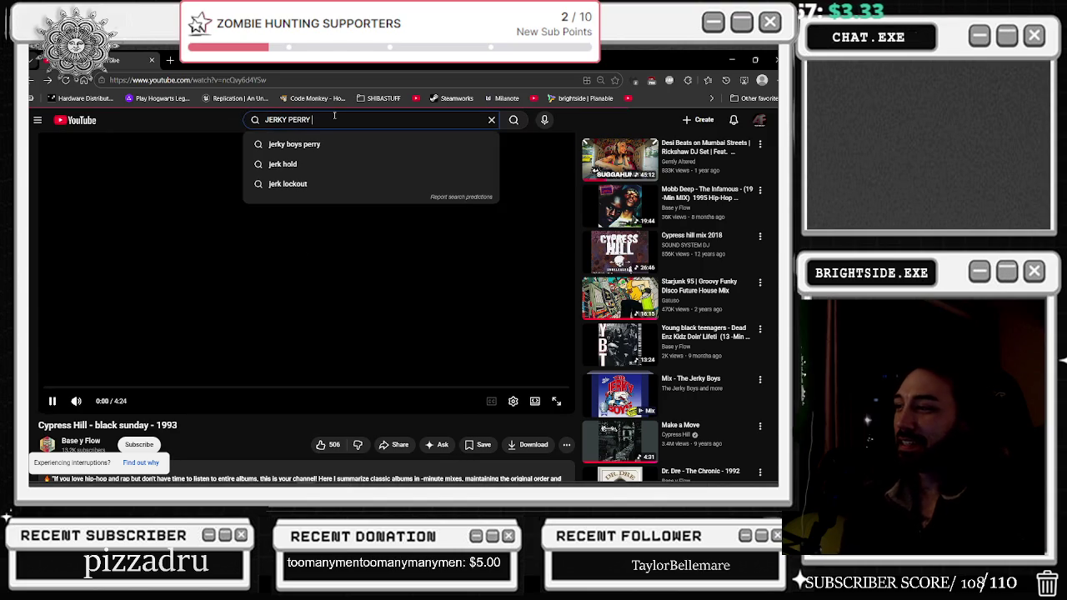
pyautogui.click(638, 272)
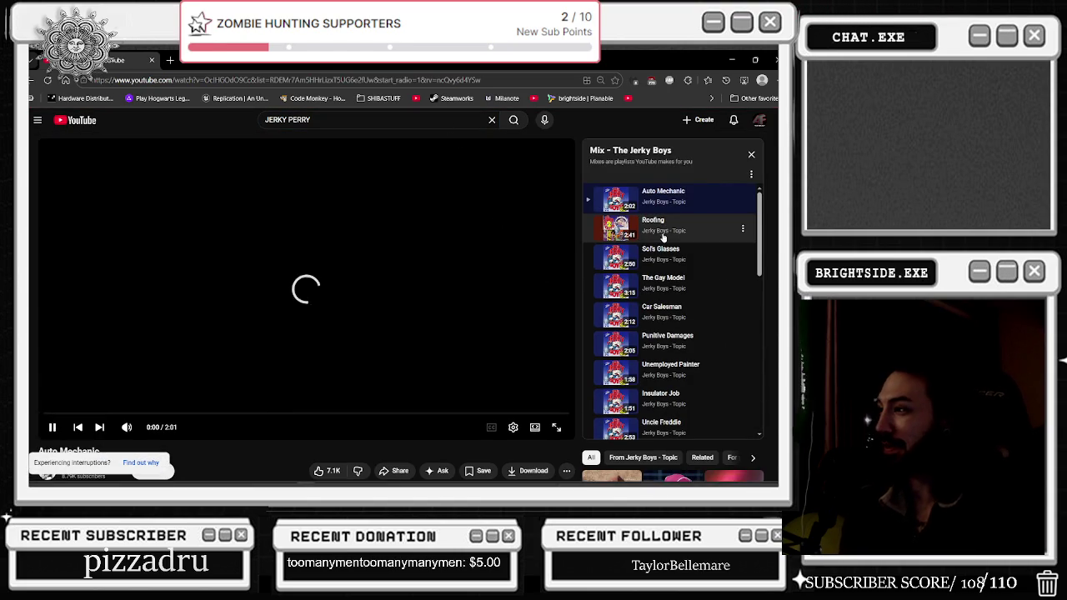
pyautogui.moveTo(127, 427)
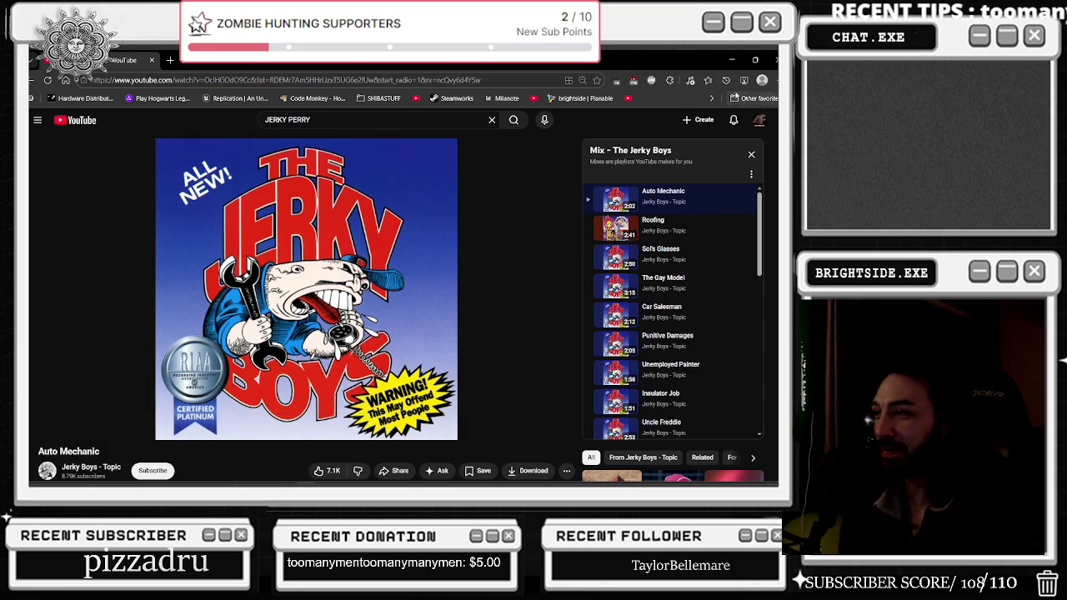
pyautogui.click(513, 427)
pyautogui.click(517, 404)
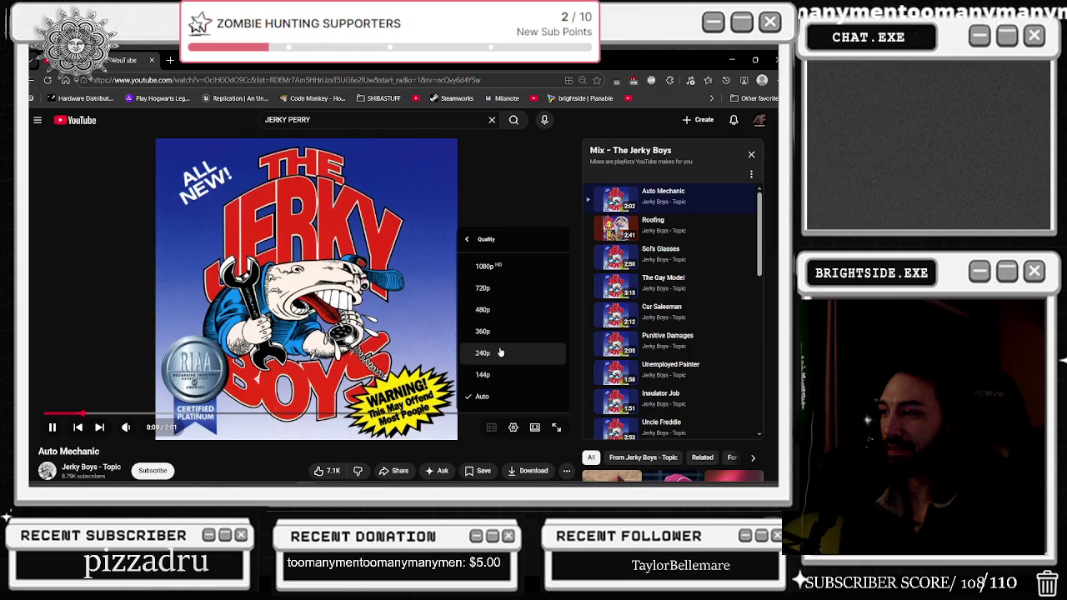
pyautogui.click(500, 353)
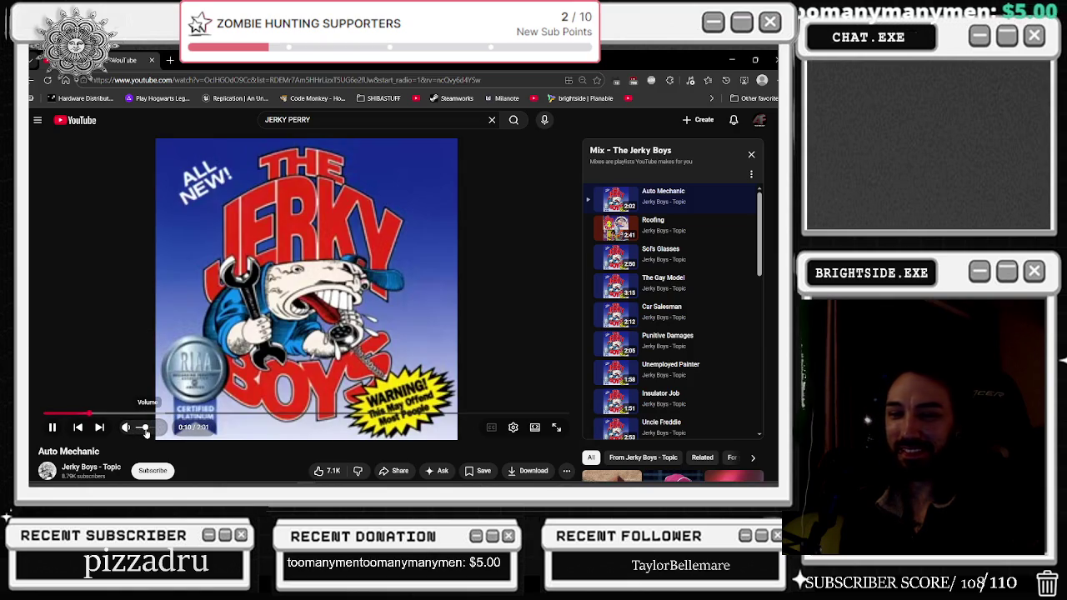
# - Save BP_MainCharacter in Unreal and show the Badaboom_Pizza_sim level viewport
pyautogui.hotkey('alt', 'Tab')
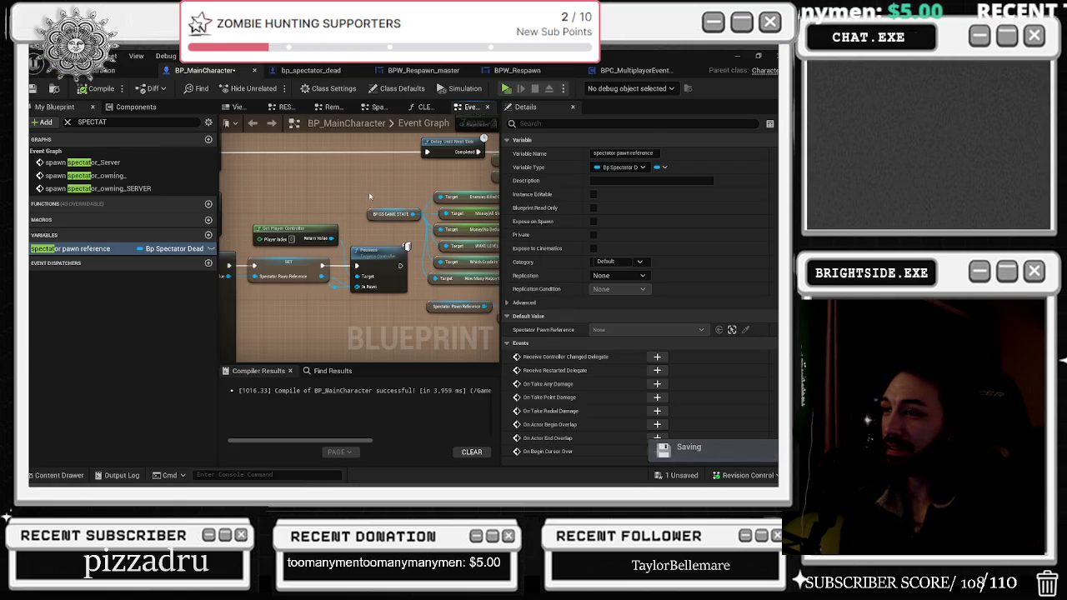
pyautogui.click(34, 89)
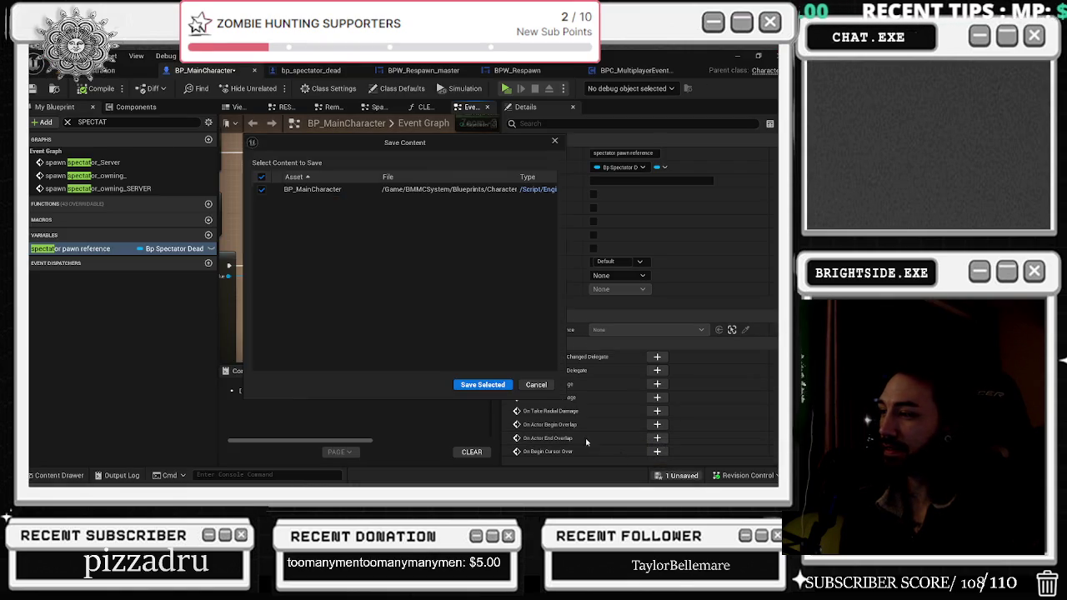
pyautogui.press('Return')
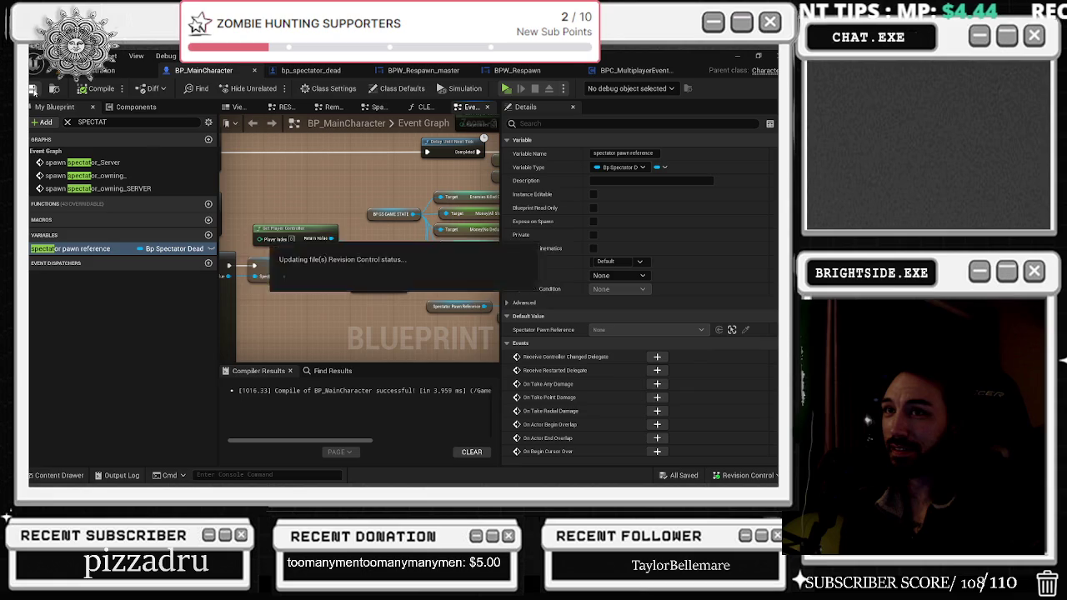
pyautogui.click(104, 70)
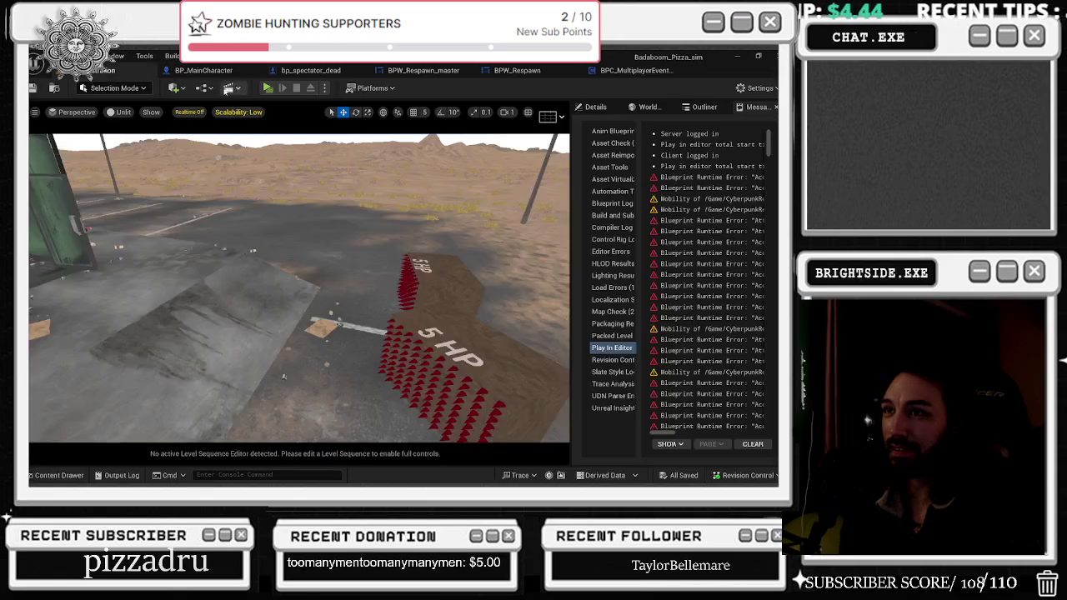
# - Start a multiplayer PIE session, pick up an item as the client, and open and close the store on the server
pyautogui.click(267, 88)
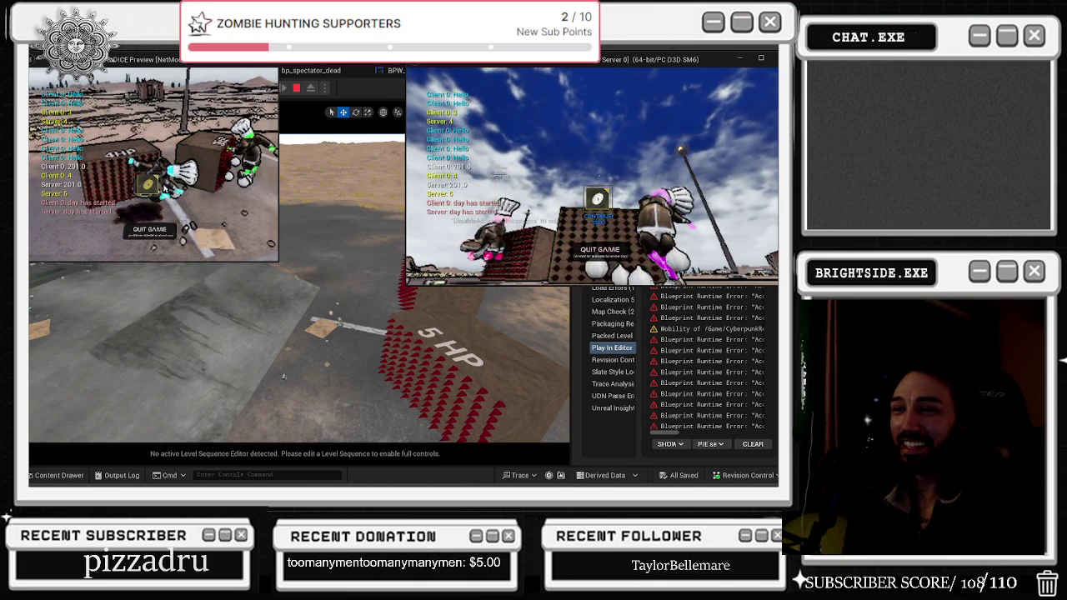
pyautogui.press('e')
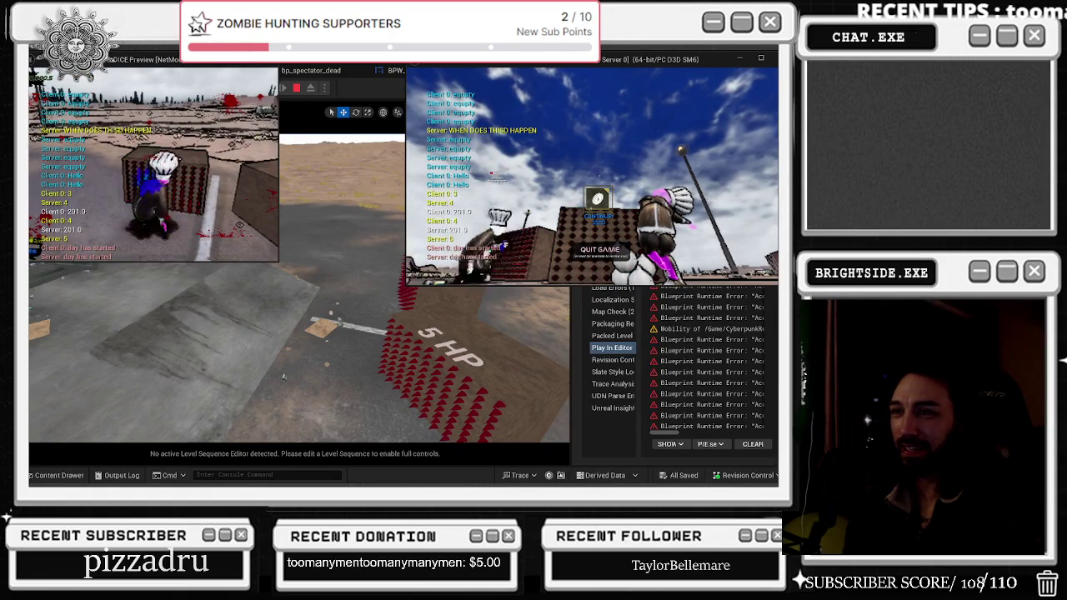
pyautogui.hotkey('alt', 'Tab')
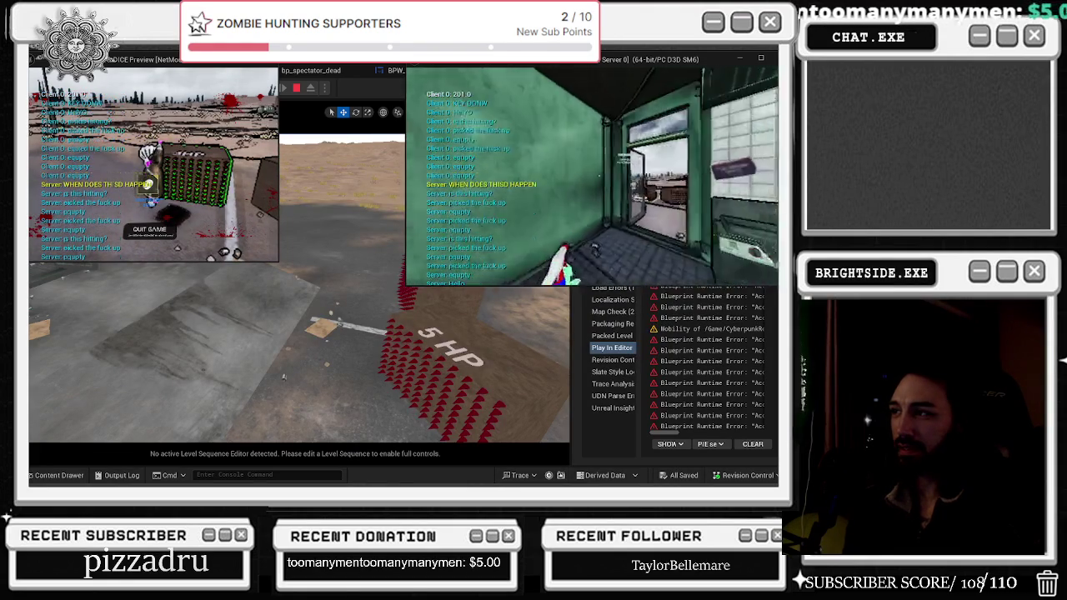
pyautogui.press('e')
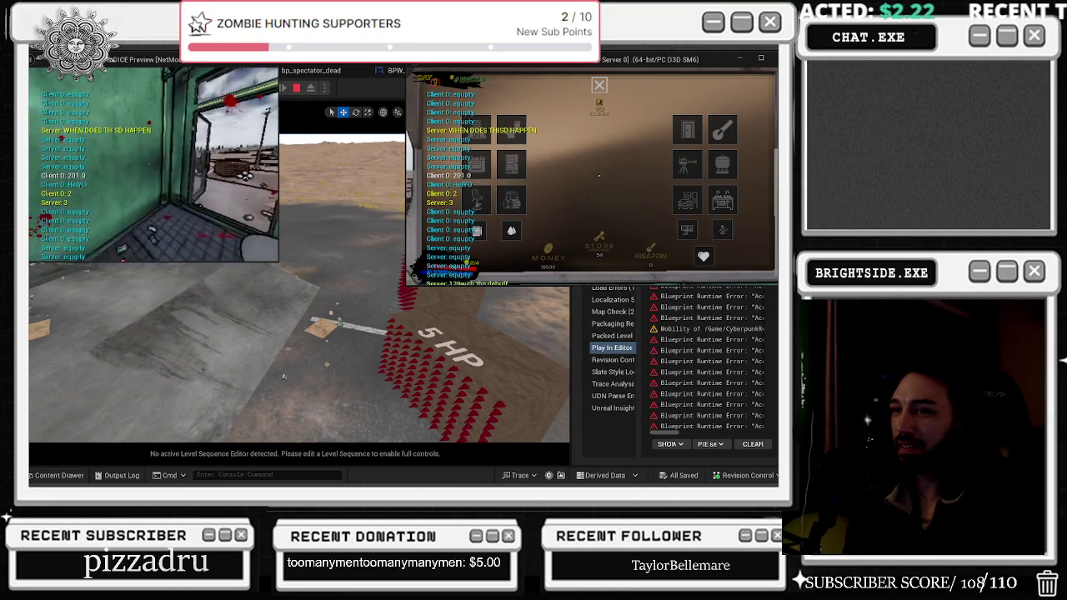
pyautogui.press('Tab')
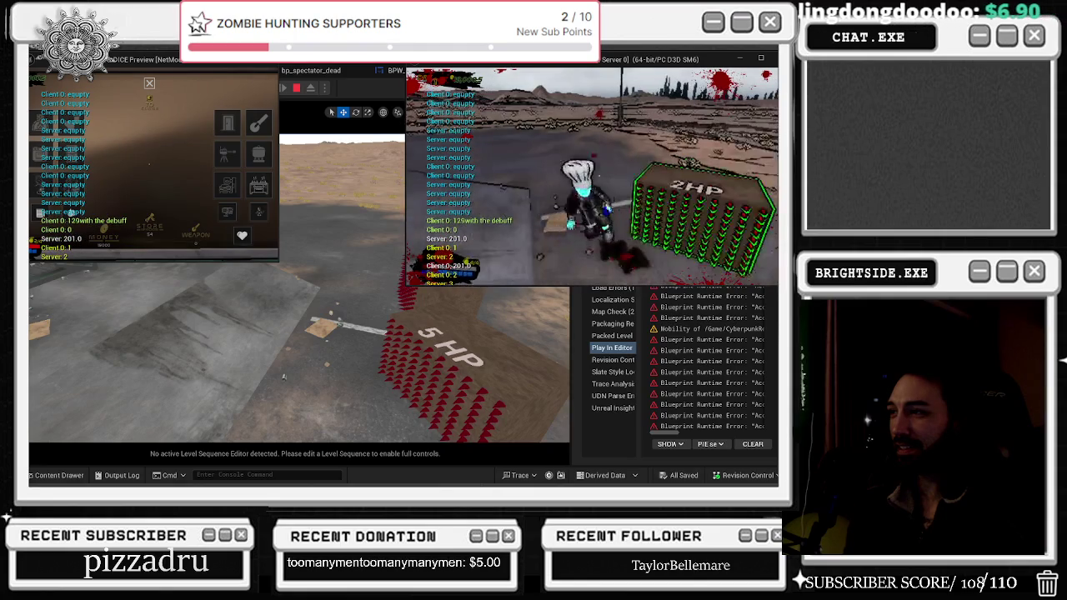
# - Switch game windows, resume from the pause menu, and stop the session with Esc
pyautogui.hotkey('alt', 'Tab')
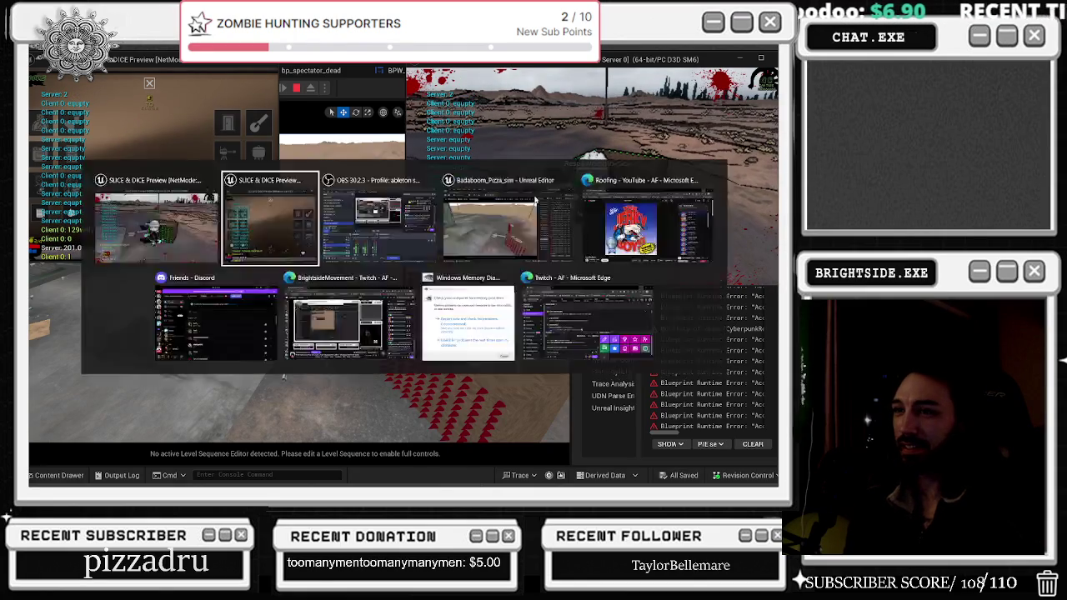
pyautogui.moveTo(267, 216)
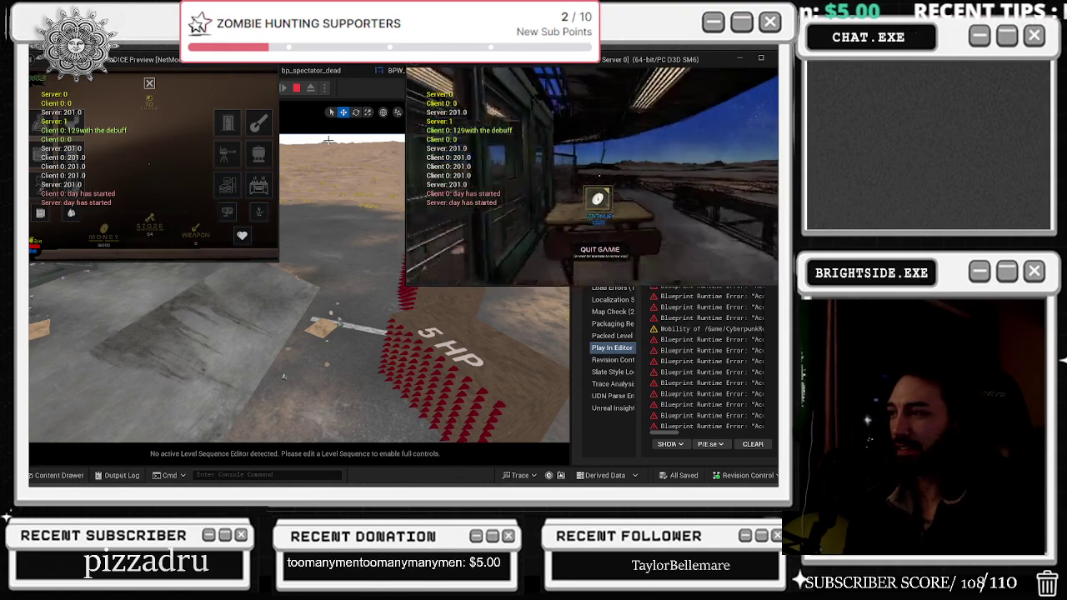
pyautogui.click(598, 200)
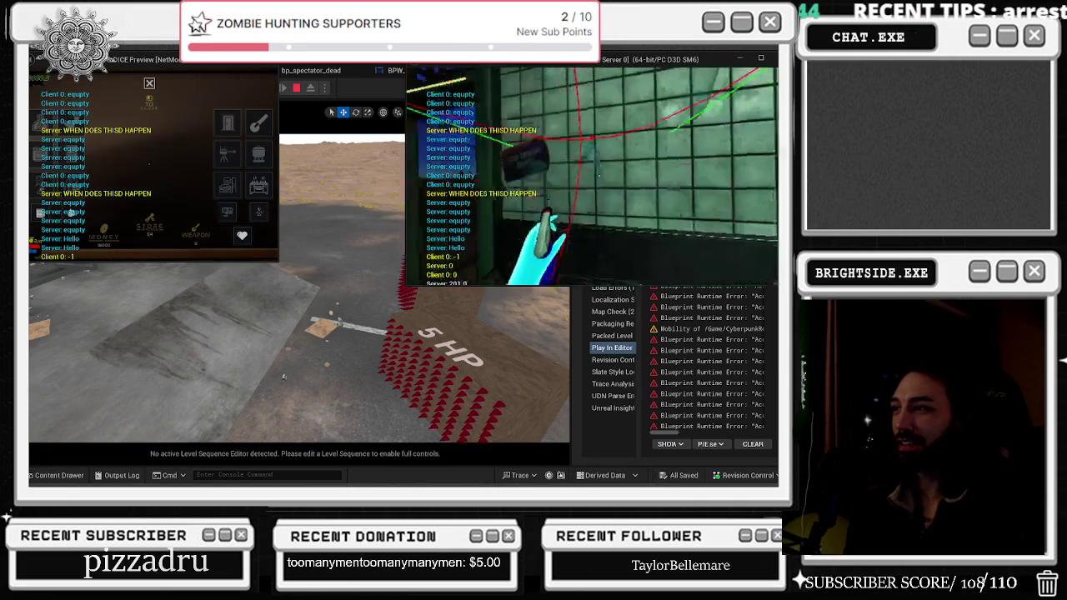
pyautogui.press('Escape')
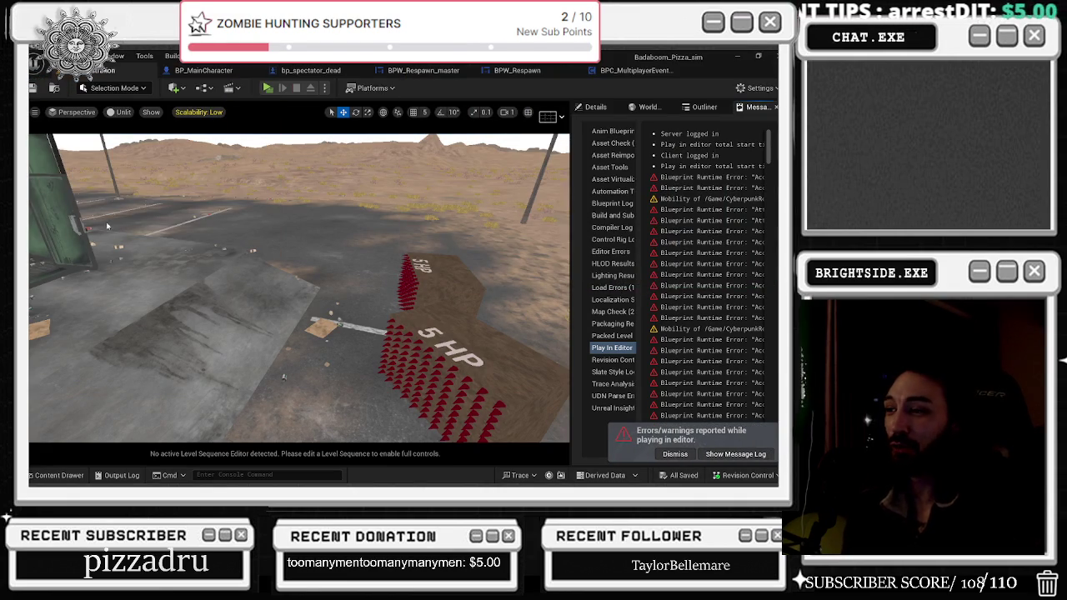
# - Return to BP_MainCharacter's Event Graph, pan to the spawn spectator events, and select spawn spectator_owning_SERVER
pyautogui.click(203, 70)
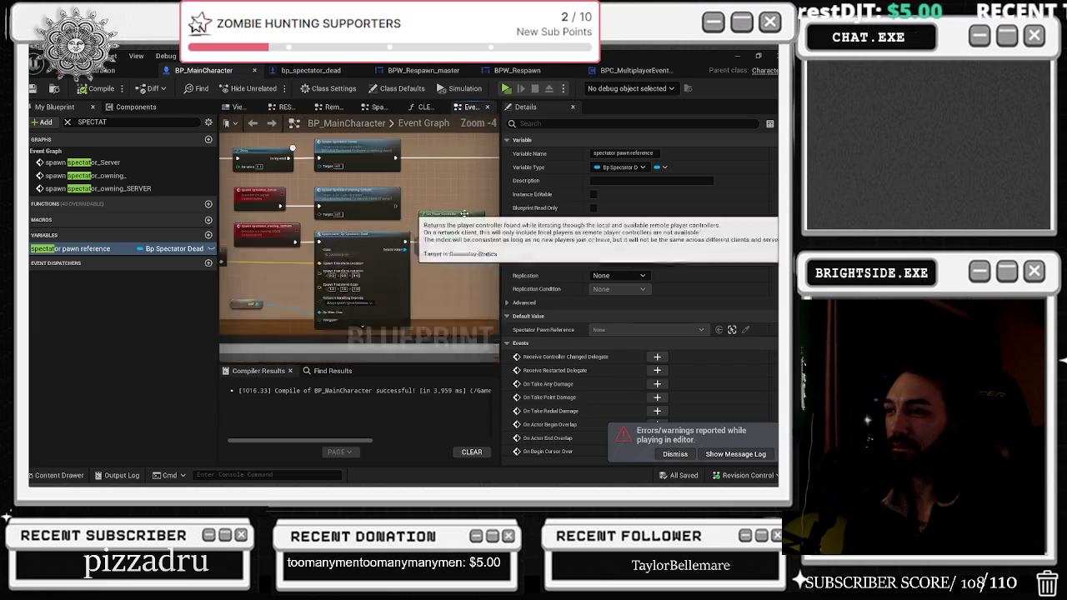
pyautogui.scroll(-1, 343, 220)
pyautogui.scroll(1, 364, 251)
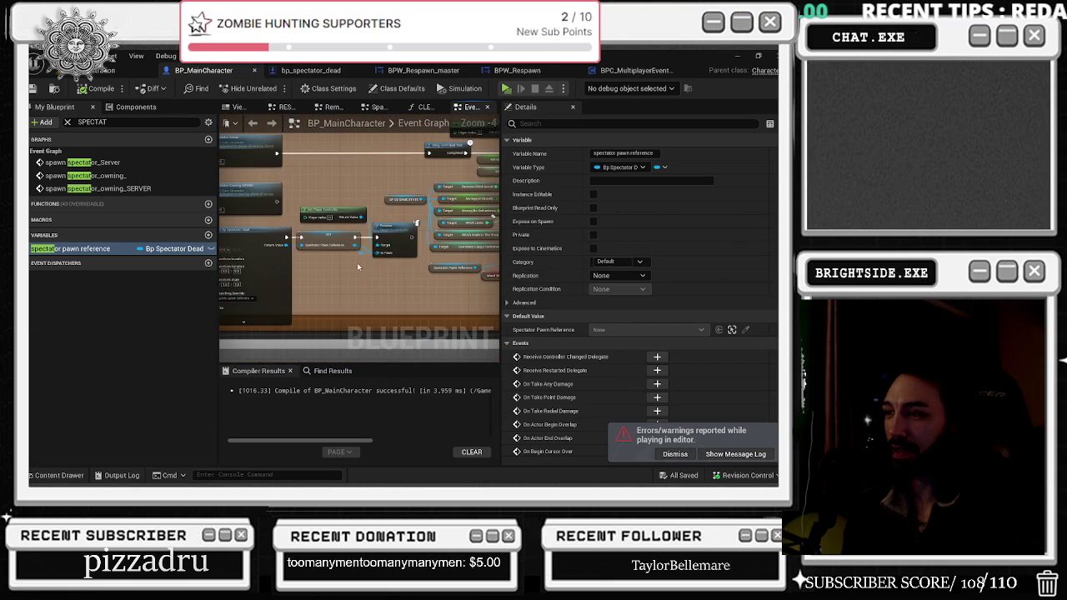
pyautogui.scroll(-1, 358, 266)
pyautogui.moveTo(302, 324); pyautogui.dragTo(343, 305)
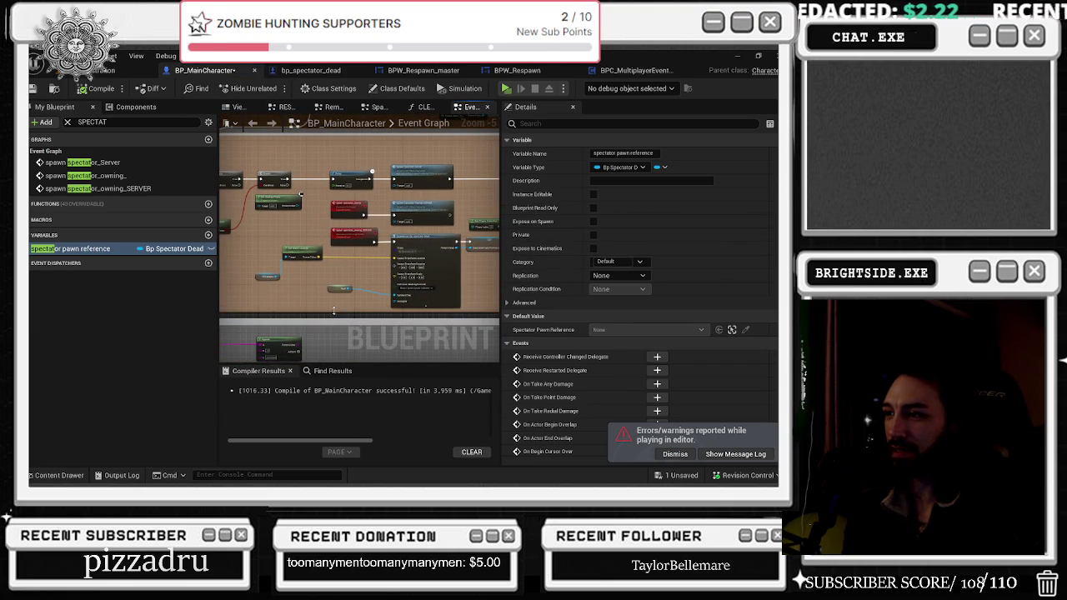
pyautogui.scroll(2, 336, 309)
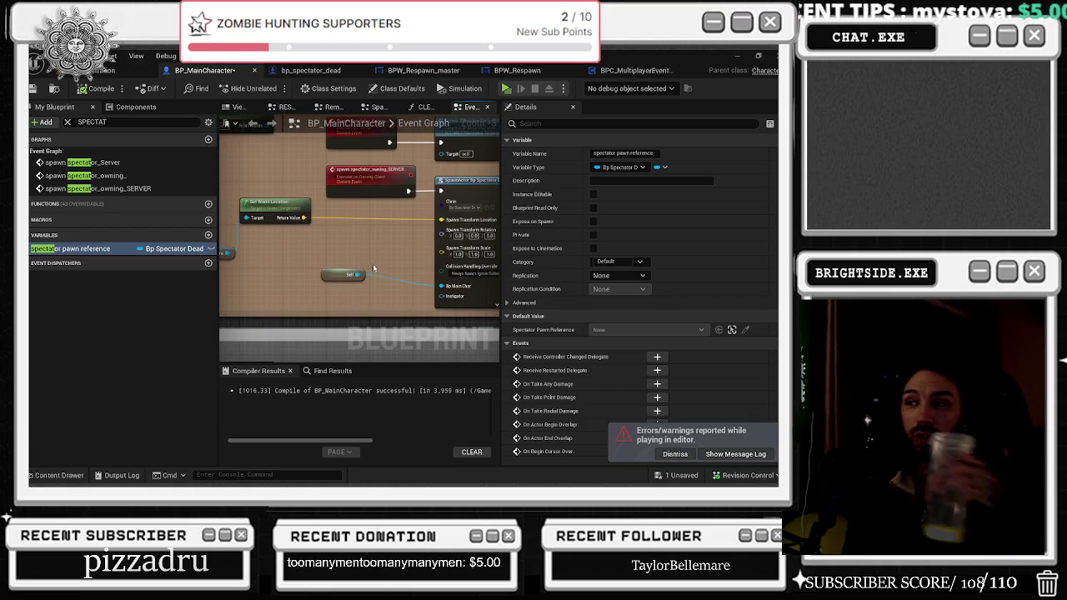
pyautogui.click(387, 177)
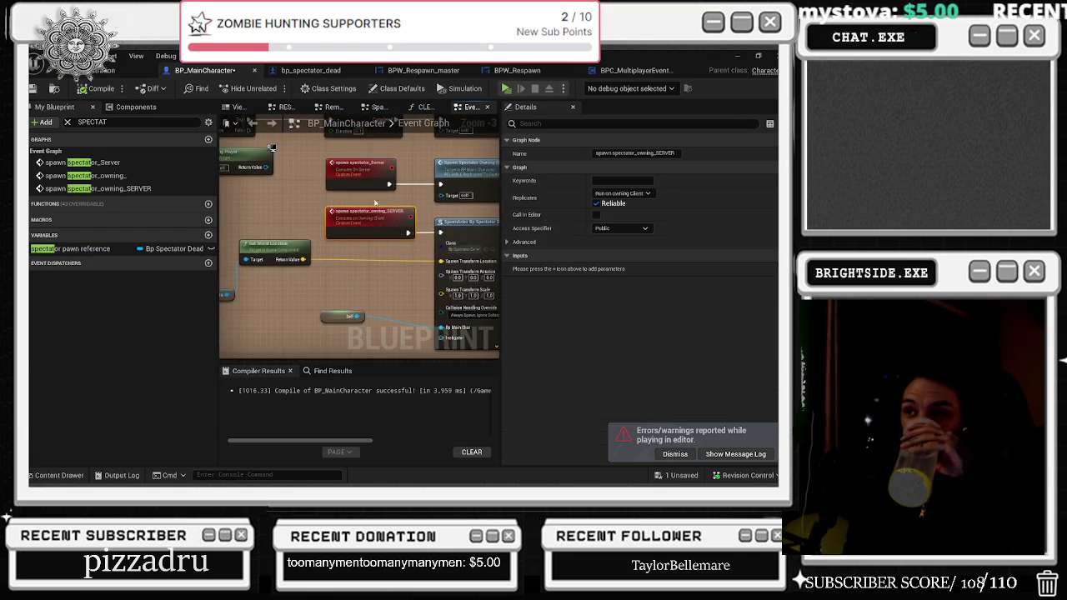
# - Set spawn spectator_Server to Run on Server and spawn spectator_owning_SERVER to Run on owning Client
pyautogui.click(363, 175)
pyautogui.click(621, 193)
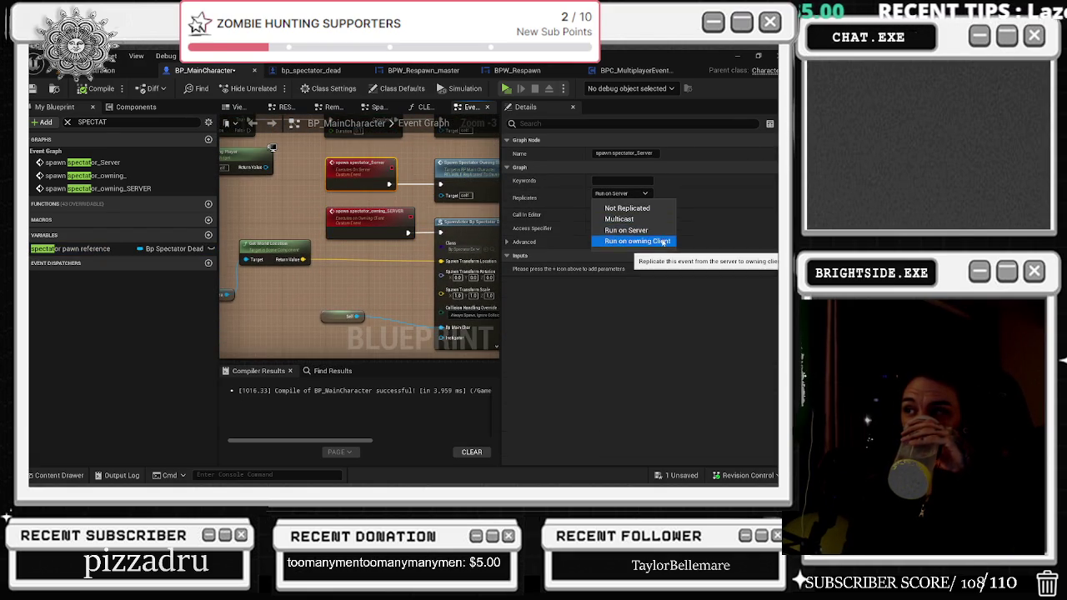
pyautogui.click(635, 230)
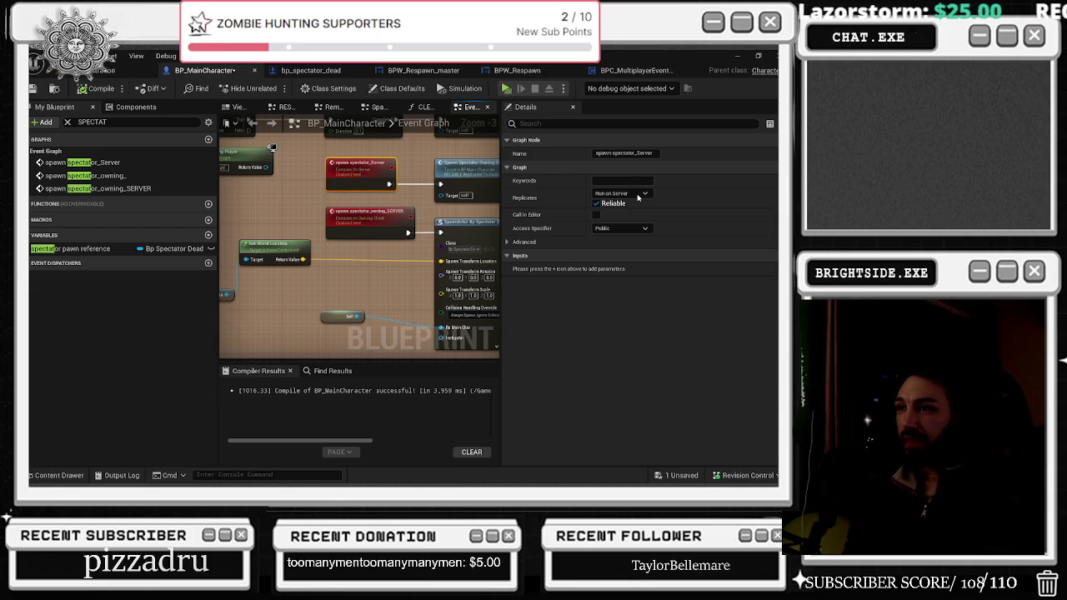
pyautogui.click(395, 231)
pyautogui.click(623, 194)
pyautogui.click(754, 244)
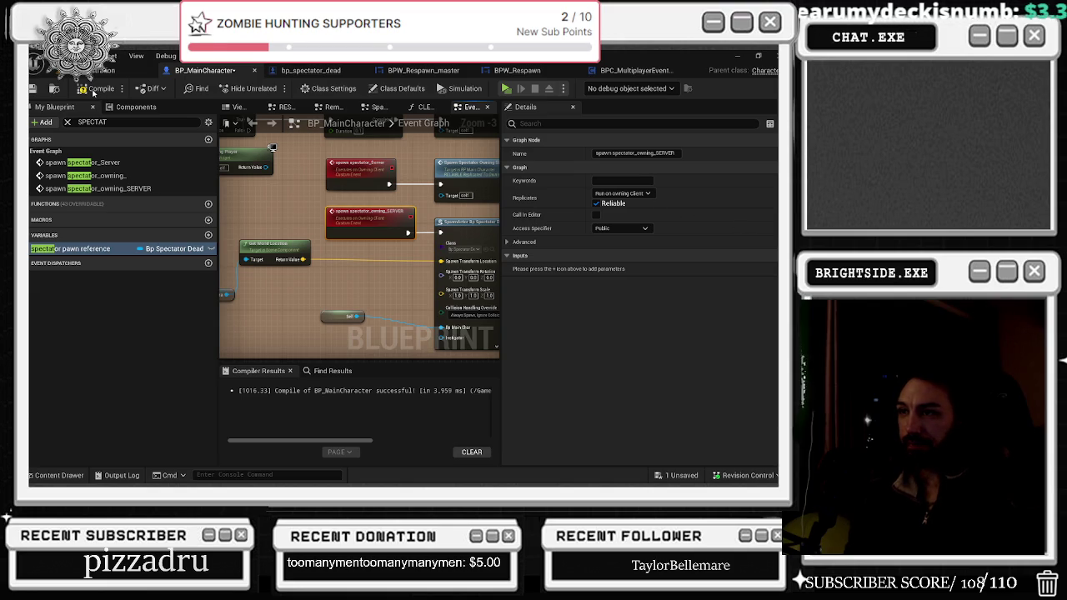
# - Compile BP_MainCharacter and save it from the level editor's unsaved content list
pyautogui.click(94, 94)
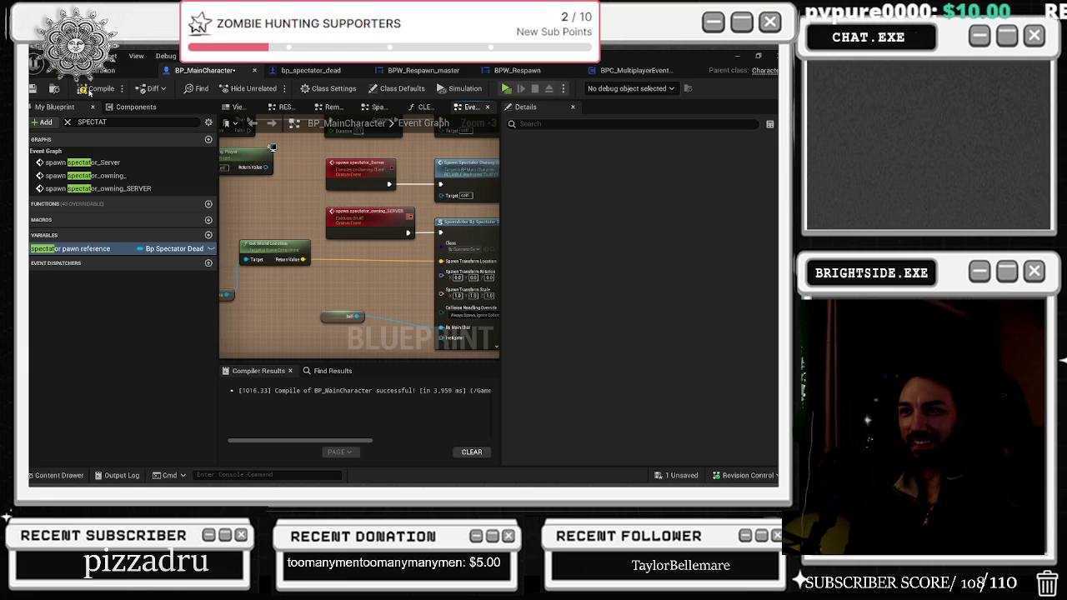
pyautogui.click(89, 92)
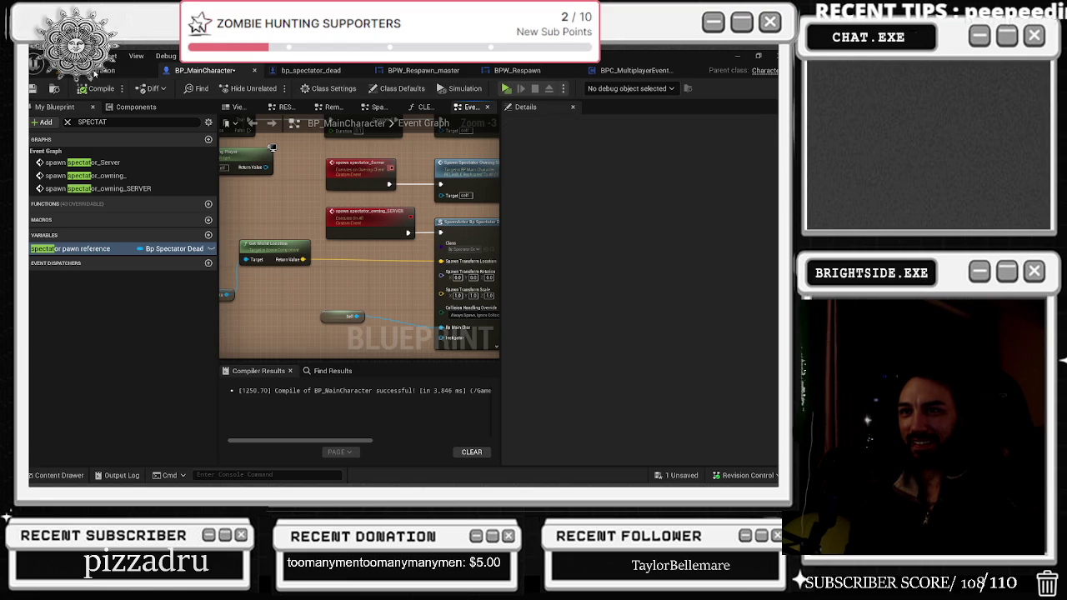
pyautogui.click(94, 72)
pyautogui.click(663, 471)
pyautogui.click(500, 384)
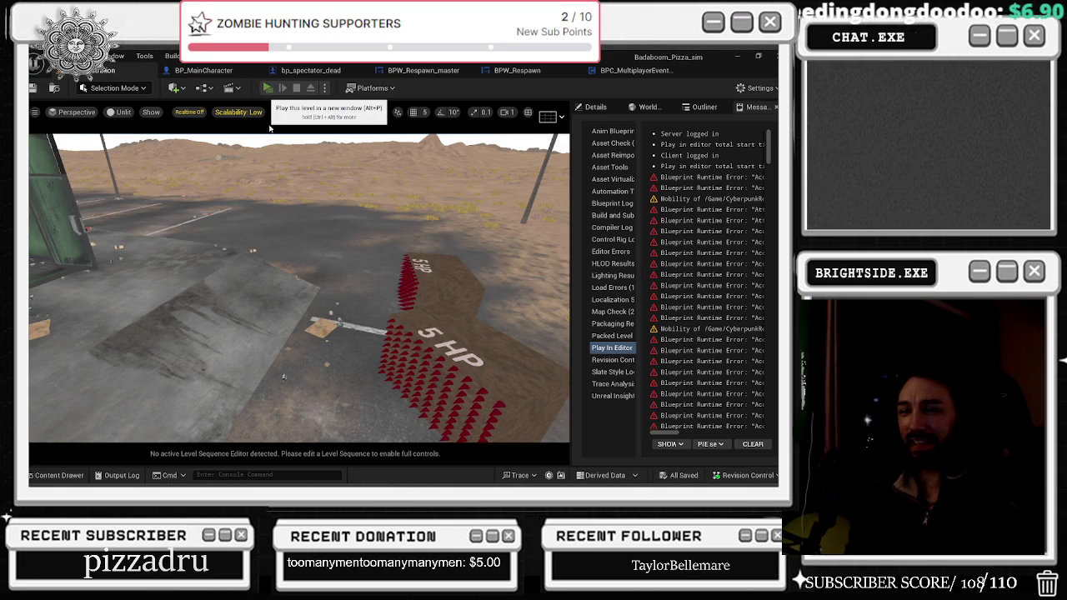
# - Run another multiplayer PIE session from the client window, then stop it with Esc
pyautogui.click(268, 88)
pyautogui.hotkey('alt', 'Tab')
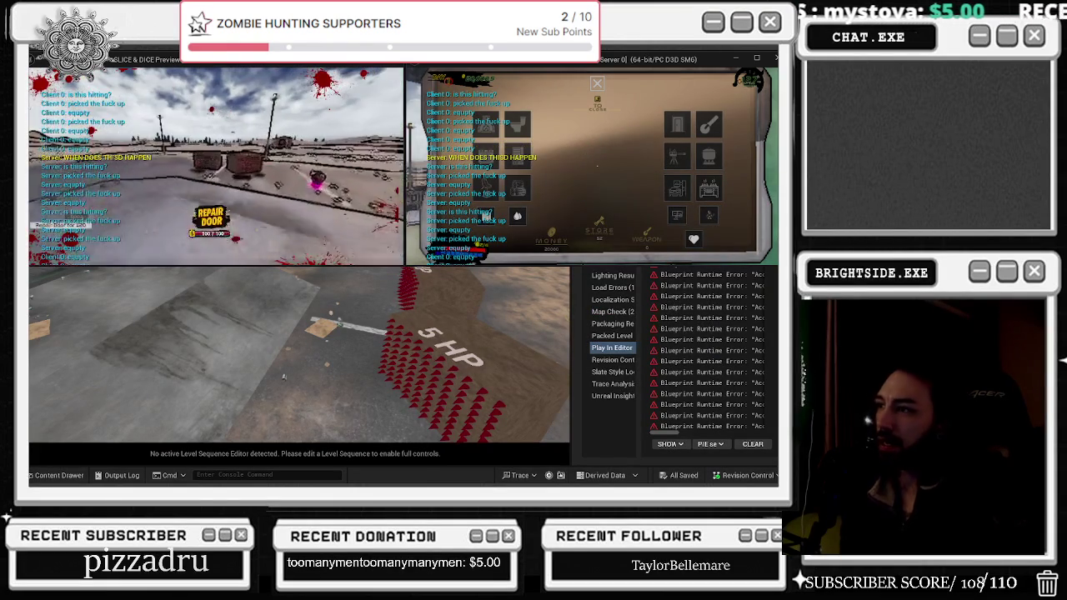
pyautogui.press('Escape')
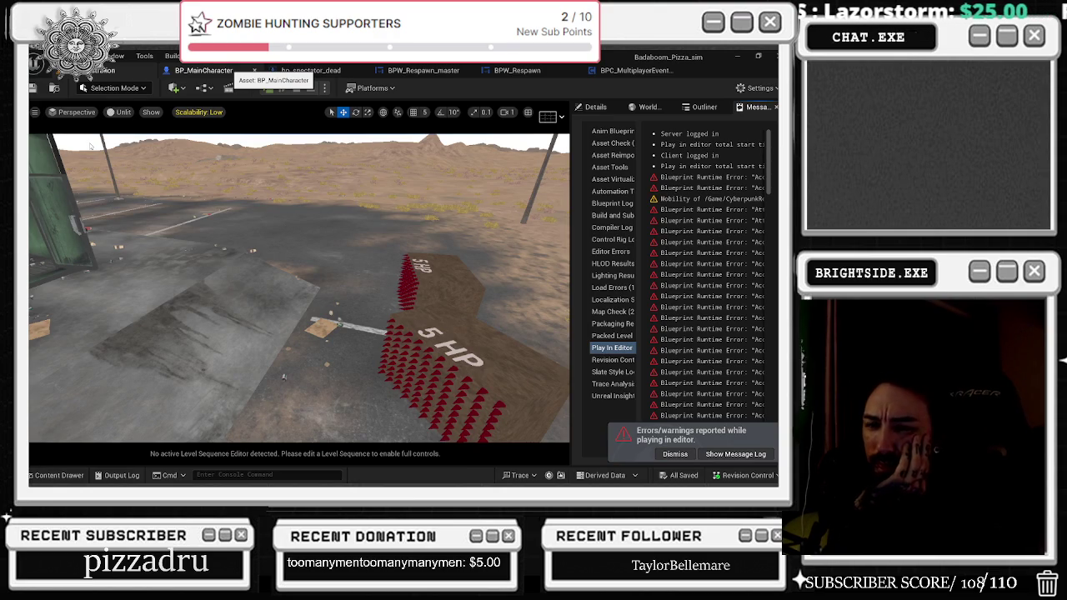
# - Bring up the BP_MainCharacter Blueprint, then switch to the YouTube browser window
pyautogui.click(237, 71)
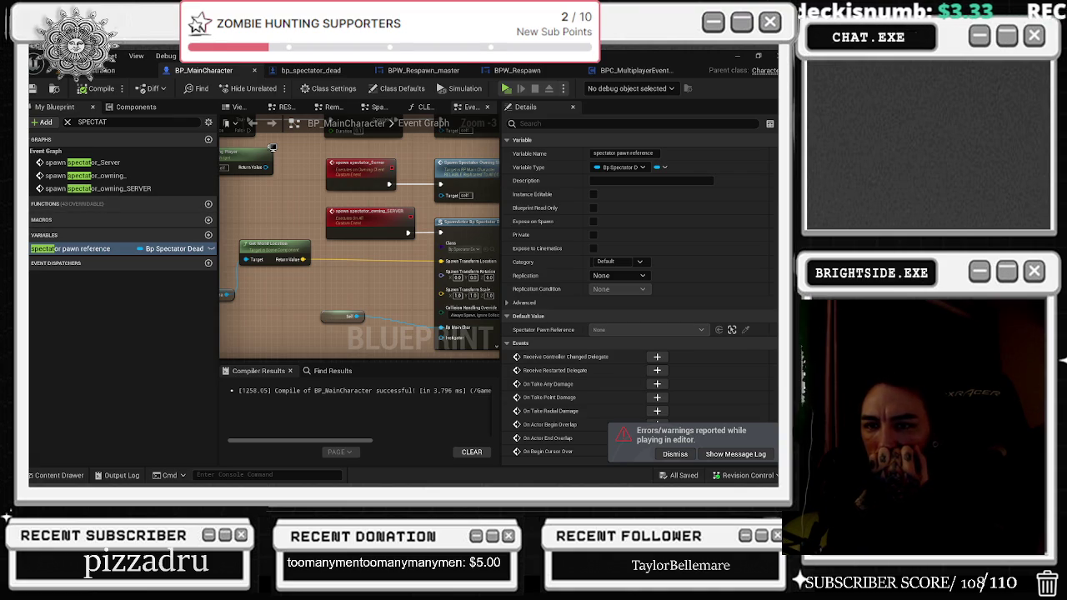
pyautogui.hotkey('alt', 'Tab')
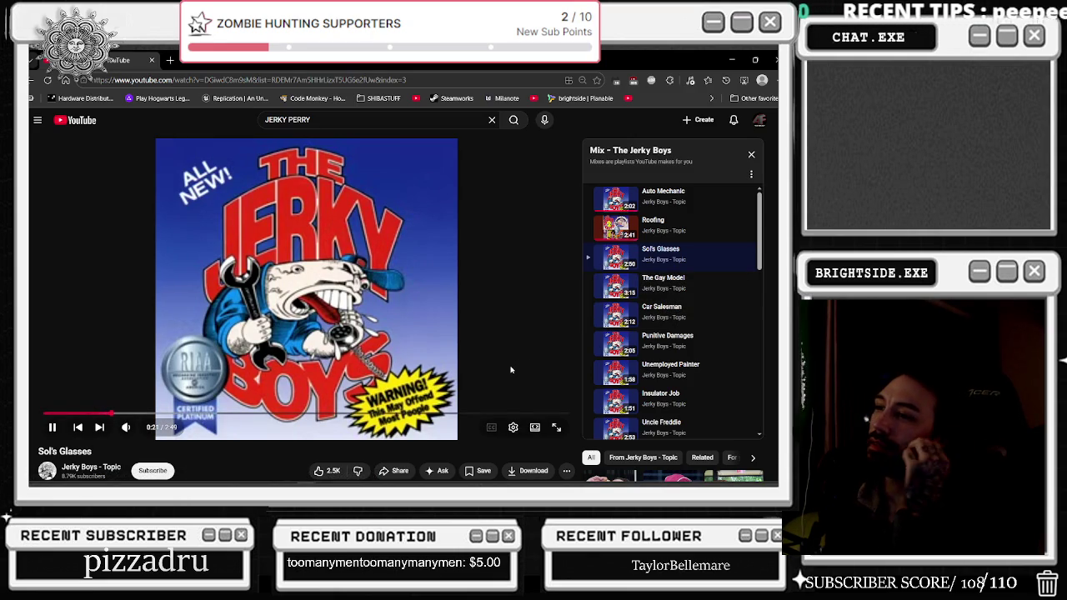
# - Browse the current YouTube page and pause the playing video
pyautogui.scroll(-3, 510, 369)
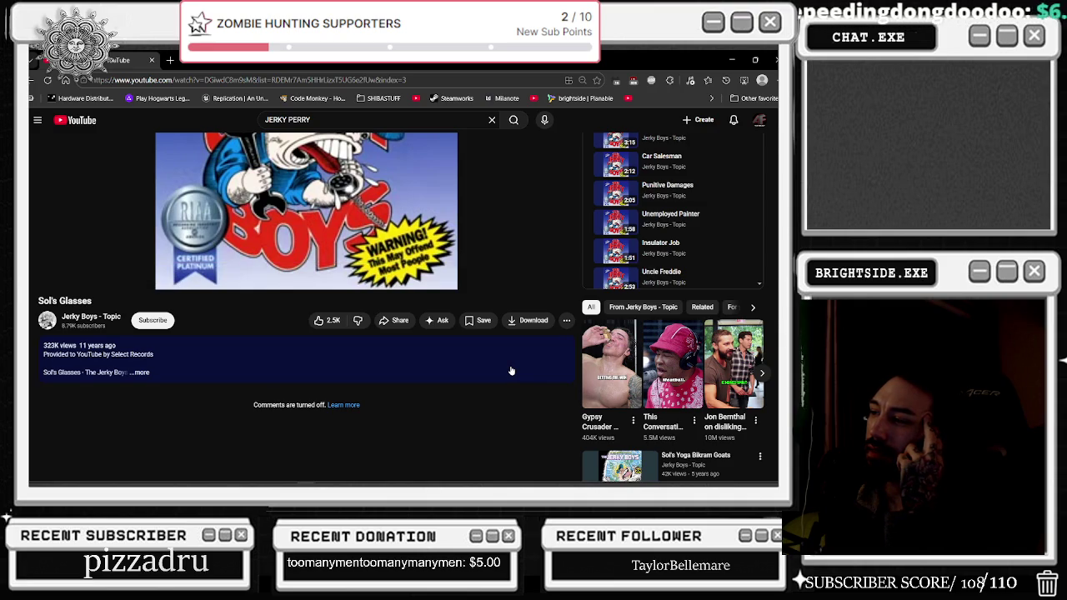
pyautogui.scroll(3, 510, 369)
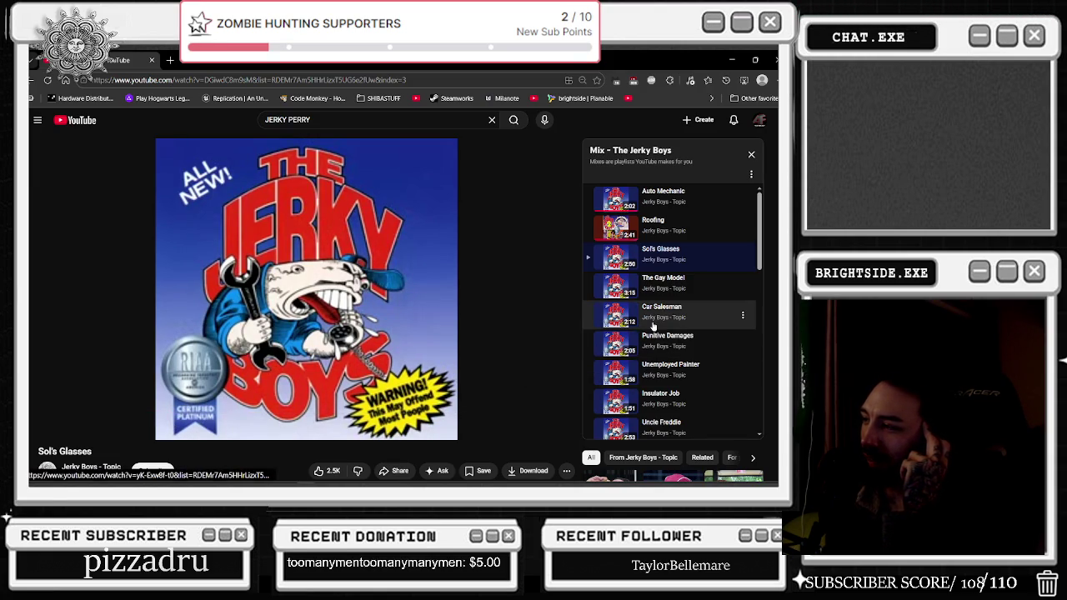
pyautogui.scroll(-2, 666, 321)
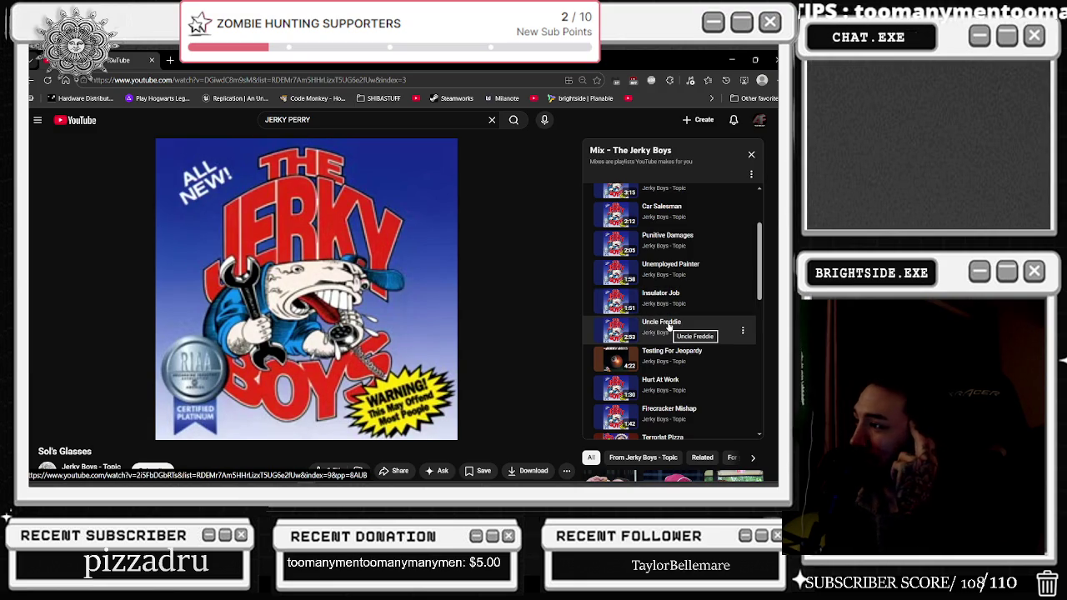
pyautogui.scroll(-3, 695, 333)
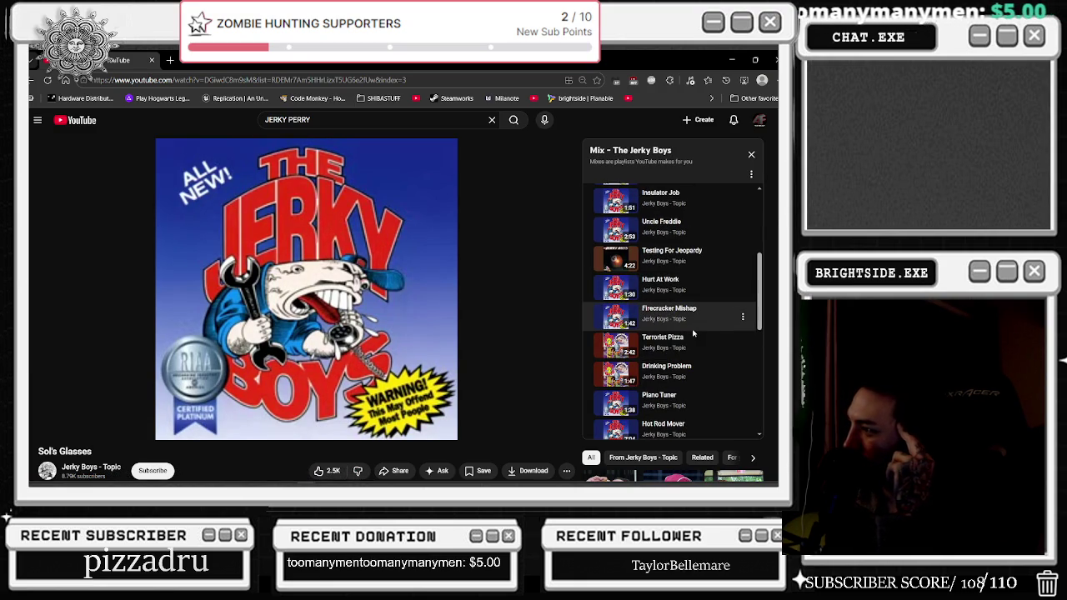
pyautogui.scroll(-1, 690, 334)
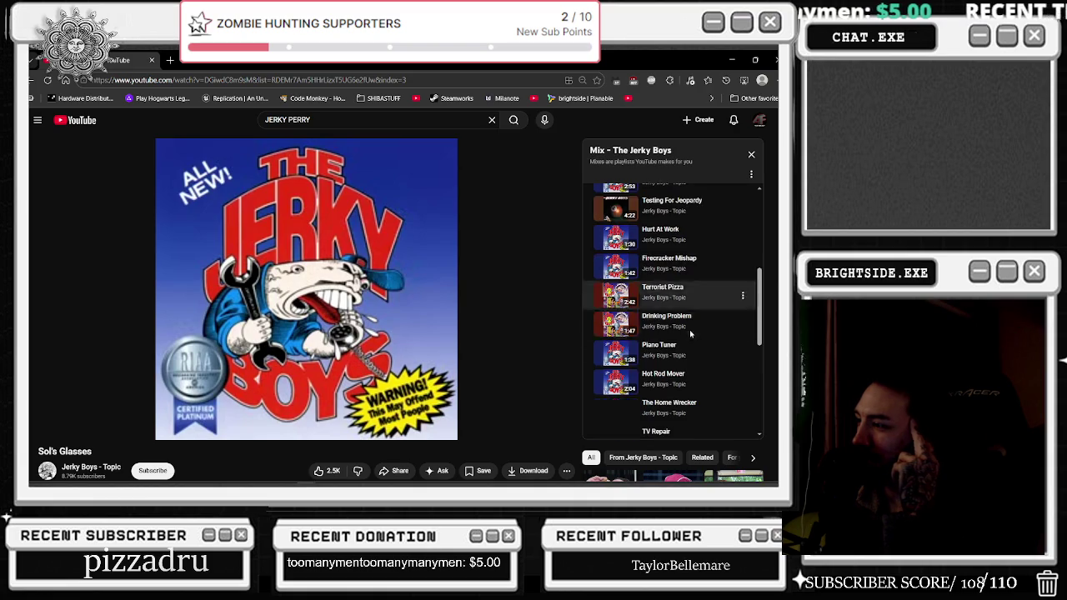
pyautogui.scroll(-1, 690, 334)
pyautogui.scroll(-1, 690, 334)
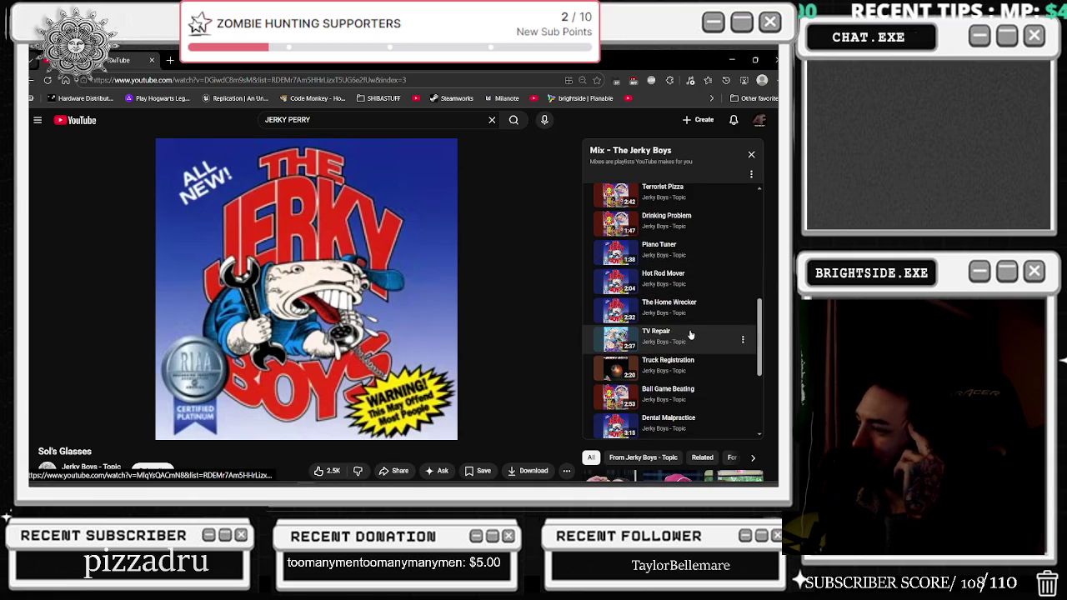
pyautogui.scroll(-2, 690, 334)
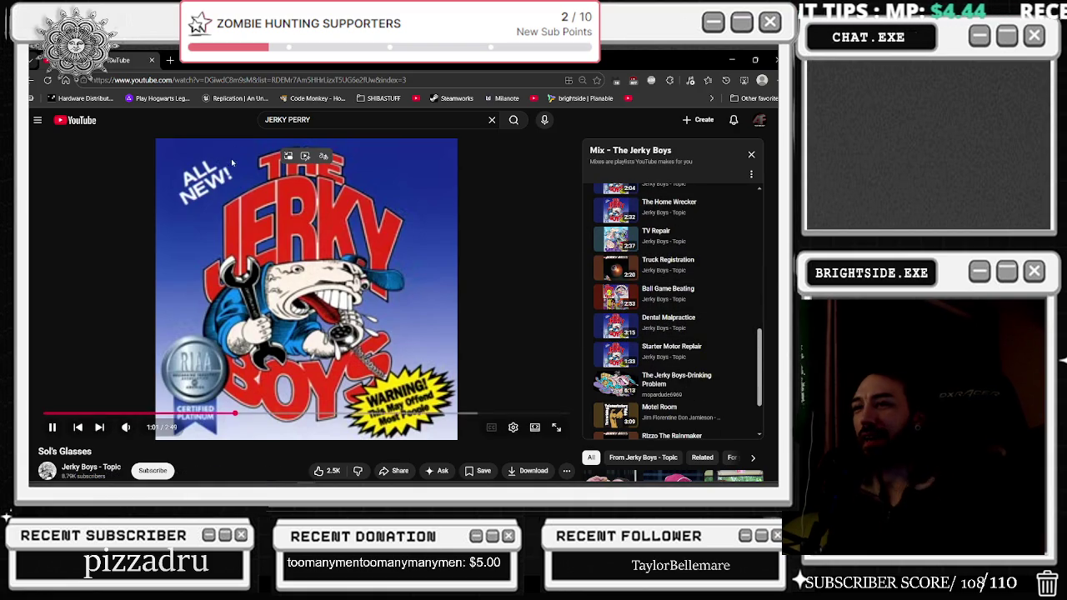
pyautogui.click(310, 119)
pyautogui.click(306, 288)
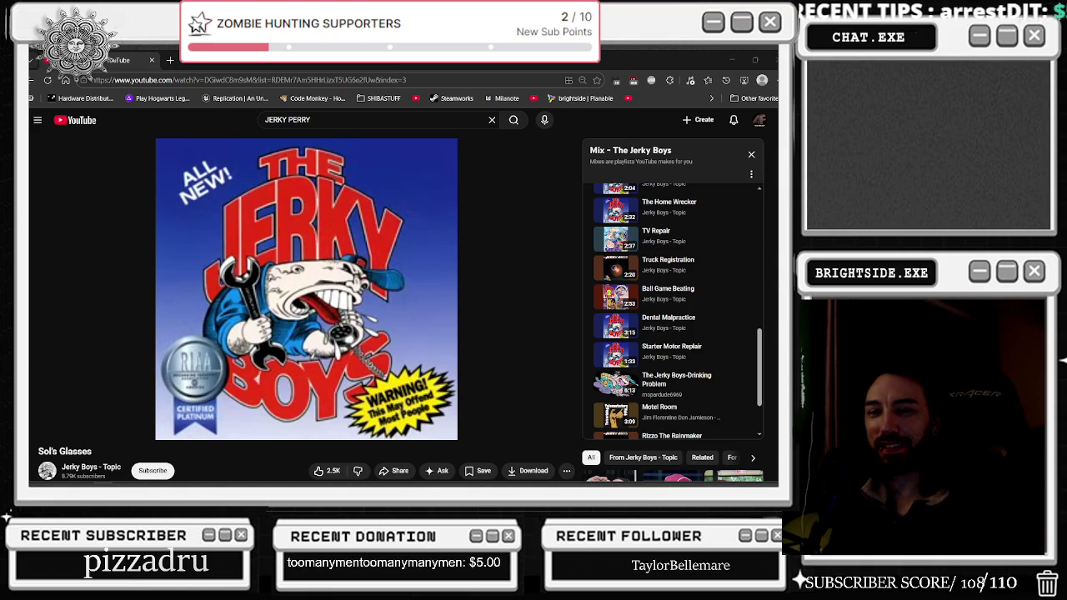
# - Search YouTube for 'BEST OF HOWARD STERN TRADIO'
pyautogui.tripleClick(288, 119)
pyautogui.write('T')
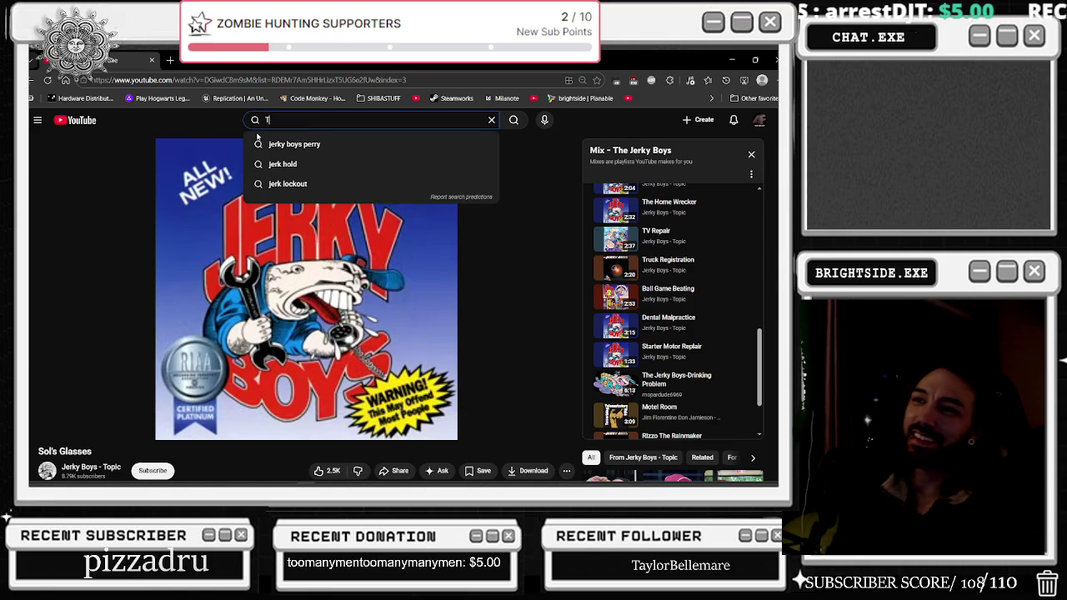
pyautogui.press('BackSpace')
pyautogui.write('BEST OF ')
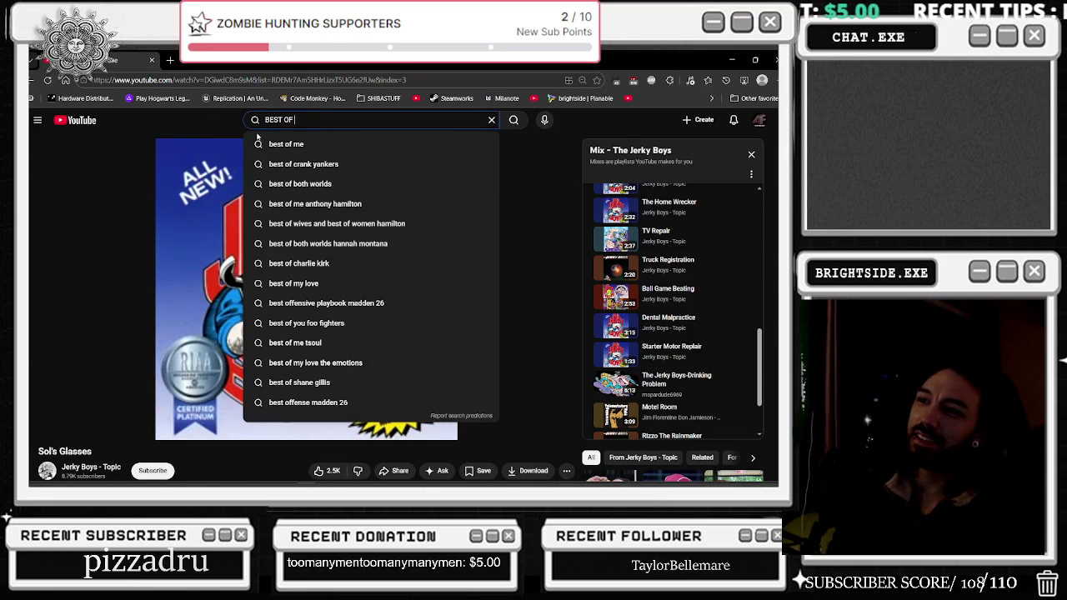
pyautogui.write('HOWARD STERN T')
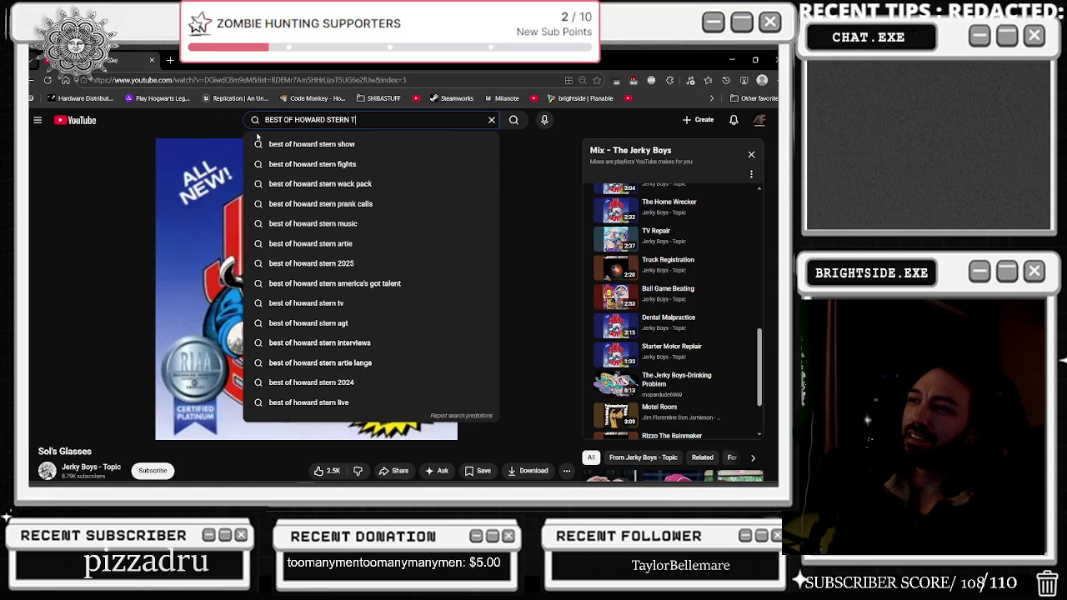
pyautogui.write('RADIO')
pyautogui.press('Return')
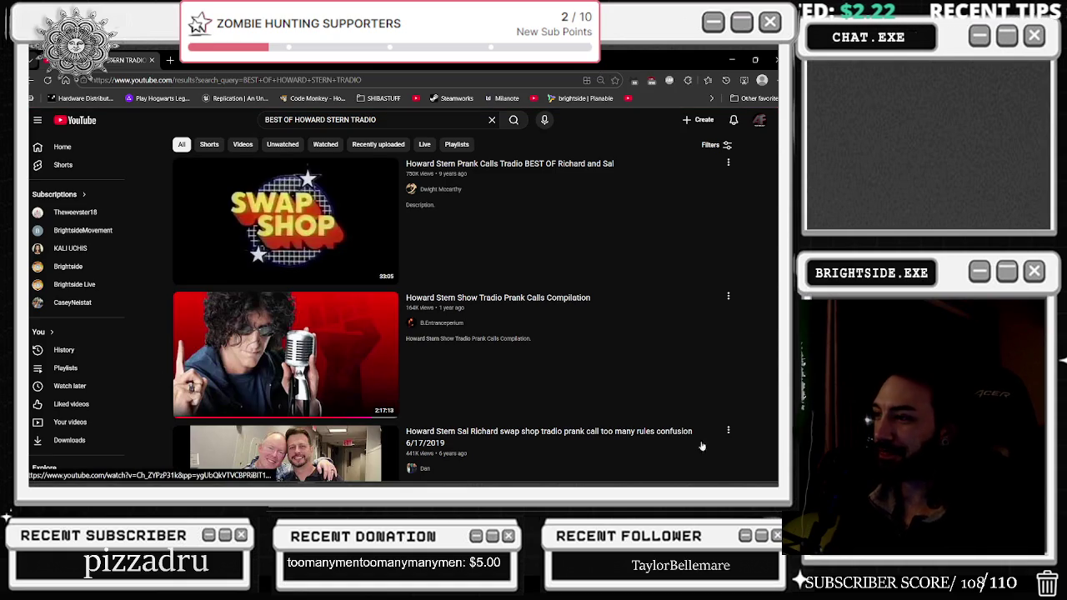
# - Open the Swap Shop Tradio compilation, rewind it to 0:00 paused, and minimize the browser
pyautogui.moveTo(537, 337)
pyautogui.scroll(-1, 535, 328)
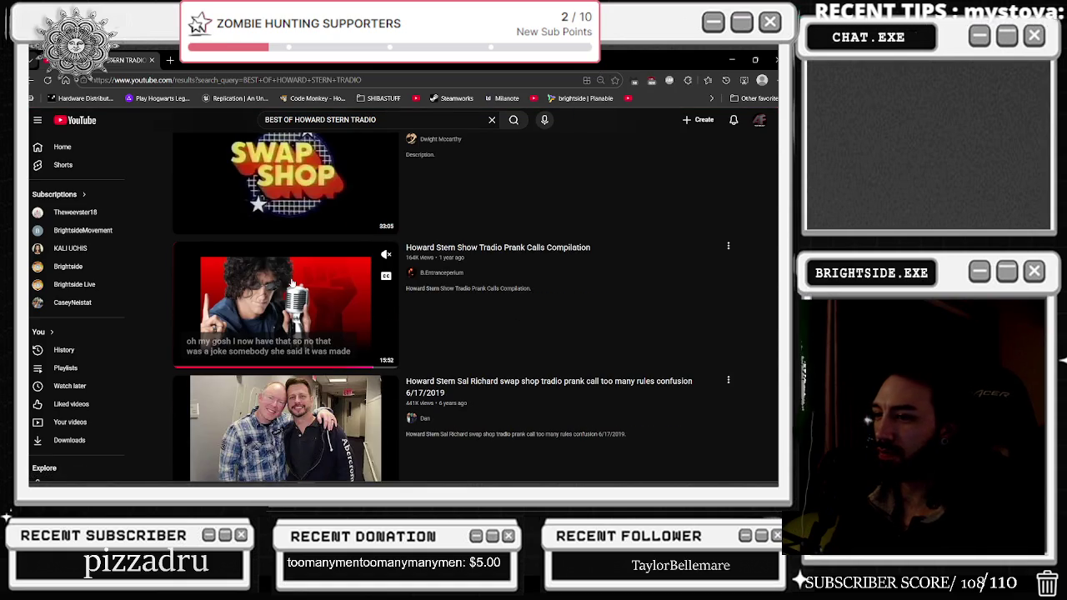
pyautogui.scroll(1, 291, 283)
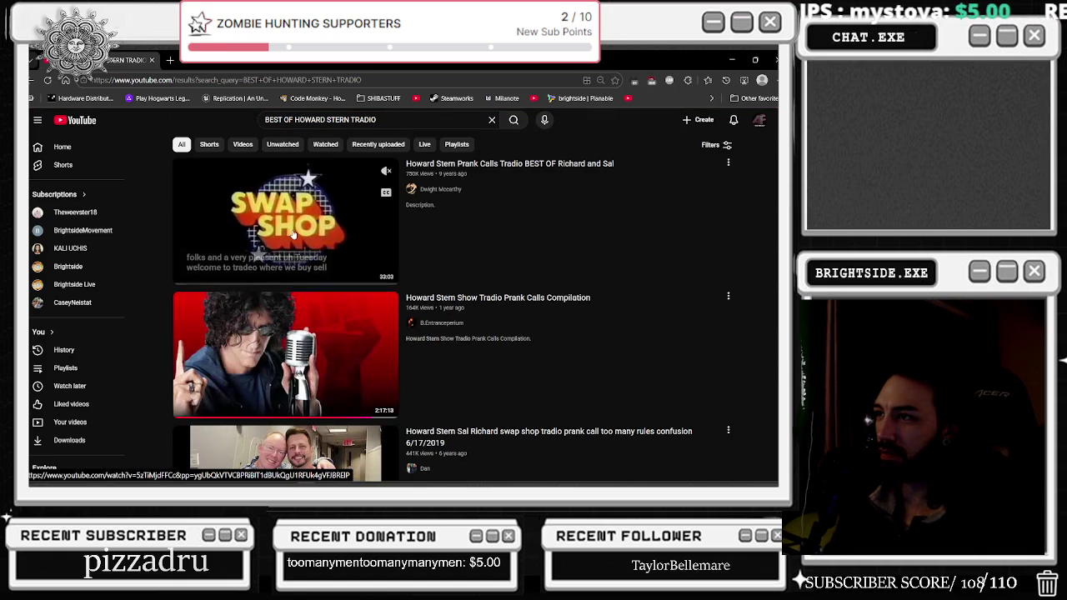
pyautogui.click(291, 253)
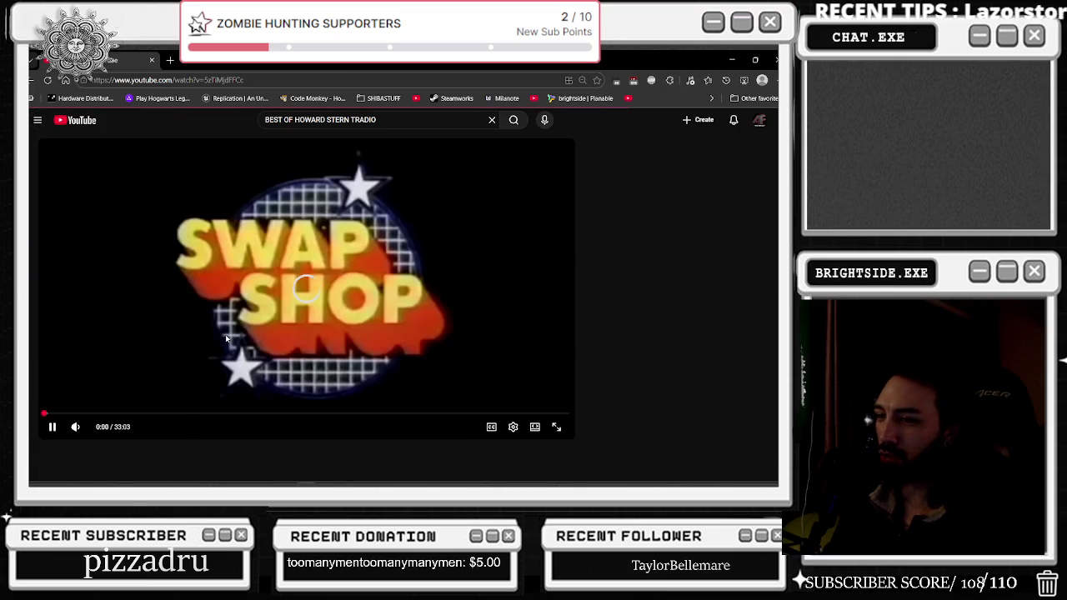
pyautogui.click(295, 230)
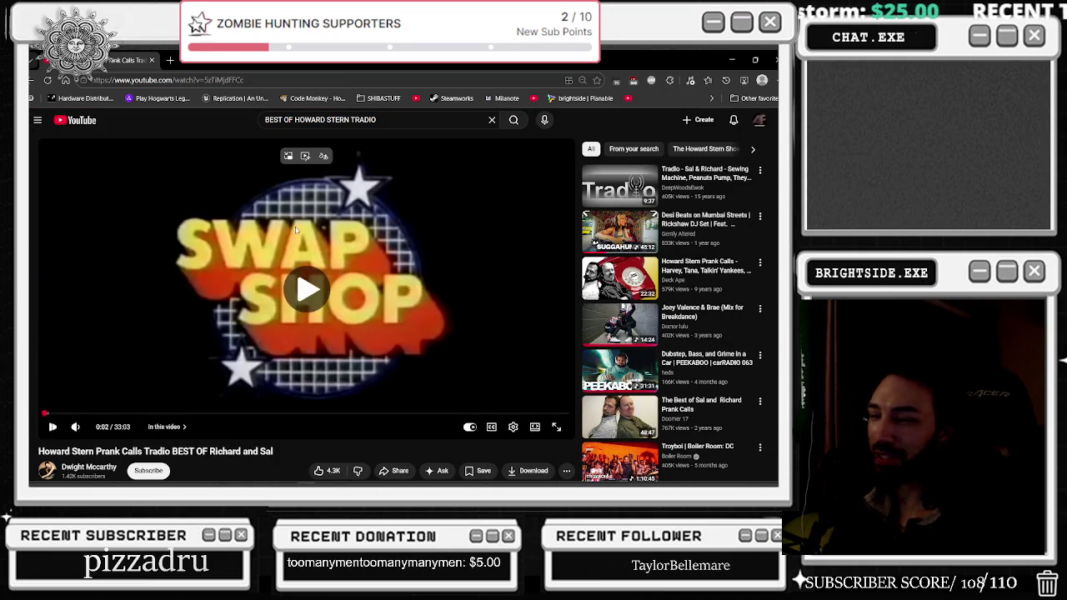
pyautogui.click(51, 427)
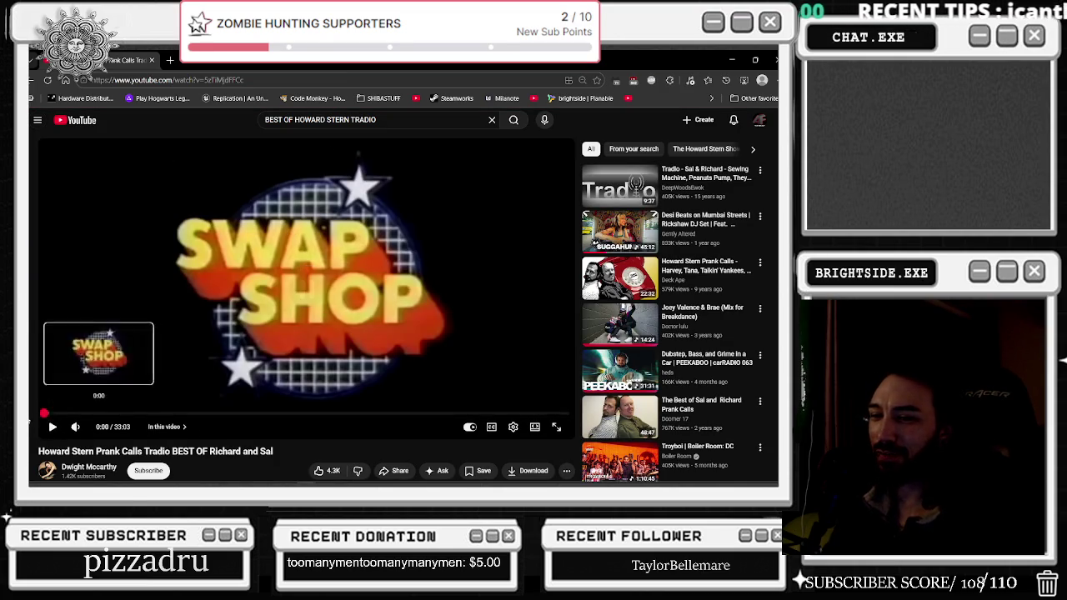
pyautogui.click(46, 413)
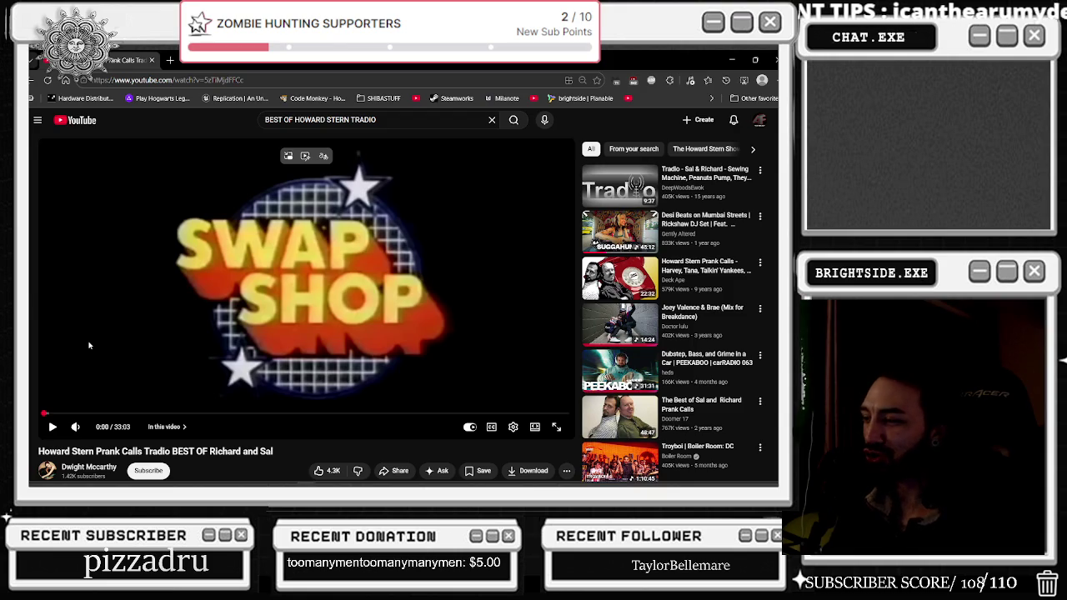
pyautogui.click(407, 250)
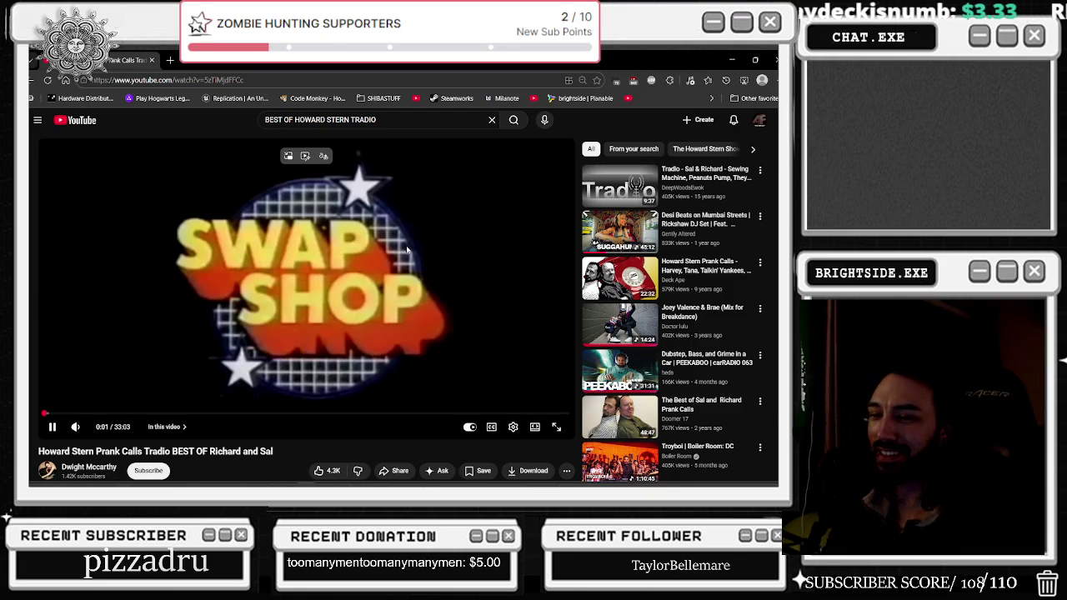
pyautogui.click(459, 271)
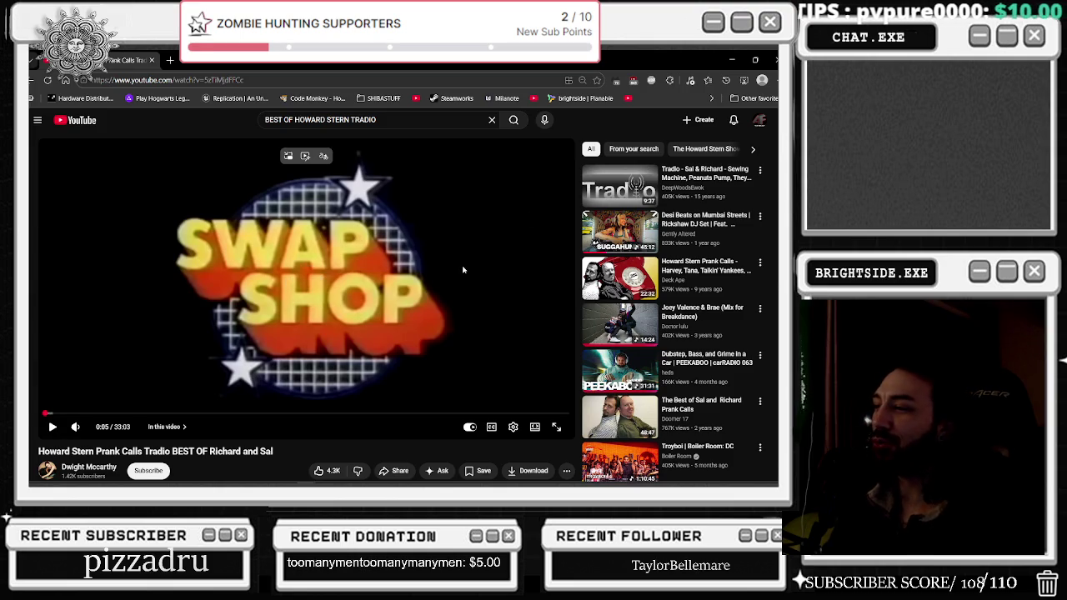
pyautogui.click(48, 411)
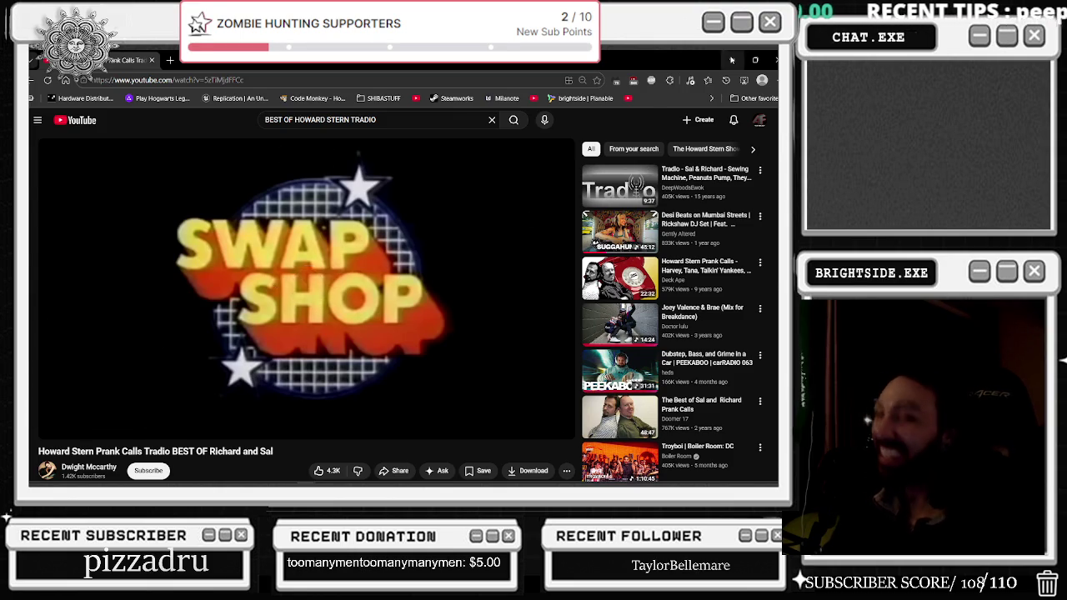
pyautogui.click(731, 60)
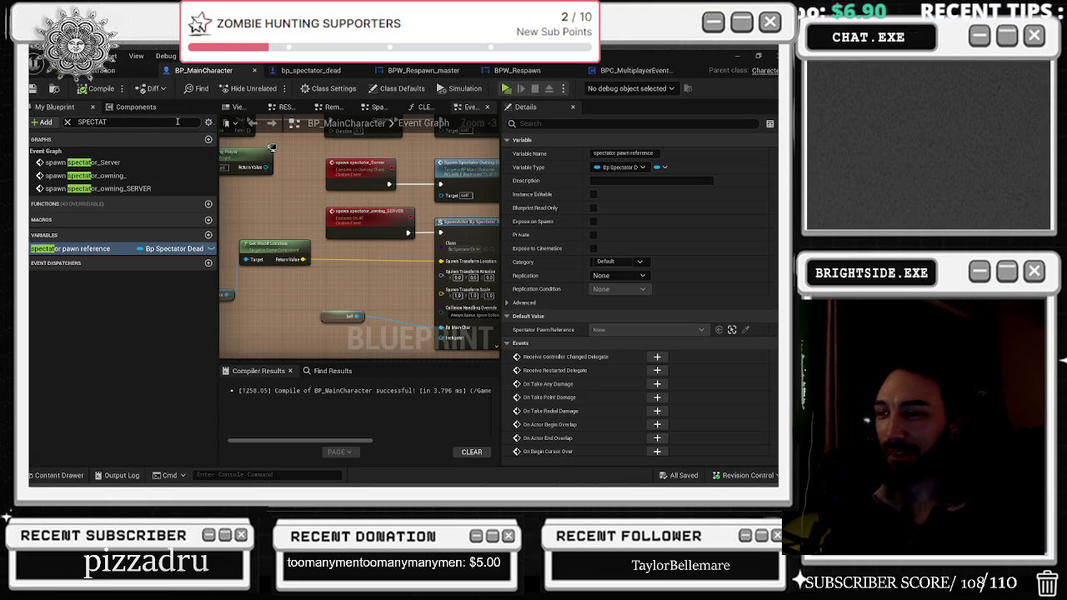
# - Pan the event graph and inspect the Details of spawn spectator_Server and spawn spectator_owning_SERVER
pyautogui.moveTo(389, 271); pyautogui.dragTo(366, 281)
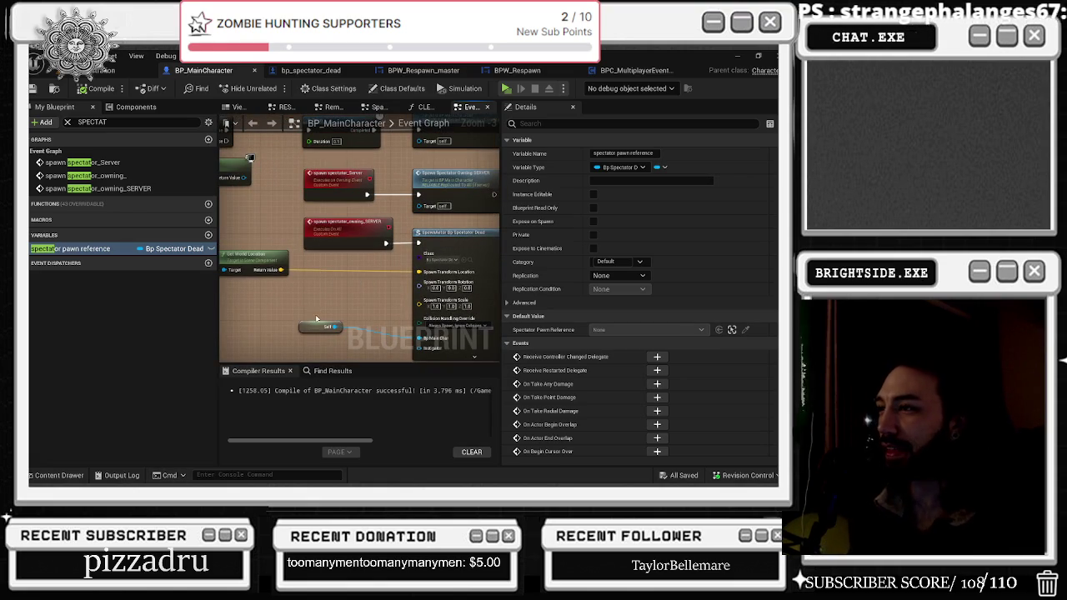
pyautogui.scroll(-3, 317, 319)
pyautogui.scroll(3, 380, 223)
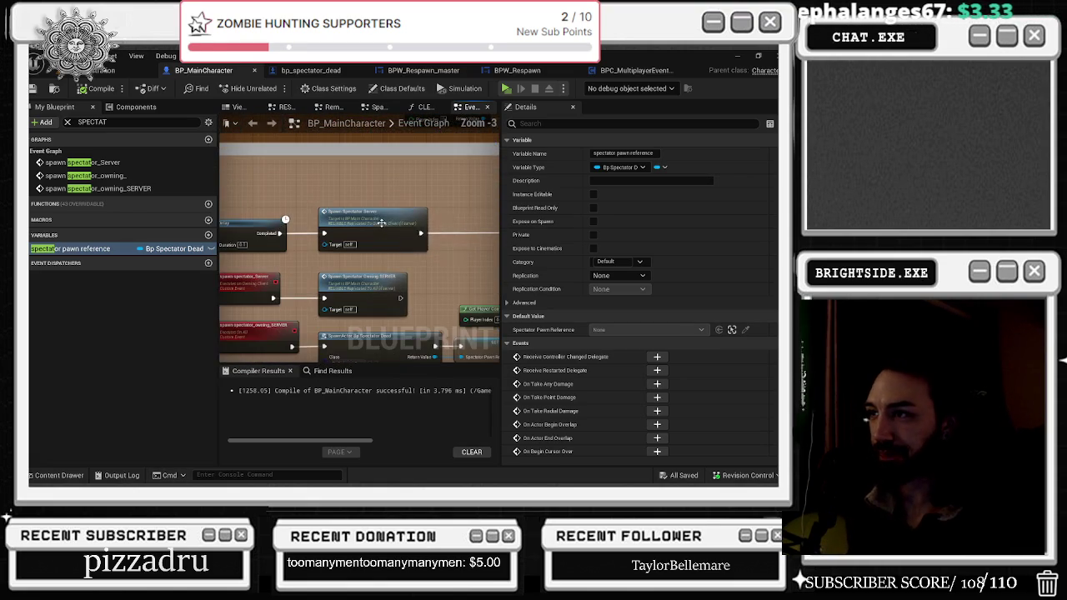
pyautogui.click(243, 292)
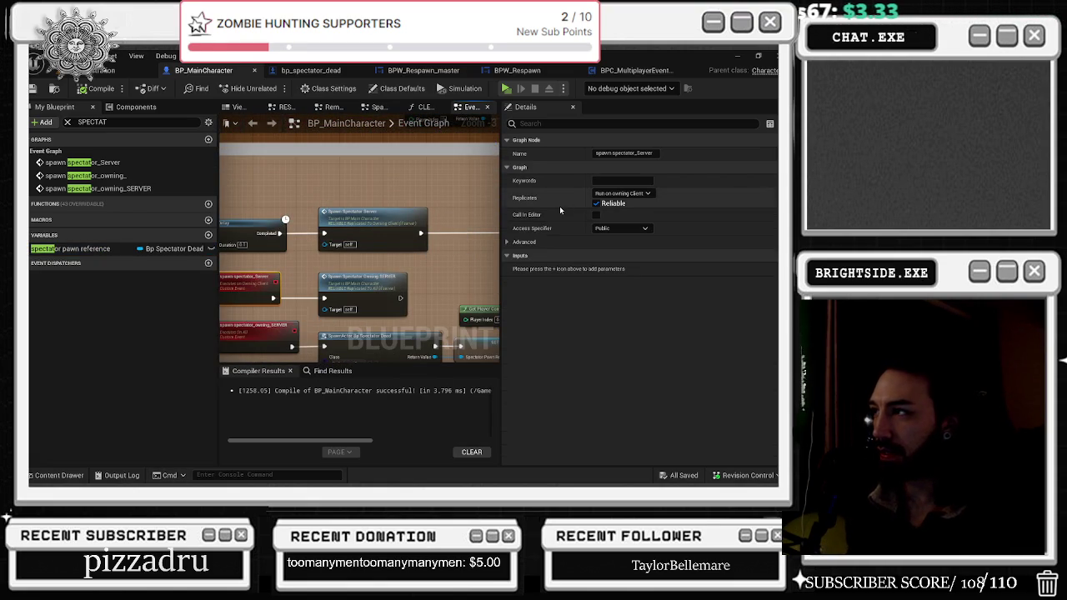
pyautogui.moveTo(367, 250); pyautogui.dragTo(395, 219)
pyautogui.click(280, 302)
pyautogui.click(292, 265)
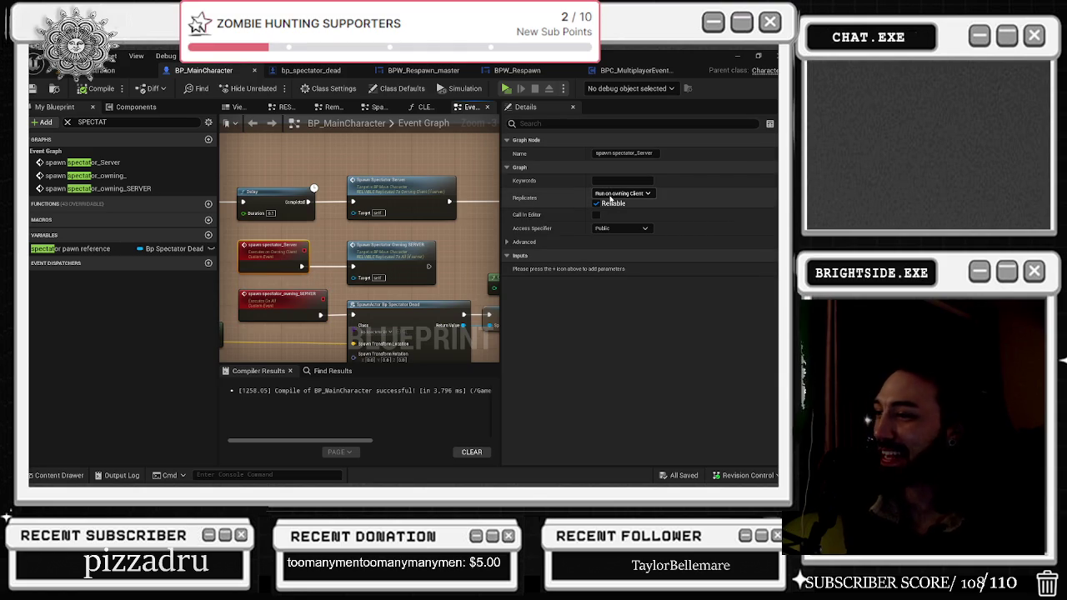
# - Review spawn spectator_Server's replication options, leave them unchanged, and switch windows
pyautogui.click(609, 196)
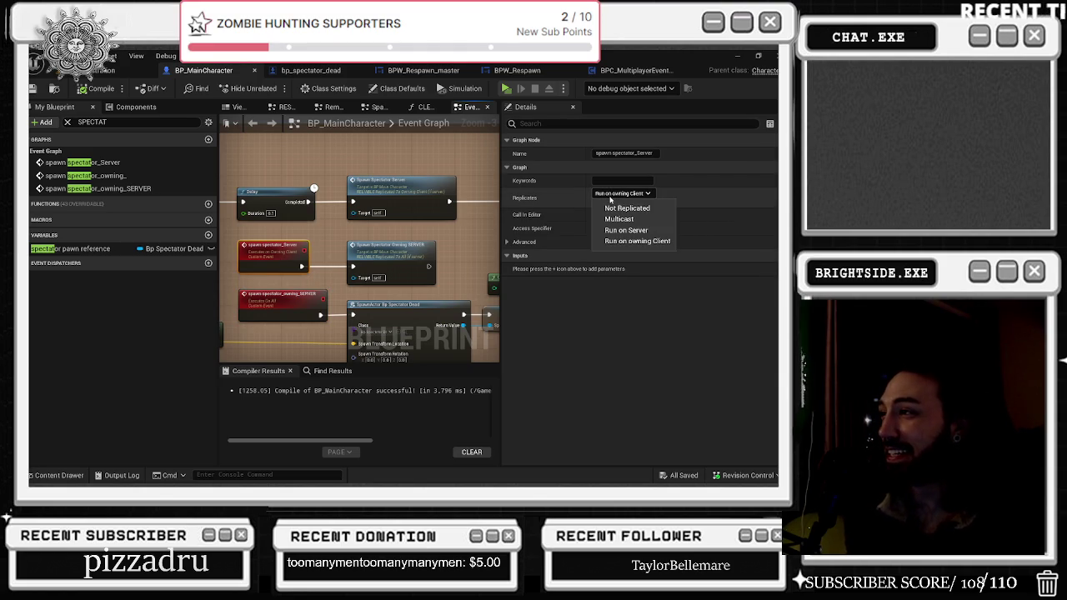
pyautogui.press('Escape')
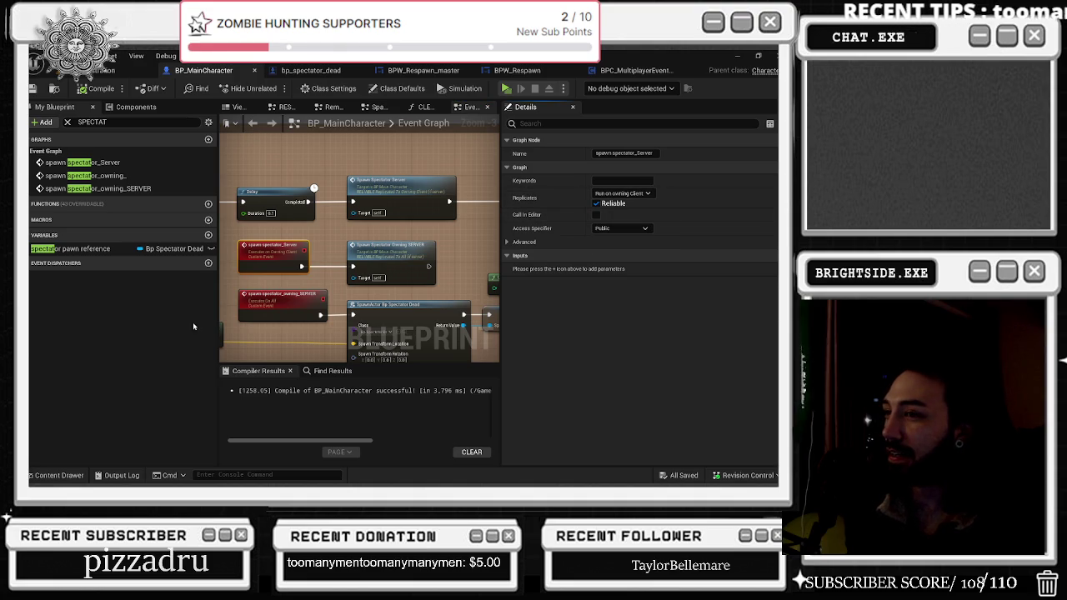
pyautogui.click(258, 302)
pyautogui.click(267, 253)
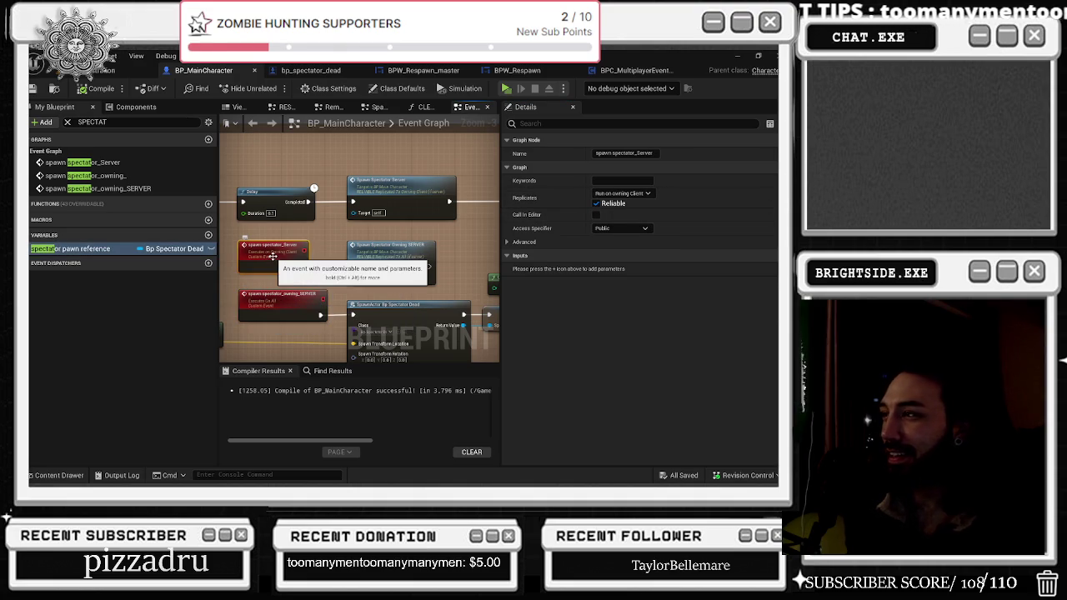
pyautogui.hotkey('alt', 'Tab')
pyautogui.hotkey('alt', 'Tab')
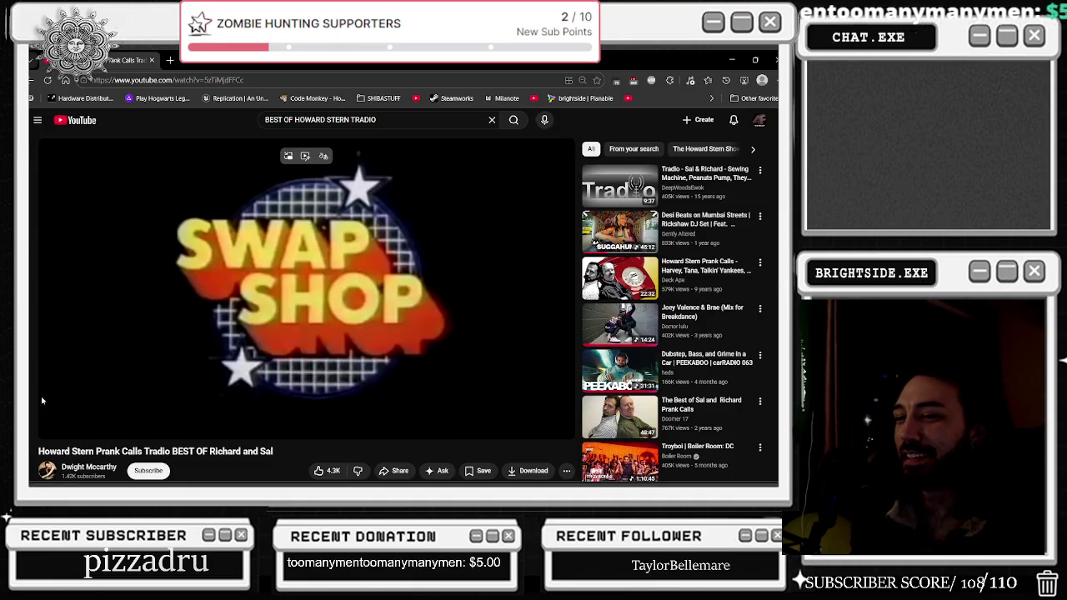
# - Skip ahead in the video, minimize the browser, and pan the event graph to reveal more nodes
pyautogui.click(66, 413)
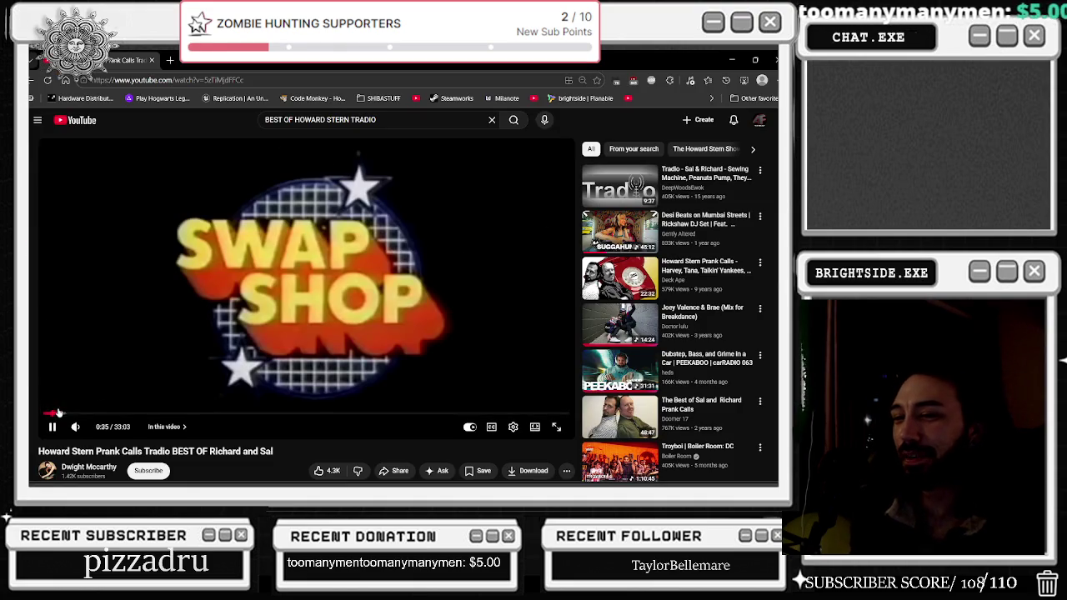
pyautogui.click(754, 61)
pyautogui.click(731, 65)
pyautogui.scroll(-1, 349, 259)
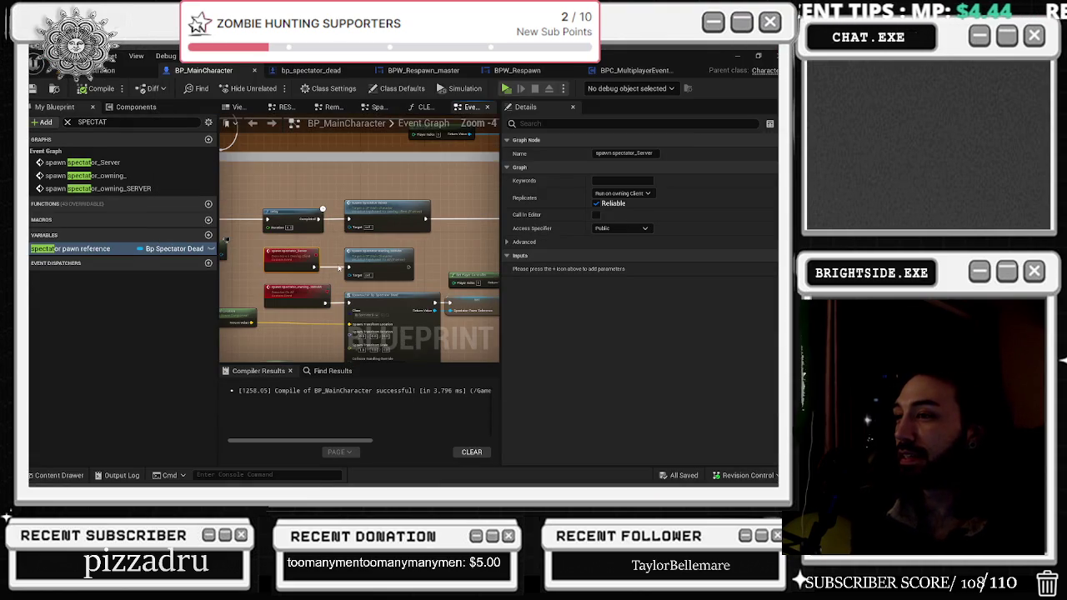
pyautogui.scroll(1, 346, 259)
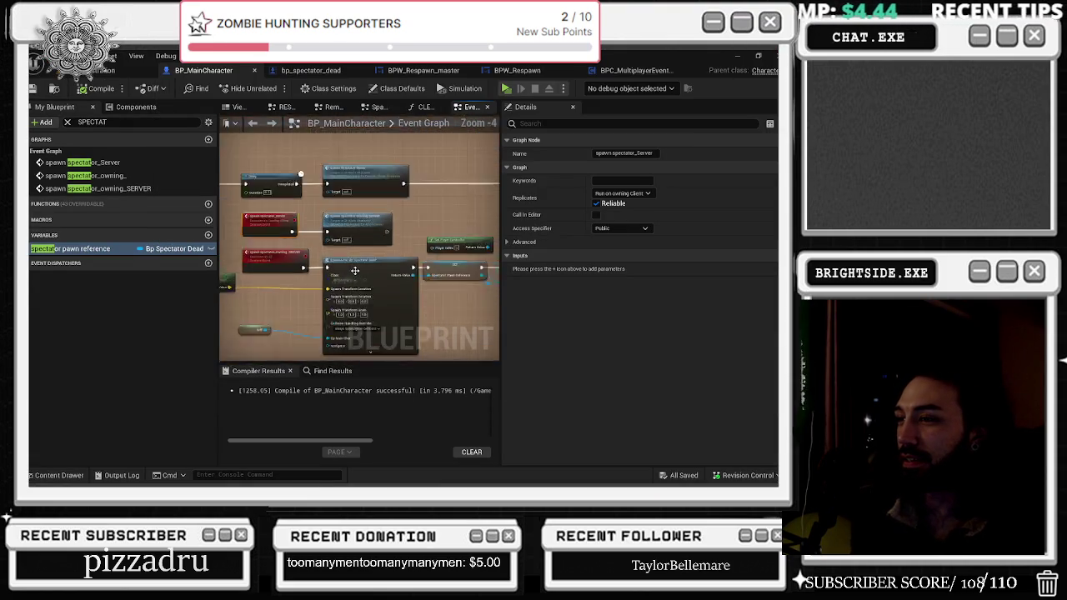
pyautogui.moveTo(335, 301); pyautogui.dragTo(469, 274)
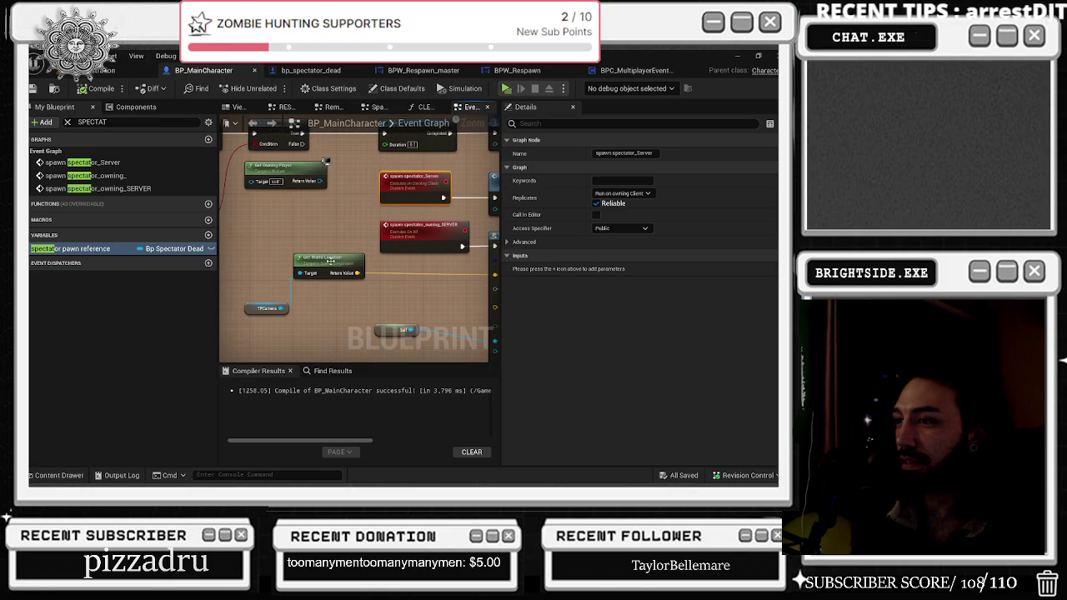
# - Rearrange the Get World Location, TPCamera and Self nodes
pyautogui.moveTo(330, 260); pyautogui.dragTo(416, 268)
pyautogui.moveTo(257, 315)
pyautogui.mouseDown()
pyautogui.moveTo(332, 311)
pyautogui.moveTo(184, 244)
pyautogui.moveTo(194, 267)
pyautogui.mouseUp()
pyautogui.click(279, 265)
pyautogui.moveTo(280, 265); pyautogui.dragTo(298, 265)
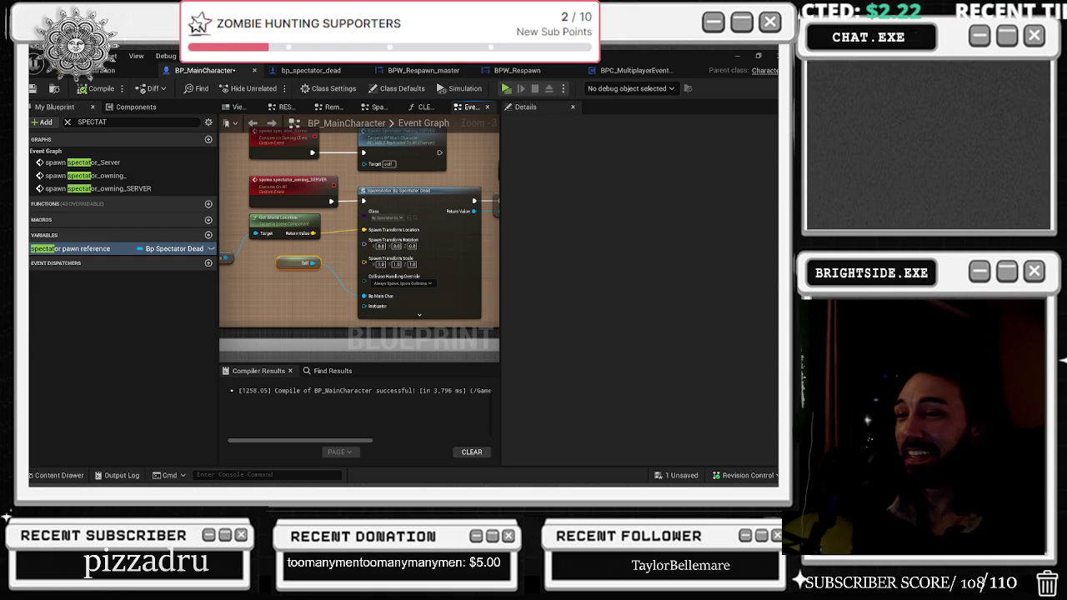
# - Reposition the Possess node and wire Spectator Pawn Reference into its In Pawn input
pyautogui.moveTo(298, 247); pyautogui.dragTo(238, 281)
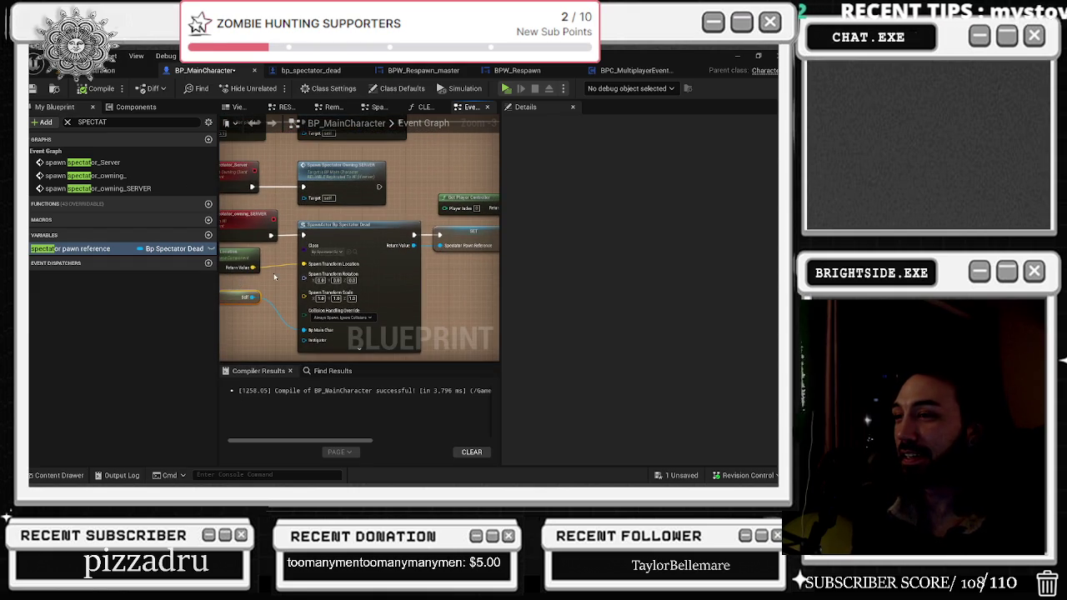
pyautogui.moveTo(362, 218); pyautogui.dragTo(231, 223)
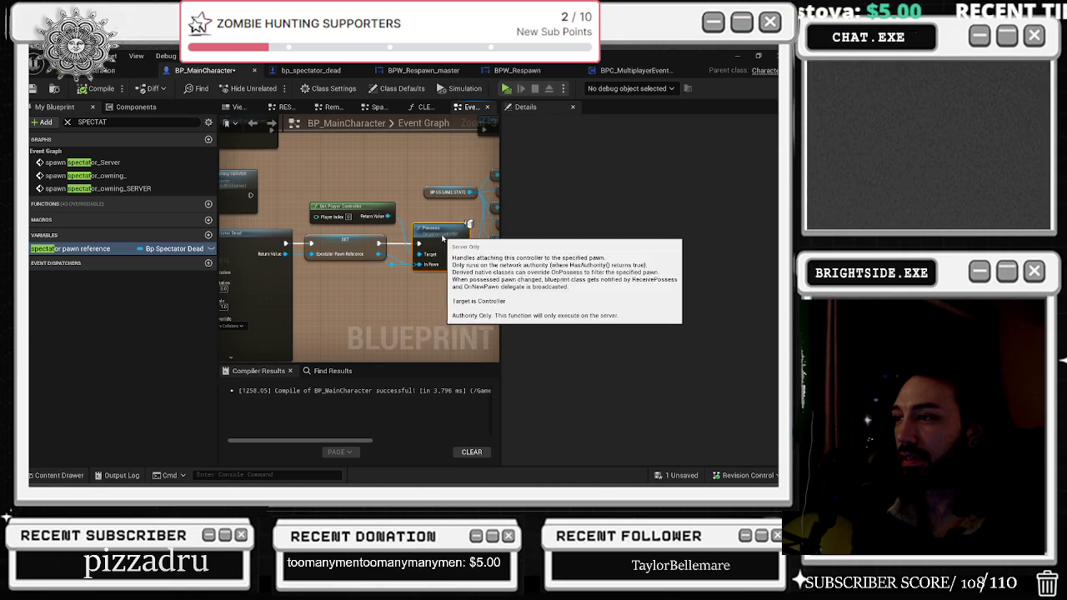
pyautogui.click(419, 235)
pyautogui.scroll(1, 409, 280)
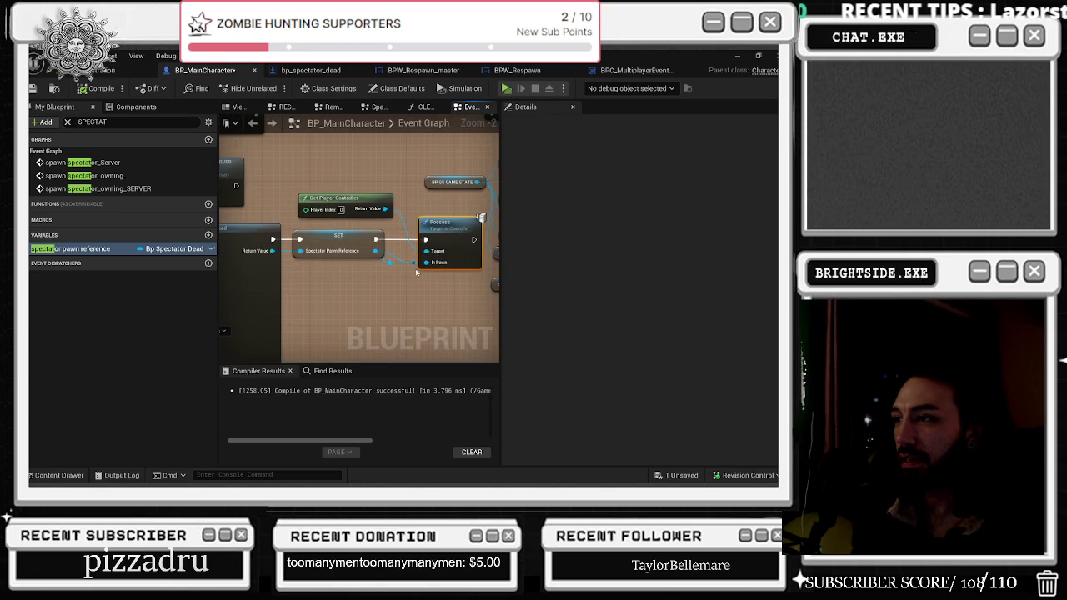
pyautogui.scroll(2, 406, 265)
pyautogui.moveTo(481, 186); pyautogui.dragTo(481, 201)
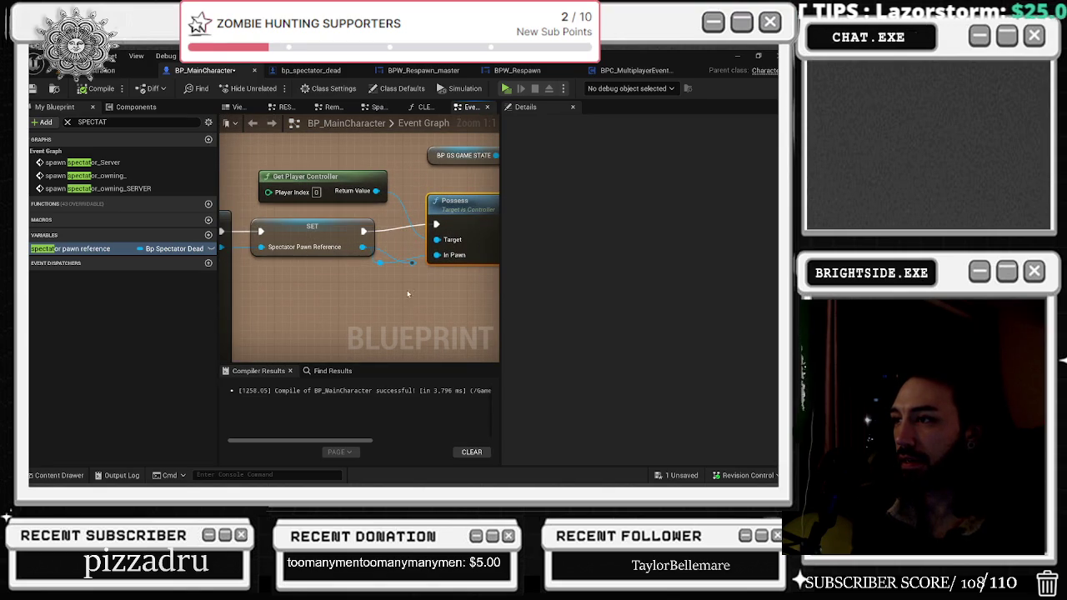
pyautogui.moveTo(411, 280); pyautogui.dragTo(436, 254)
pyautogui.click(441, 209)
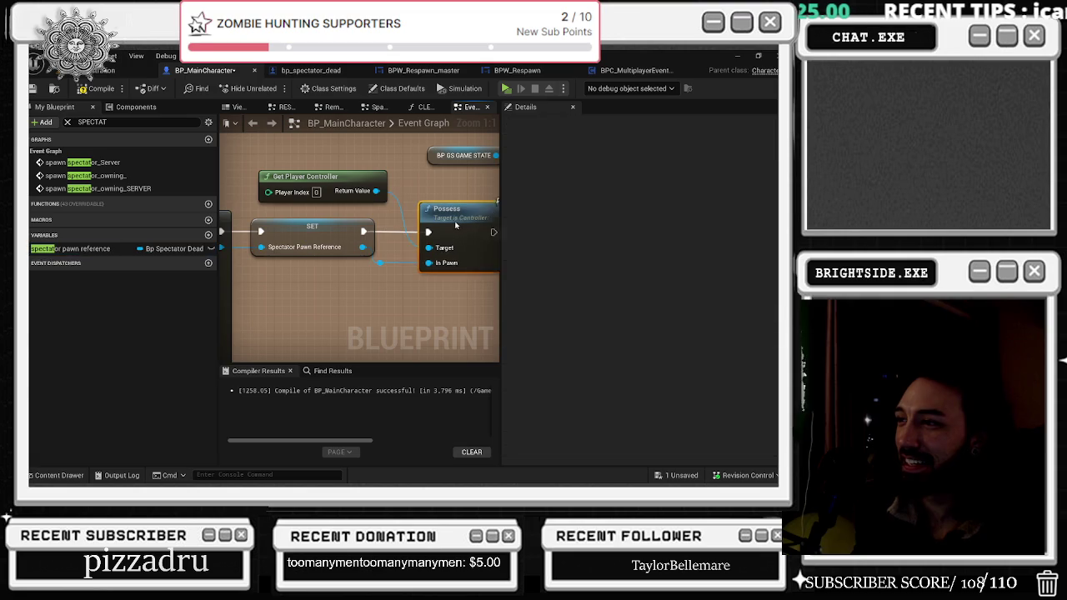
pyautogui.scroll(-1, 427, 253)
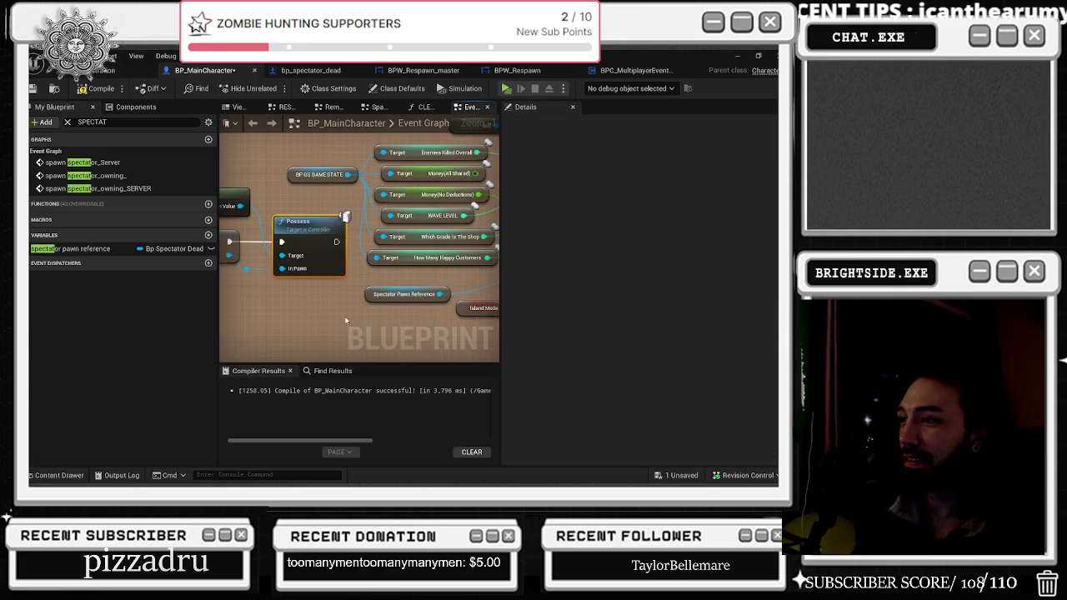
pyautogui.scroll(-1, 342, 300)
pyautogui.click(299, 302)
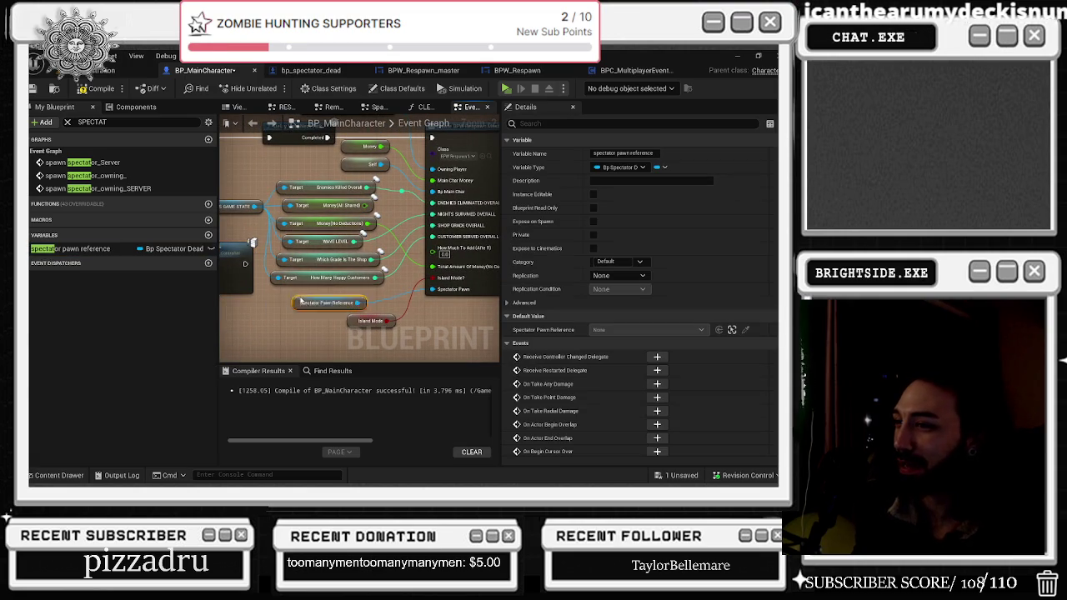
# - Inspect both spawn spectator events and box-select the group of spawn nodes
pyautogui.scroll(-2, 363, 275)
pyautogui.scroll(4, 448, 264)
pyautogui.scroll(2, 448, 264)
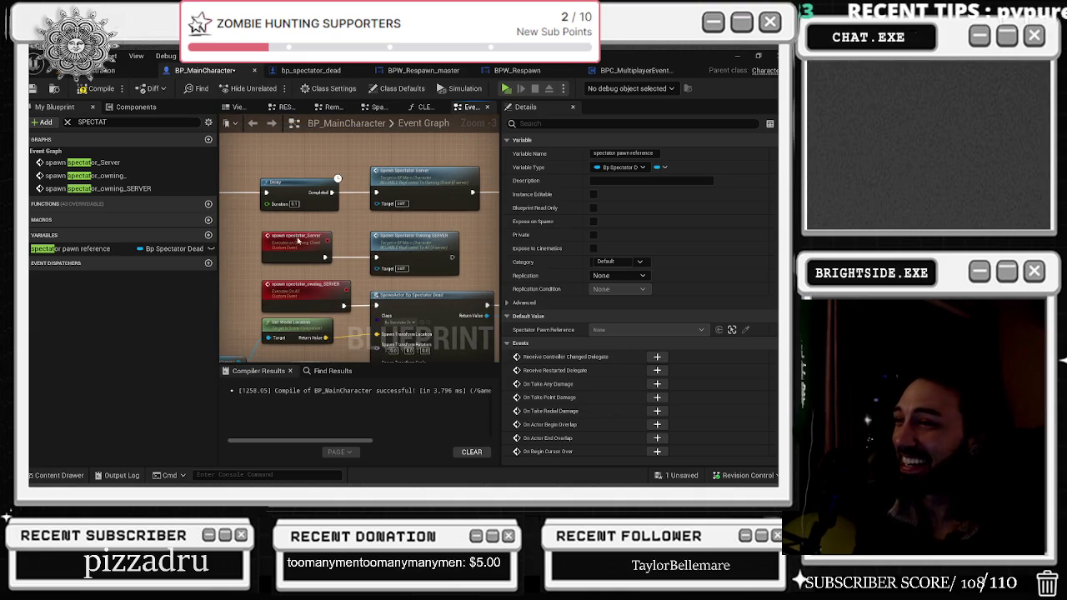
pyautogui.click(297, 241)
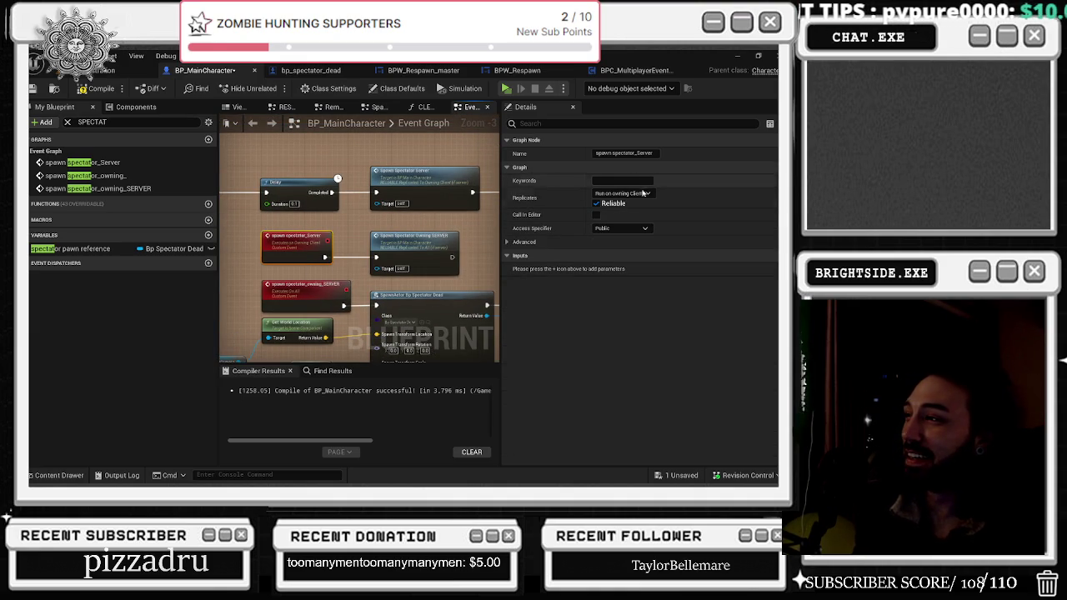
pyautogui.click(325, 291)
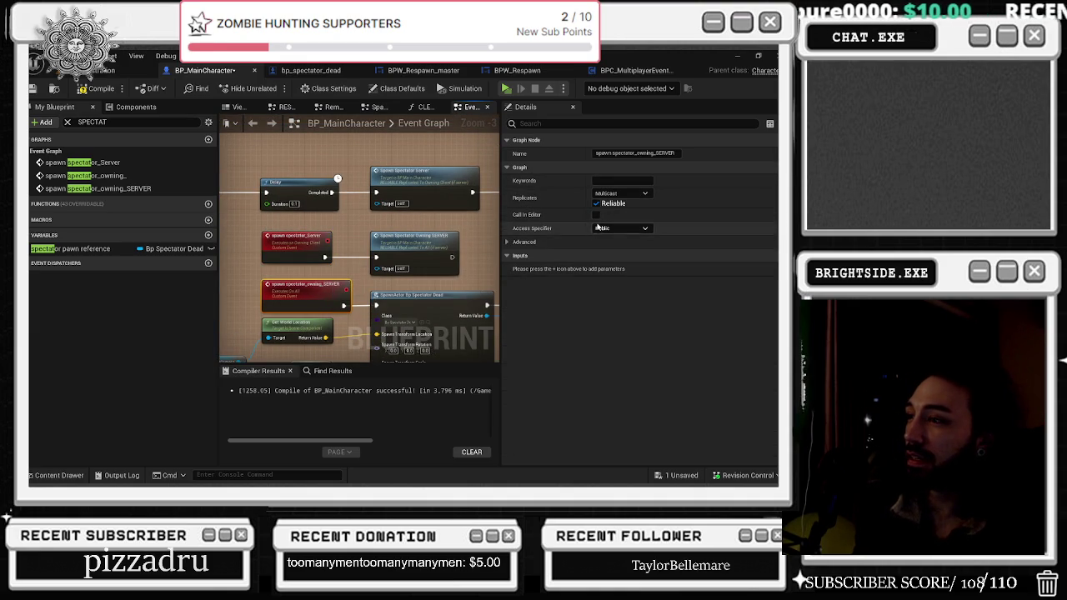
pyautogui.moveTo(489, 273); pyautogui.dragTo(434, 242)
pyautogui.scroll(-2, 436, 244)
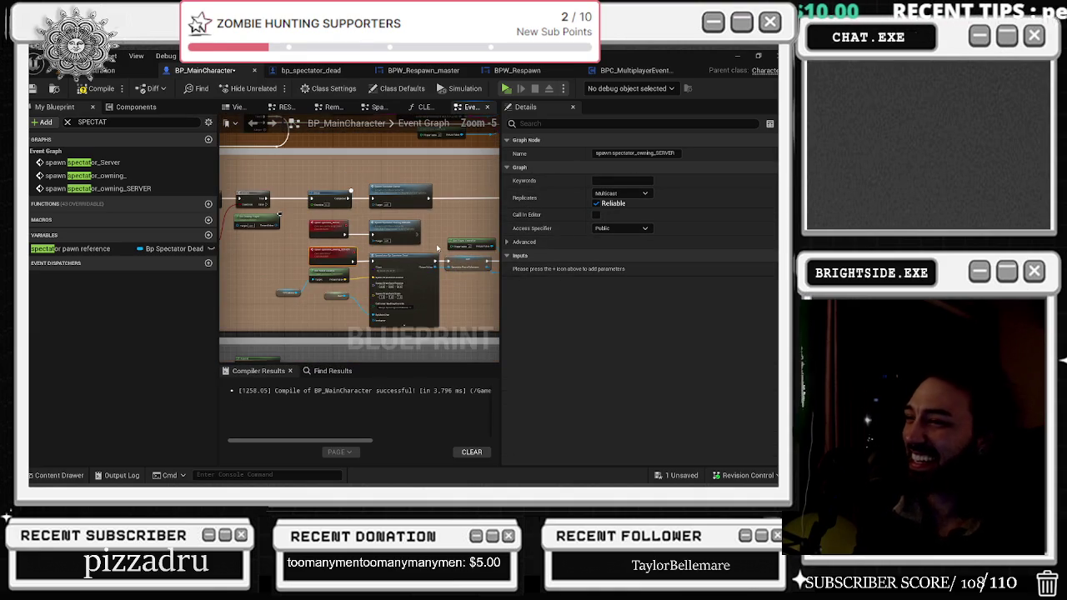
pyautogui.scroll(1, 404, 270)
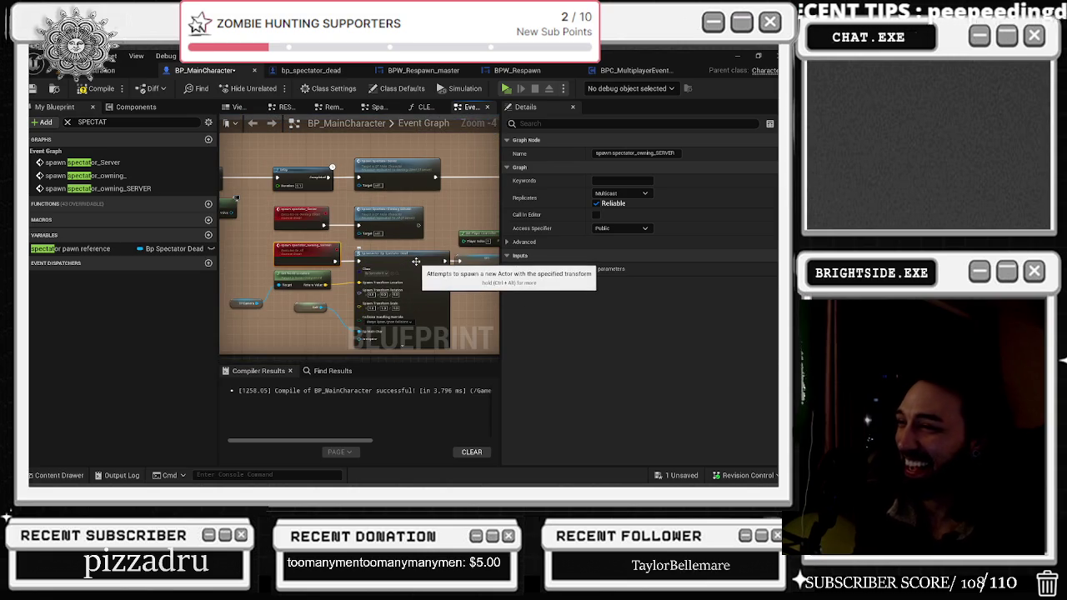
pyautogui.click(417, 263)
pyautogui.scroll(-1, 417, 263)
pyautogui.moveTo(296, 232)
pyautogui.mouseDown()
pyautogui.moveTo(483, 303)
pyautogui.moveTo(439, 314)
pyautogui.mouseUp()
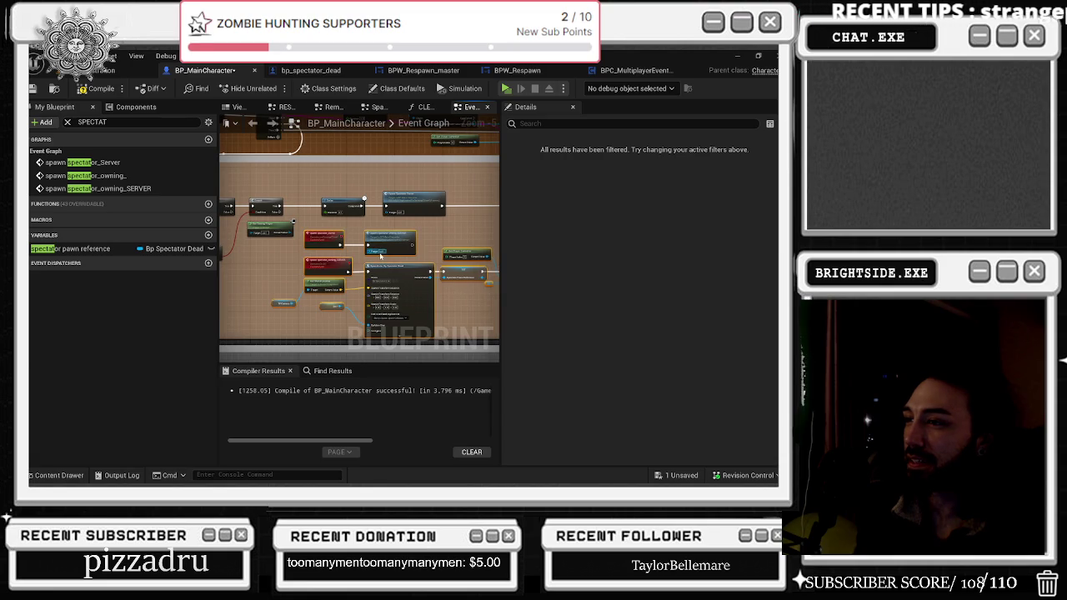
pyautogui.scroll(1, 380, 257)
# - Keep spawn spectator_owning_SERVER replicating as Multicast, then save all modified packages
pyautogui.click(306, 229)
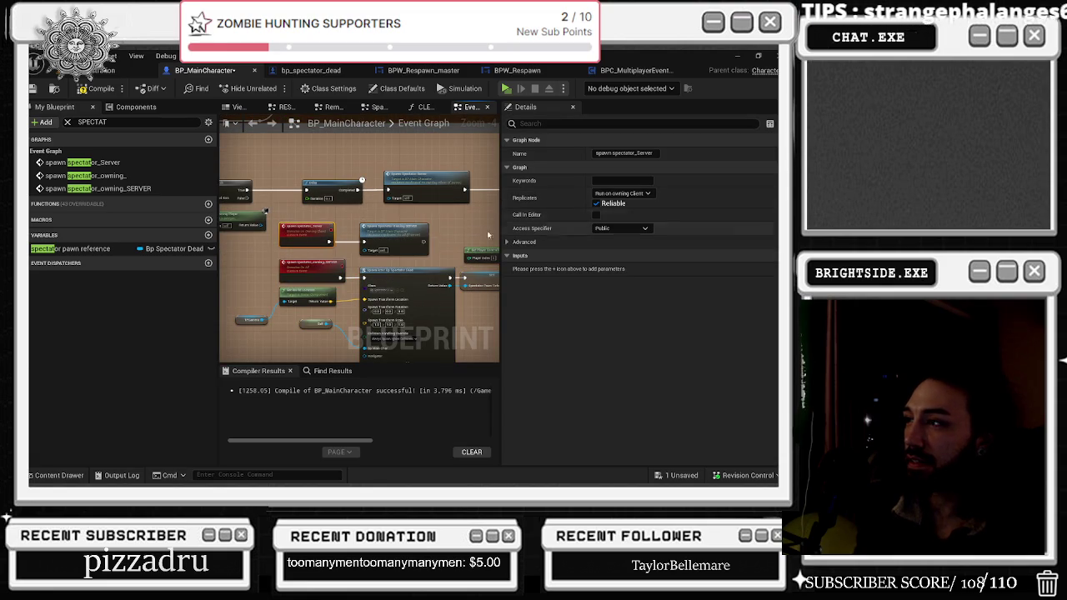
pyautogui.click(323, 267)
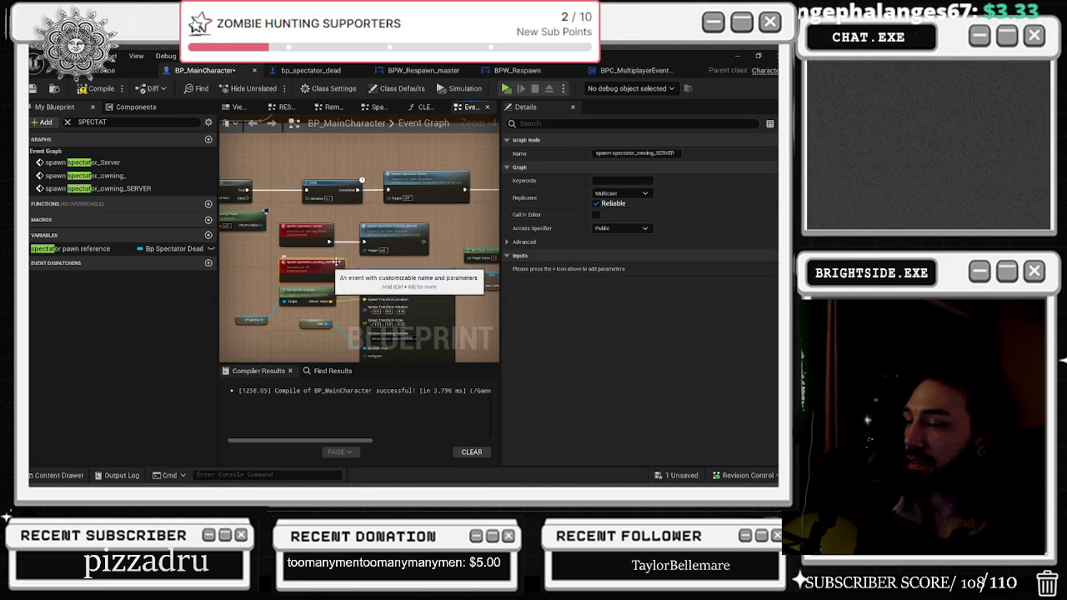
pyautogui.click(644, 194)
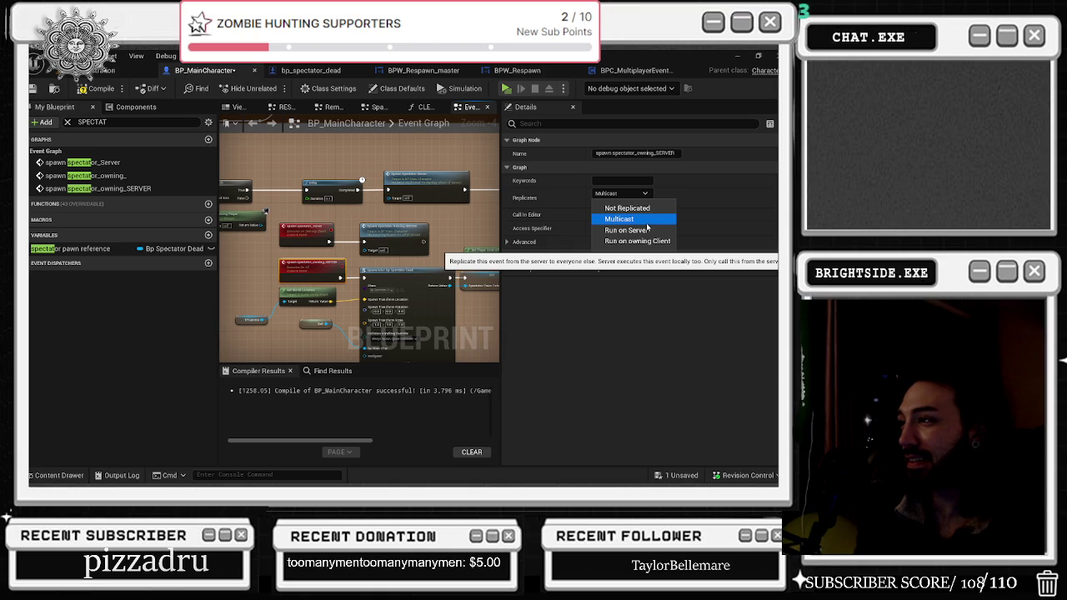
pyautogui.click(633, 230)
pyautogui.click(306, 235)
pyautogui.click(328, 275)
pyautogui.click(640, 192)
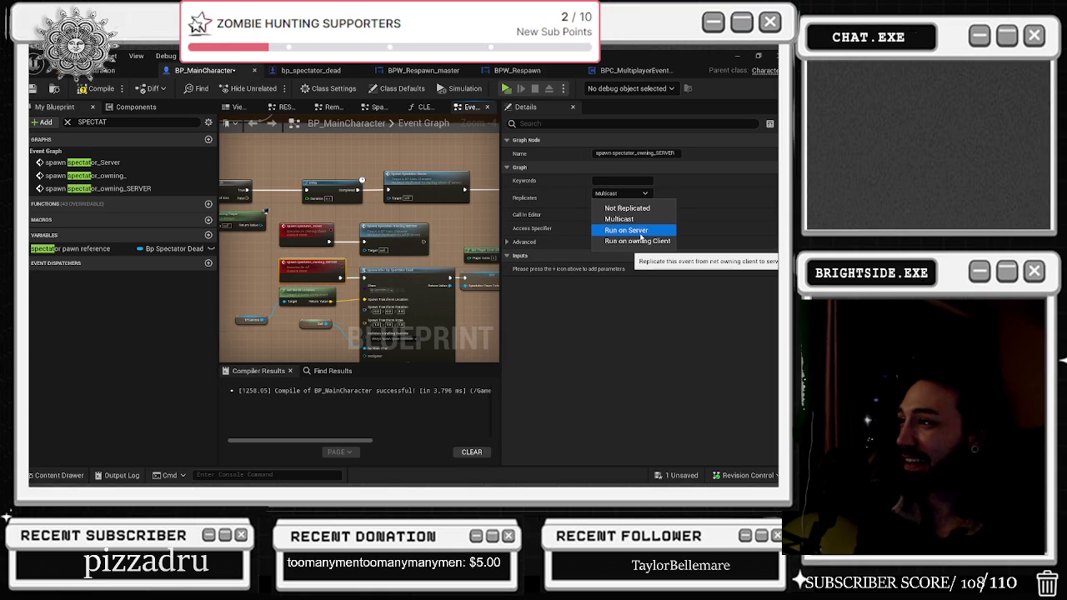
pyautogui.click(539, 167)
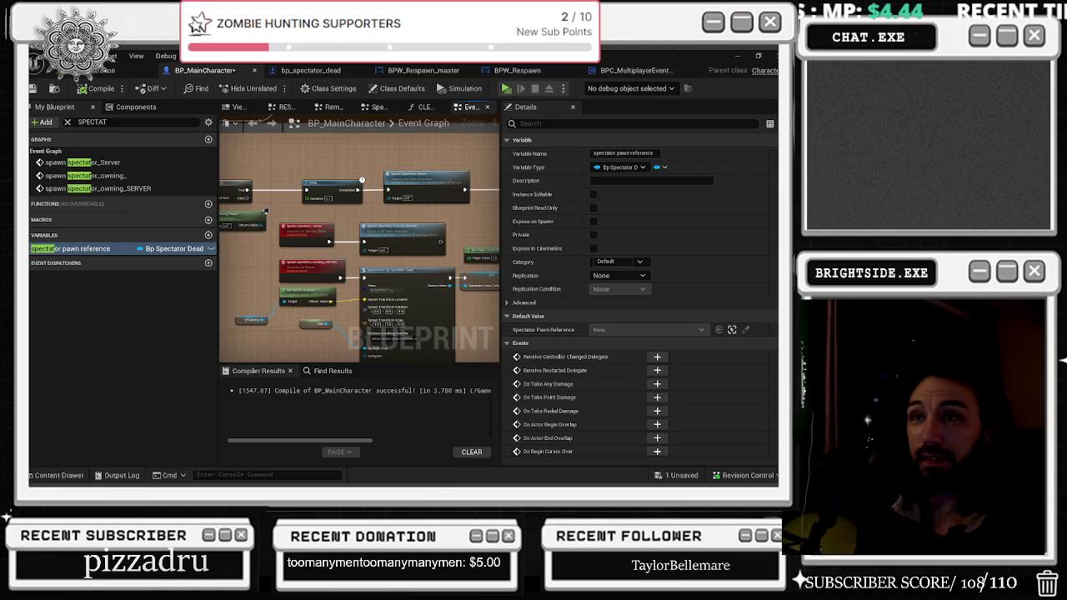
pyautogui.hotkey('ctrl', 'shift', 's')
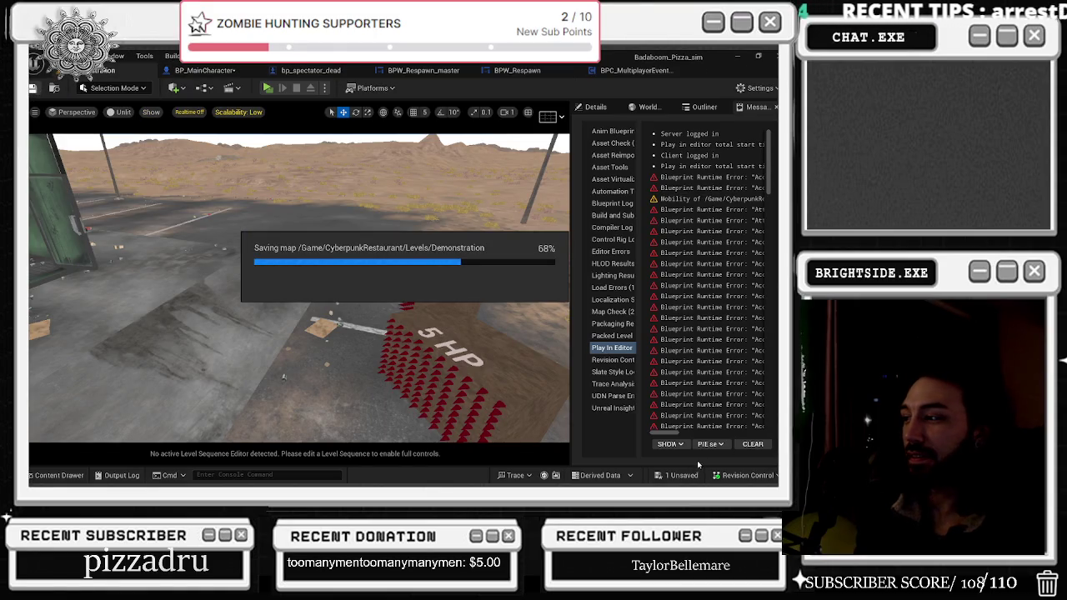
# - Confirm the save, start a multiplayer PIE session, and minimize the browser to reach the game windows
pyautogui.press('Return')
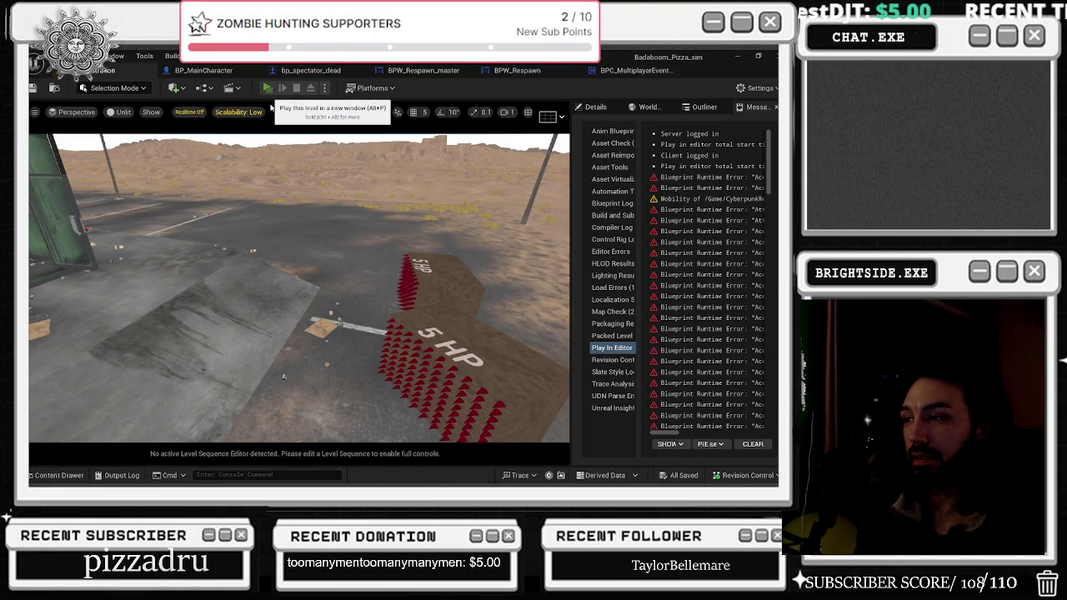
pyautogui.click(268, 92)
pyautogui.hotkey('alt', 'Tab')
pyautogui.hotkey('alt', 'Tab')
pyautogui.hotkey('alt', 'Tab')
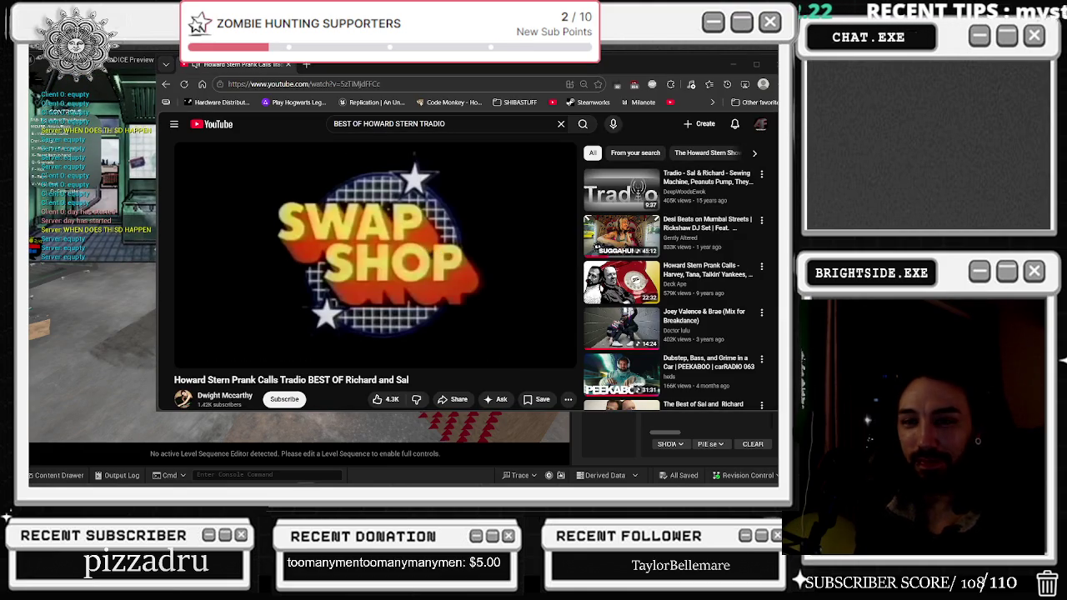
pyautogui.click(515, 74)
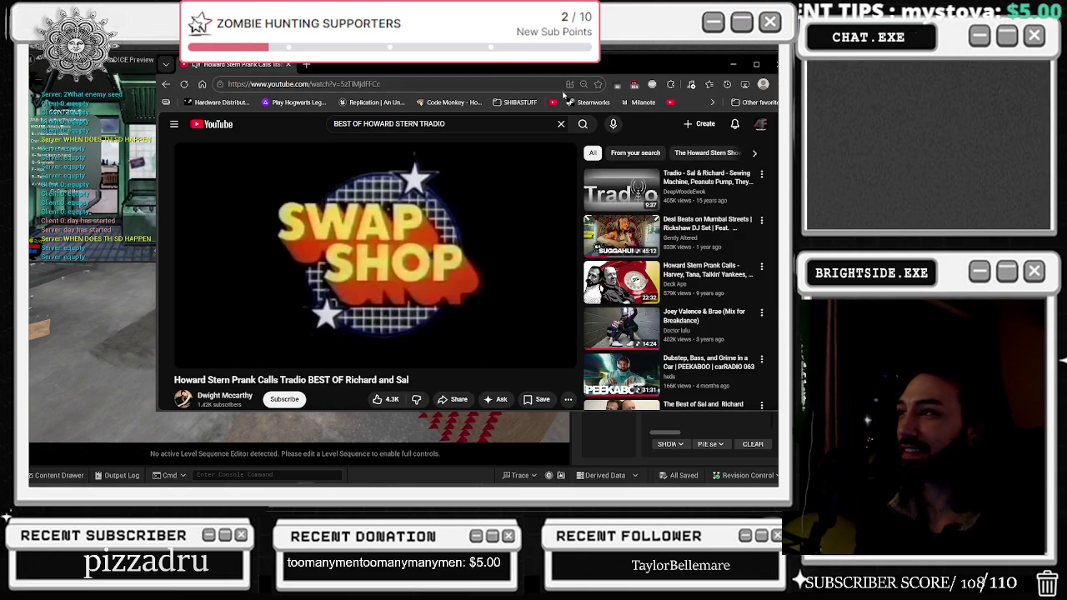
pyautogui.click(738, 66)
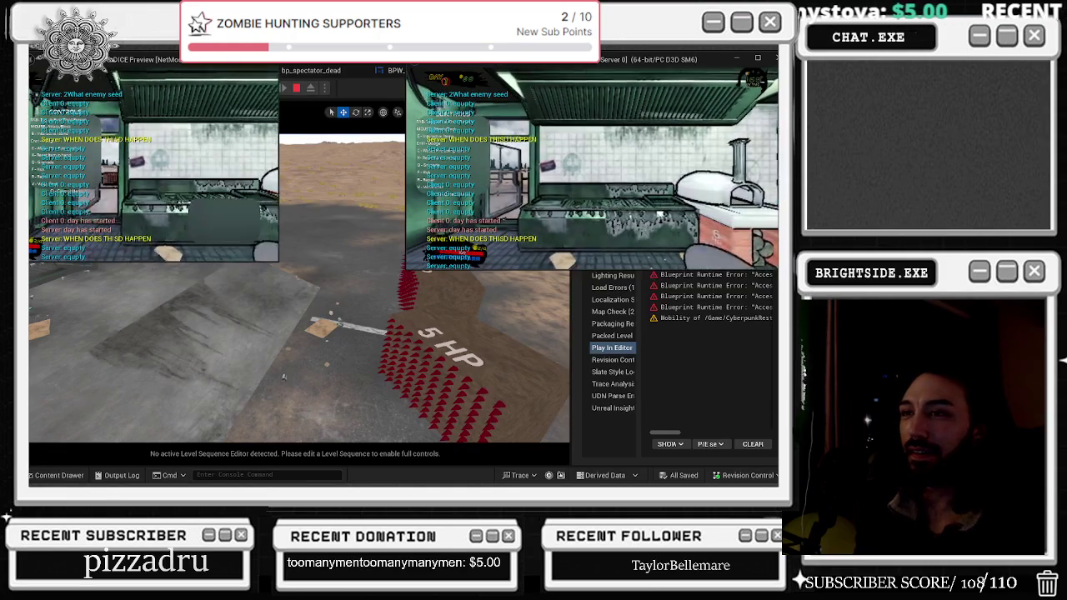
pyautogui.hotkey('alt', 'Tab')
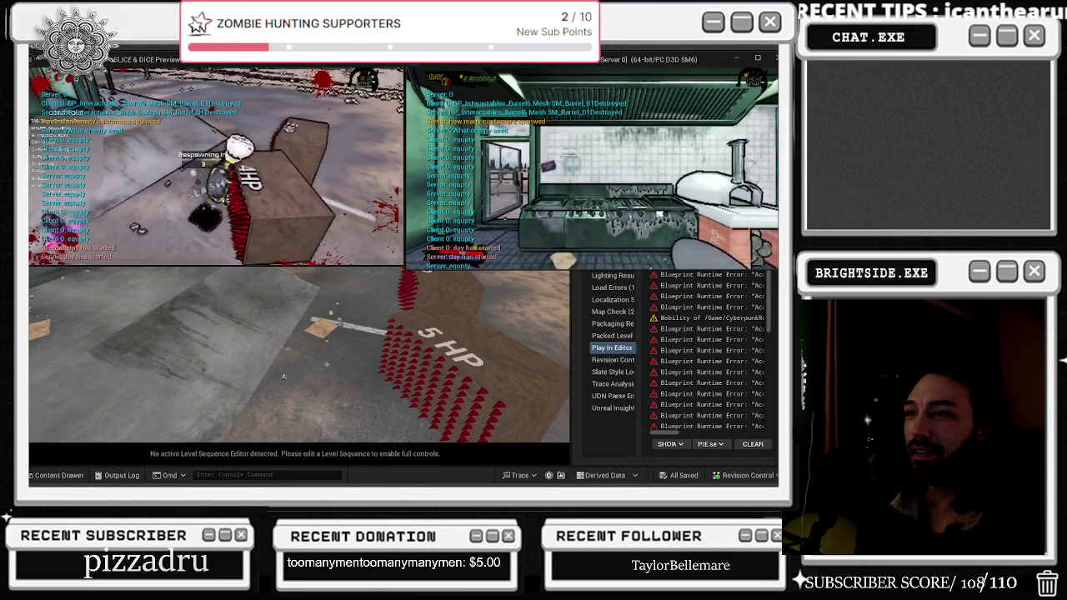
# - Hide the YouTube window again, return to the game windows, and end the playtest
pyautogui.hotkey('alt', 'Tab')
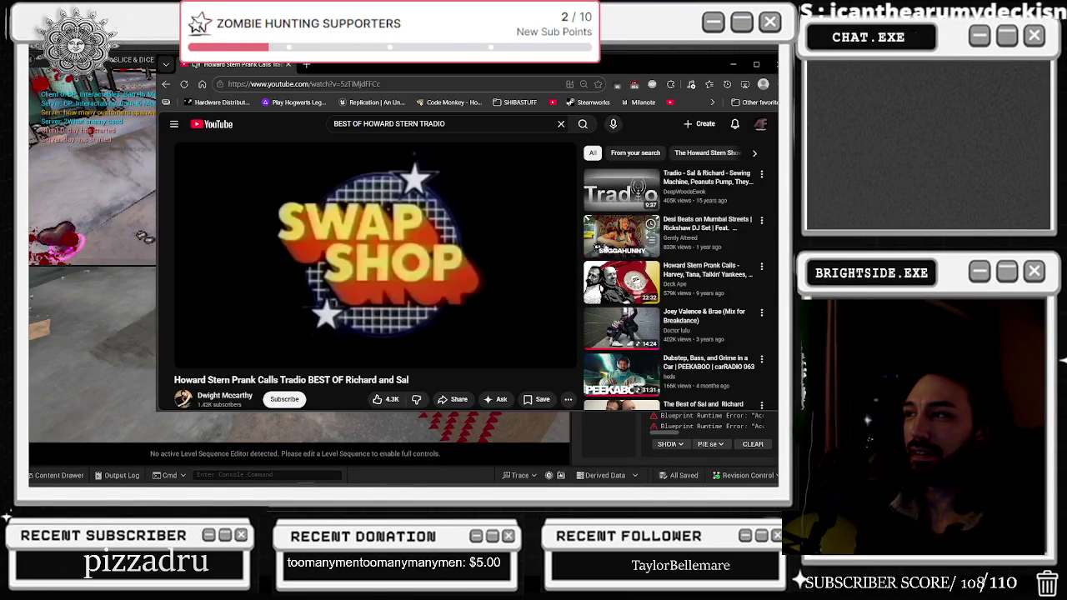
pyautogui.click(732, 64)
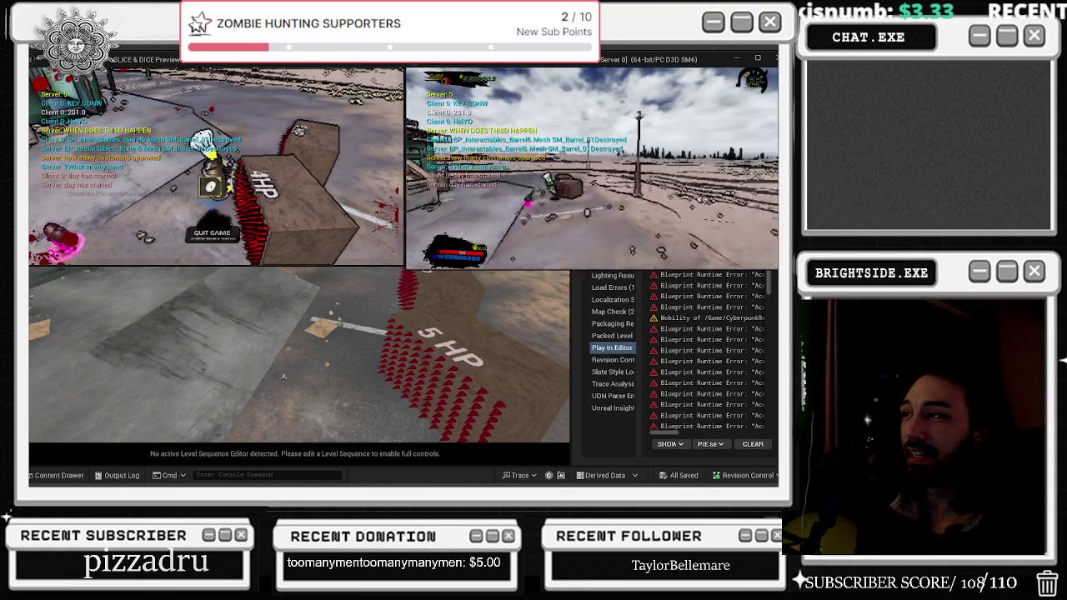
pyautogui.hotkey('alt', 'Tab')
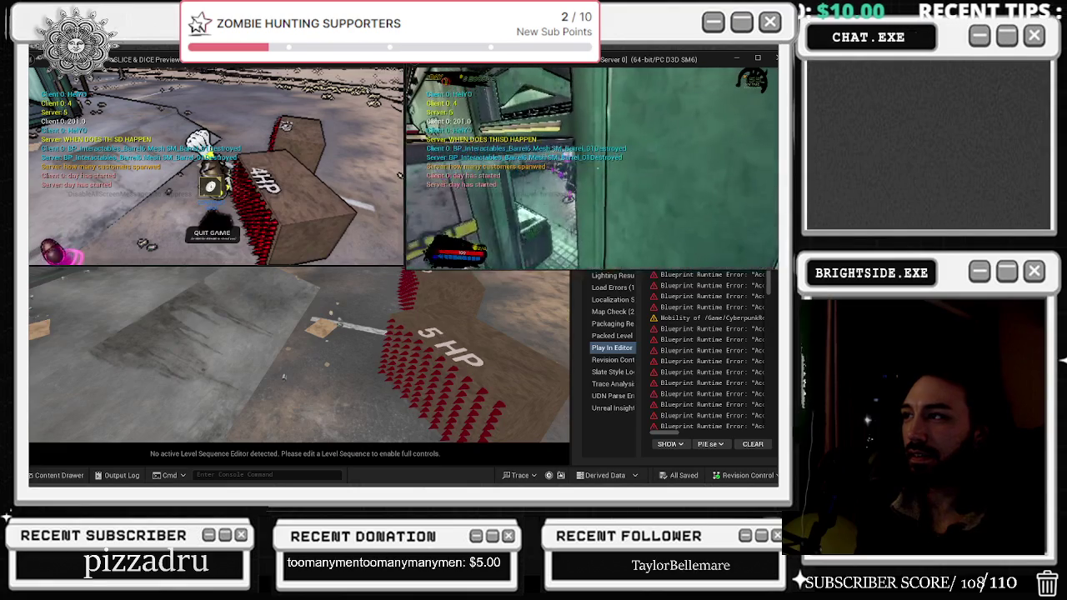
pyautogui.hotkey('alt', 'Tab')
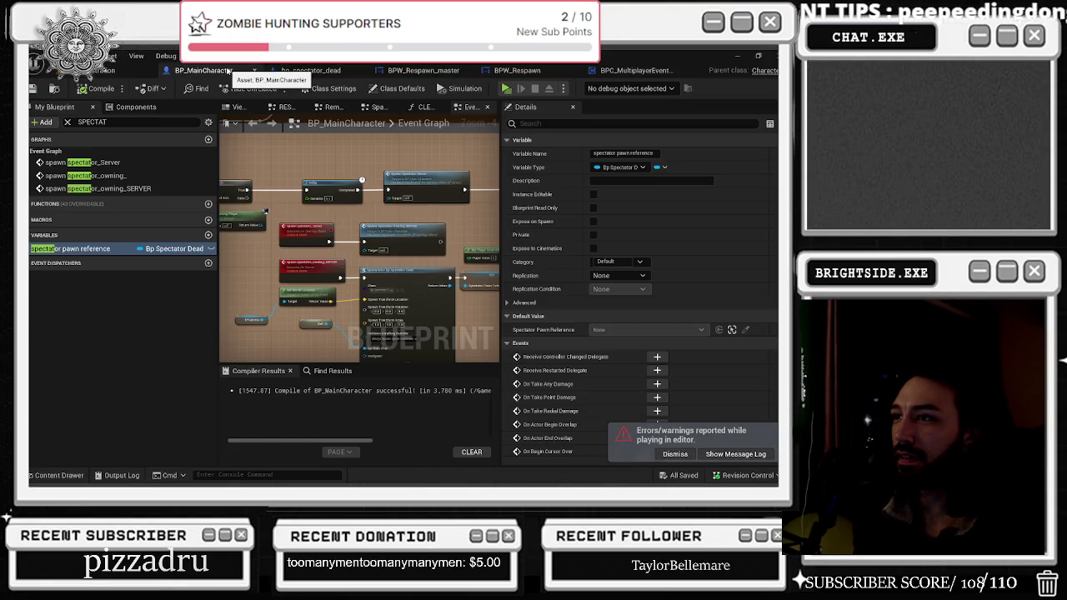
# - In BP_MainCharacter, set the spawn spectator_owning_SERVER event's Replicates option to Multicast
pyautogui.click(204, 70)
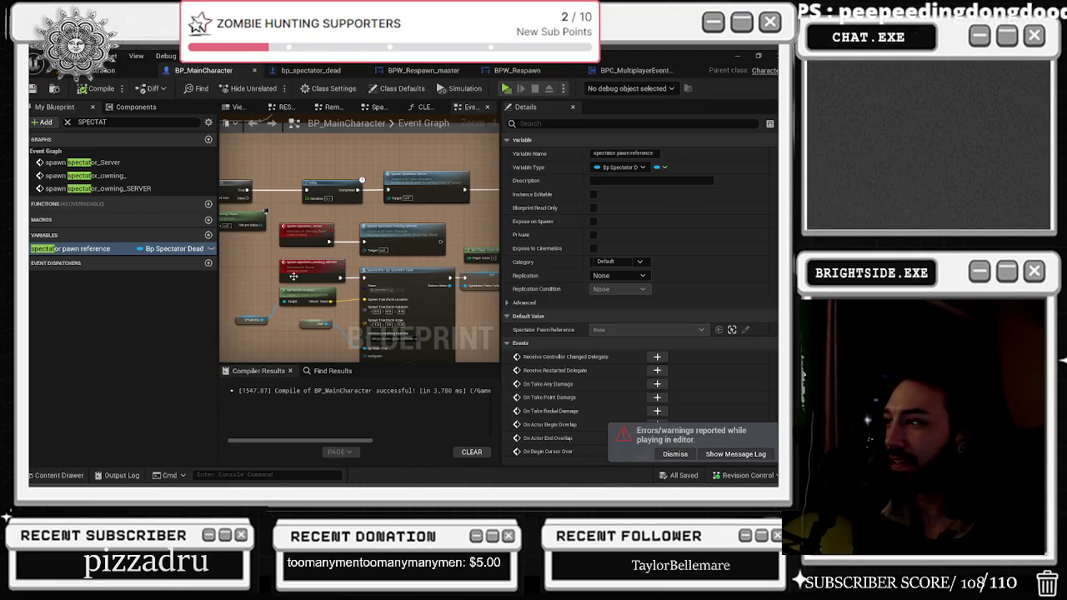
pyautogui.click(305, 228)
pyautogui.click(315, 275)
pyautogui.click(614, 193)
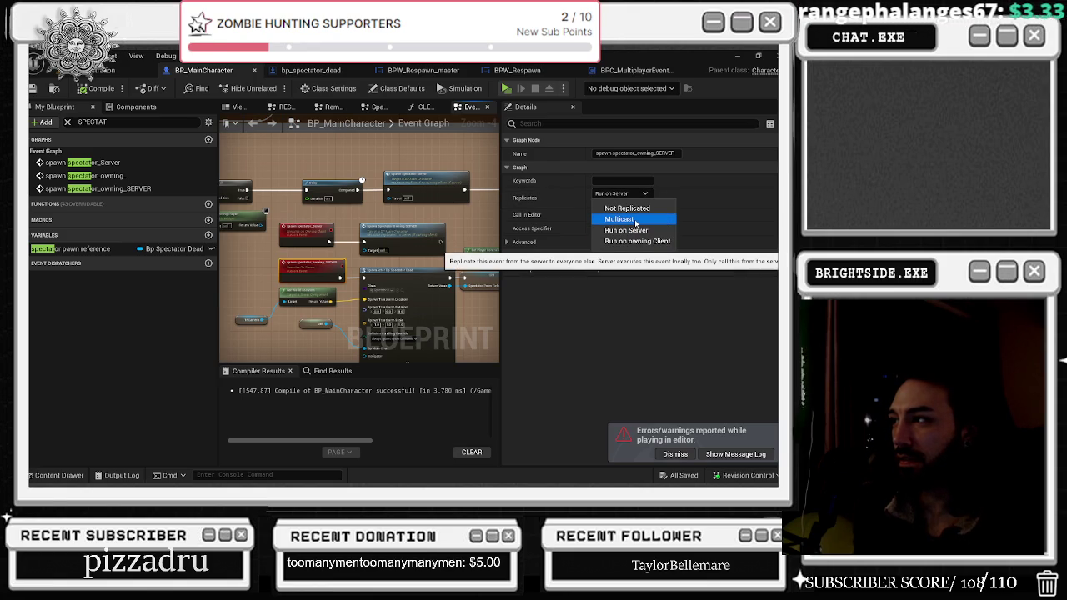
pyautogui.press('Escape')
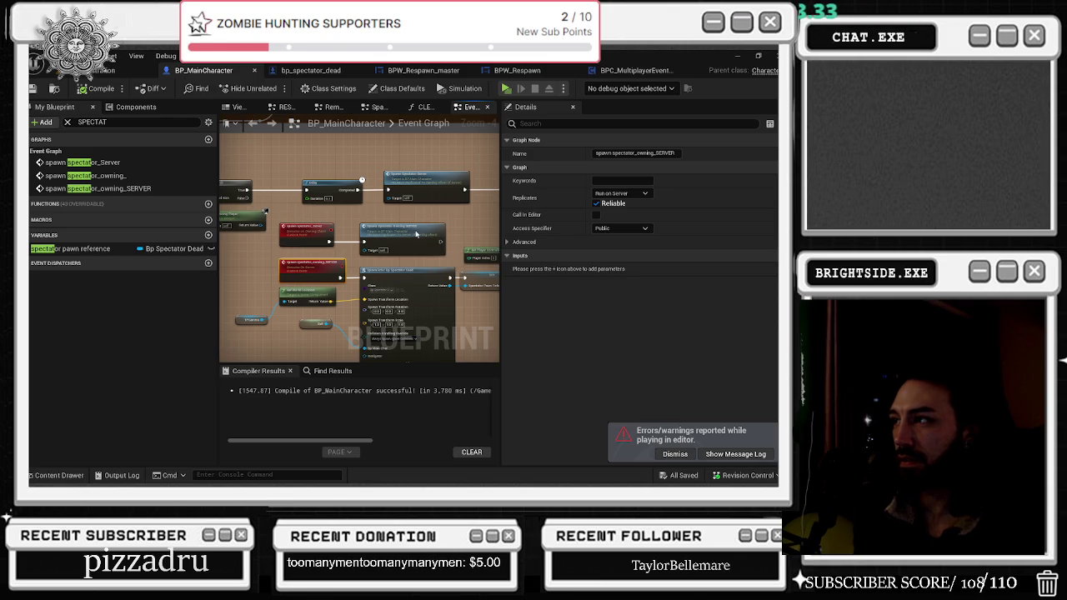
pyautogui.click(306, 232)
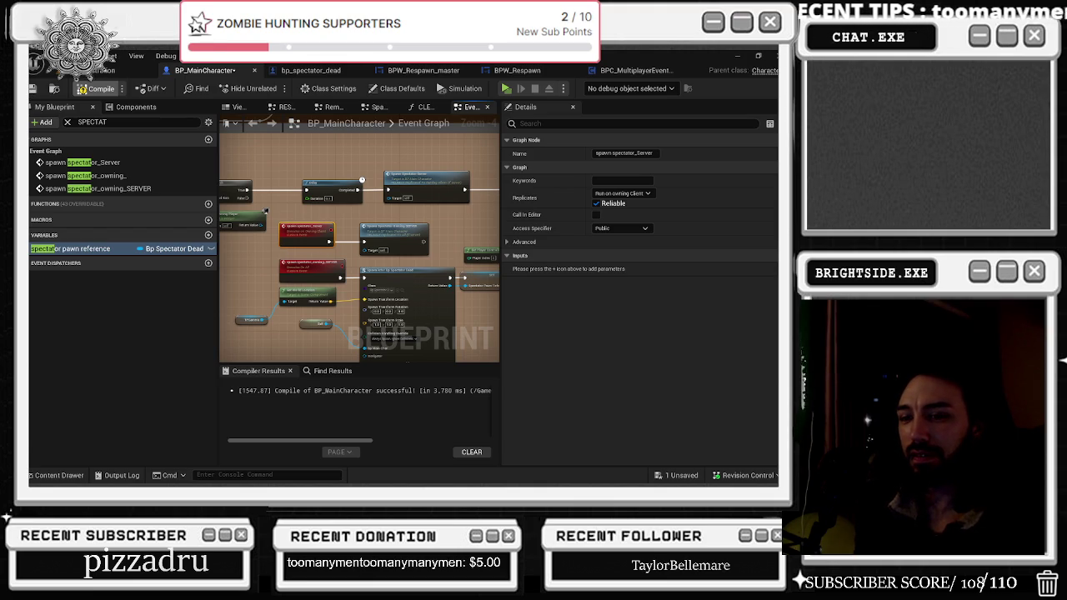
pyautogui.hotkey('alt', 'Tab')
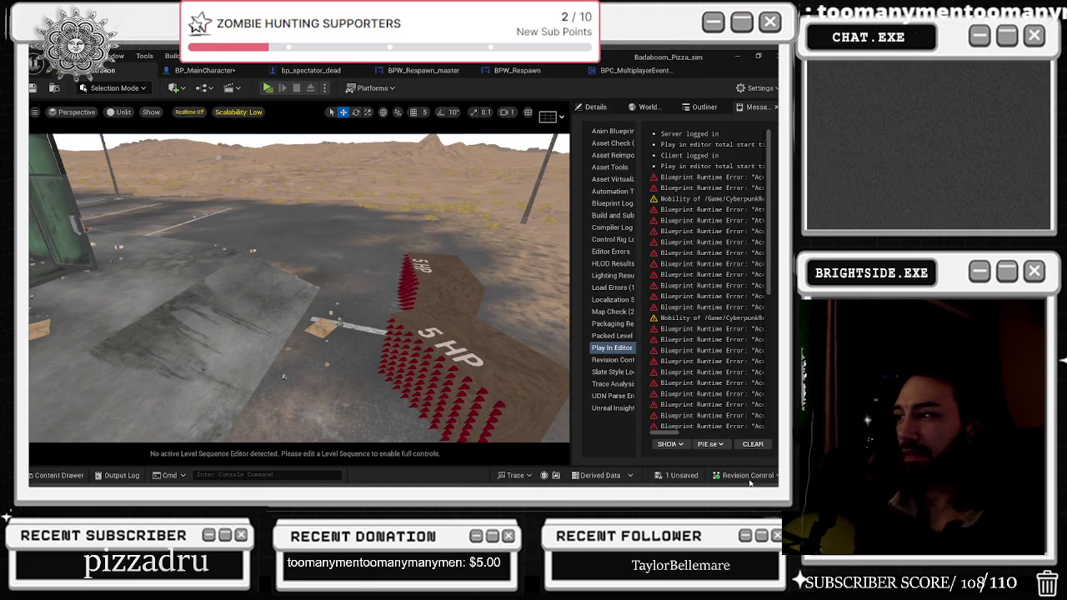
# - Save BP_MainCharacter with Save Selected and launch a multiplayer playtest with server and client windows
pyautogui.click(695, 480)
pyautogui.click(500, 382)
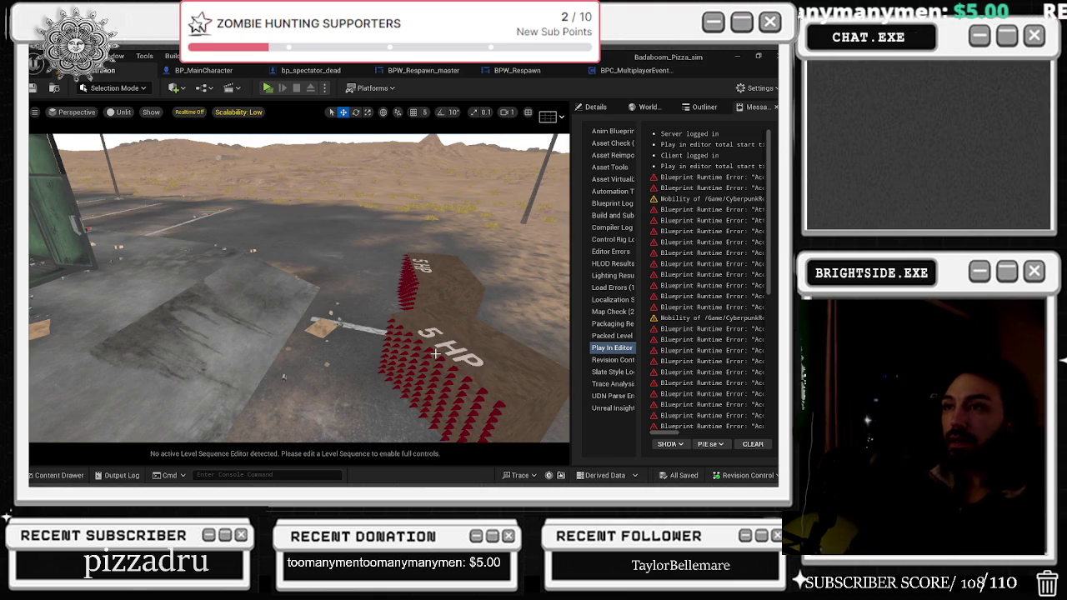
pyautogui.hotkey('alt', 'p')
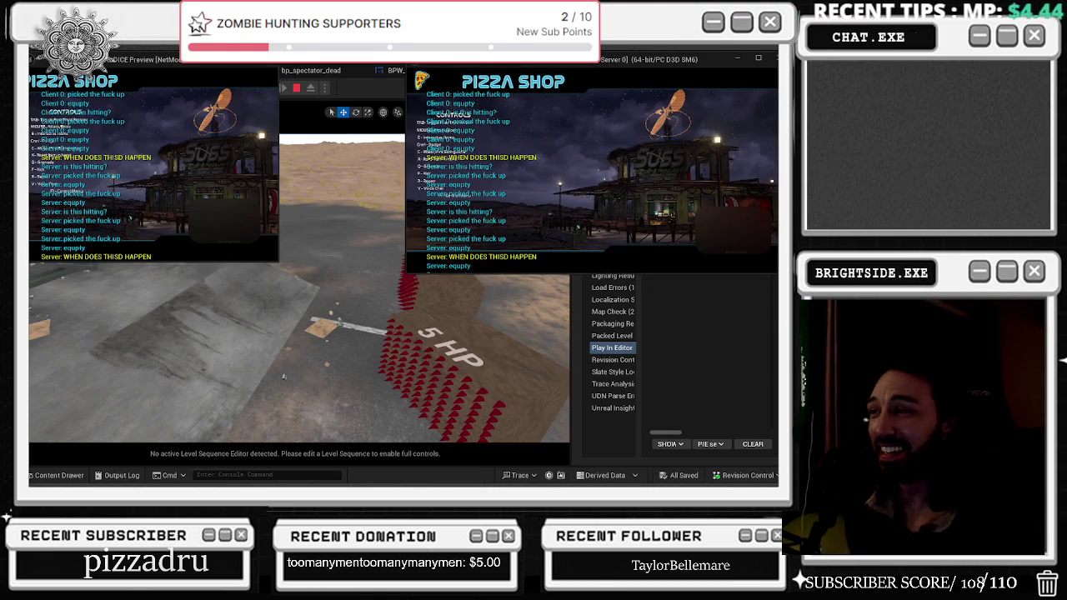
pyautogui.hotkey('alt', 'Tab')
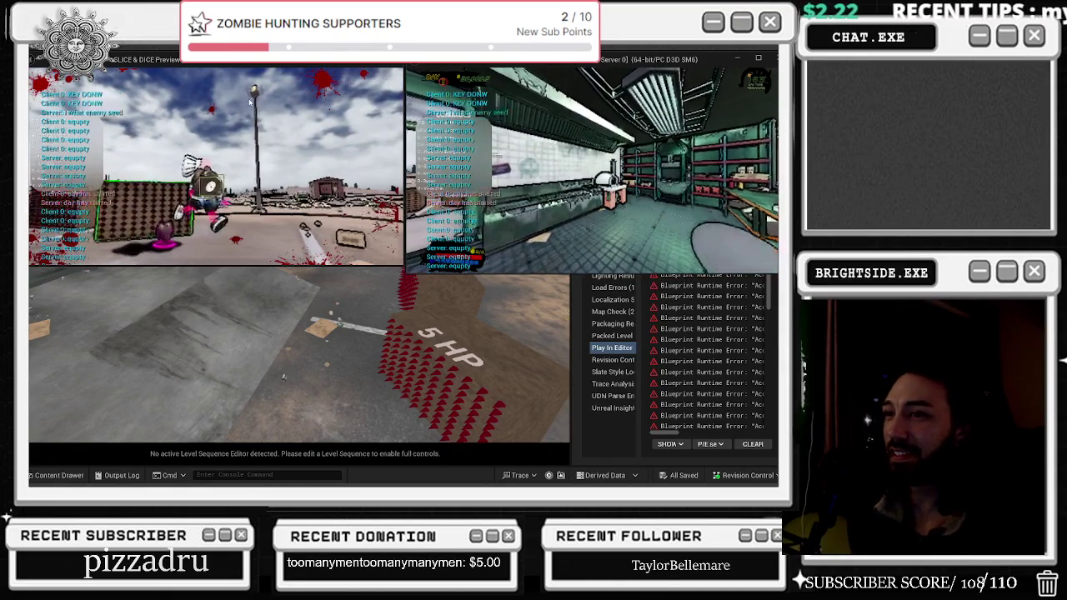
pyautogui.press('Escape')
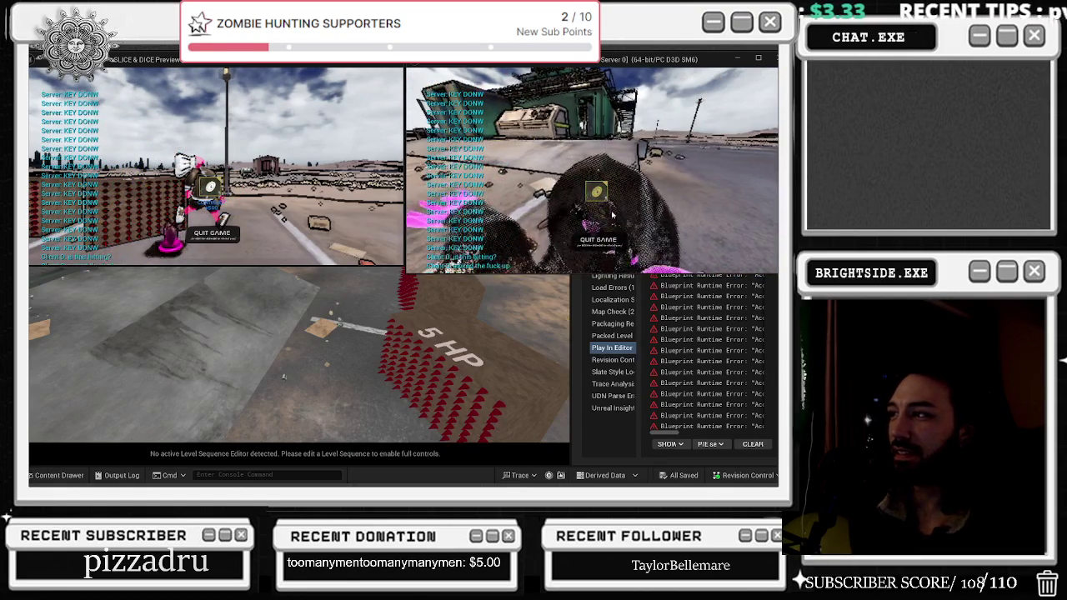
pyautogui.hotkey('alt', 'Tab')
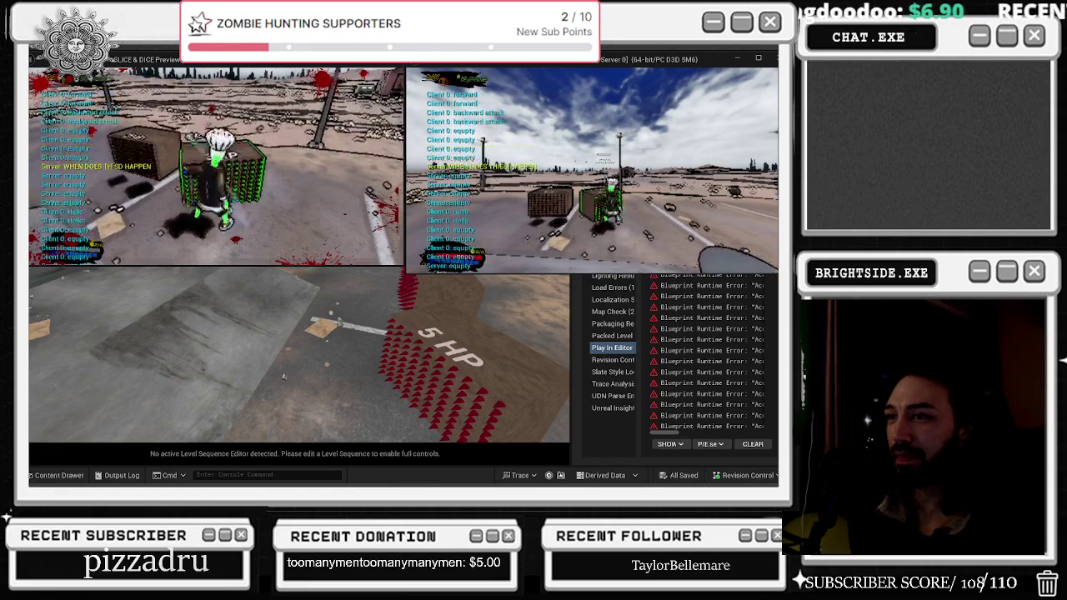
# - Walk the character into the green building, open and close the store menu, then stop PIE
pyautogui.hotkey('alt', 'Tab')
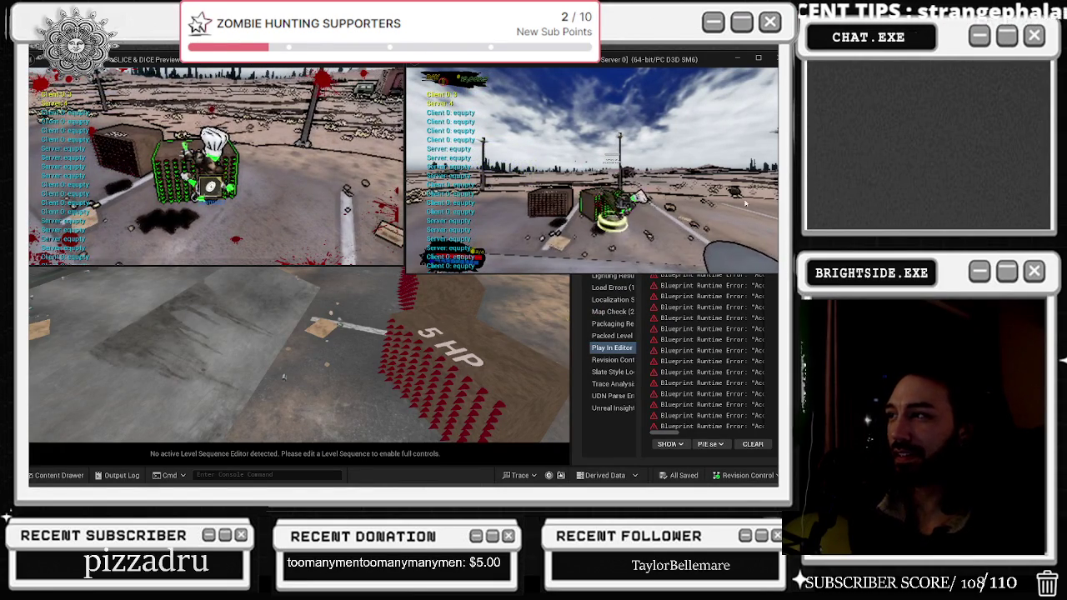
pyautogui.press('w')
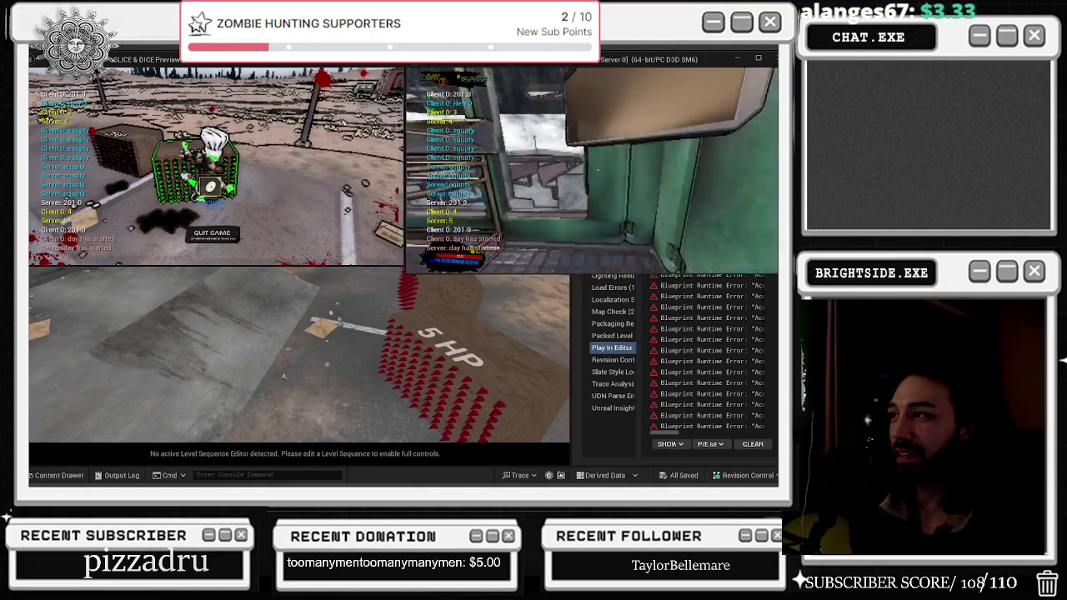
pyautogui.press('e')
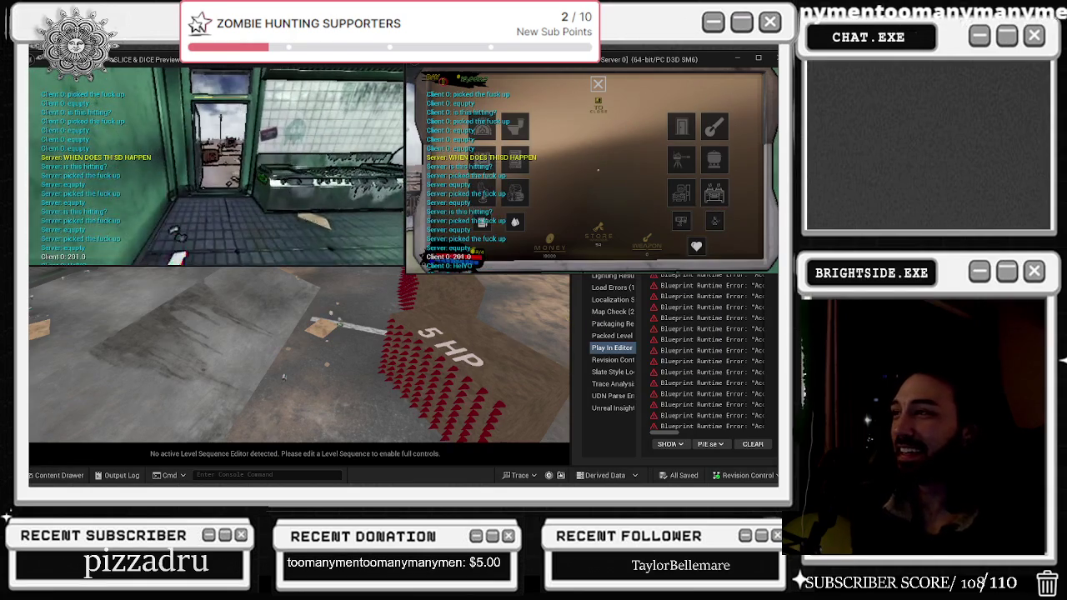
pyautogui.moveTo(718, 223)
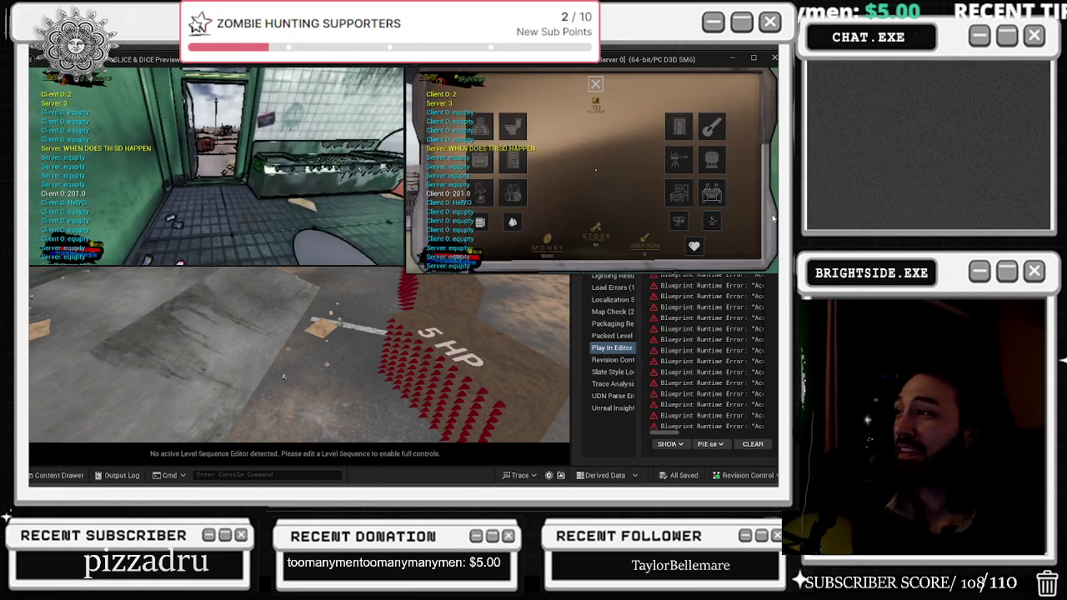
pyautogui.press('Escape')
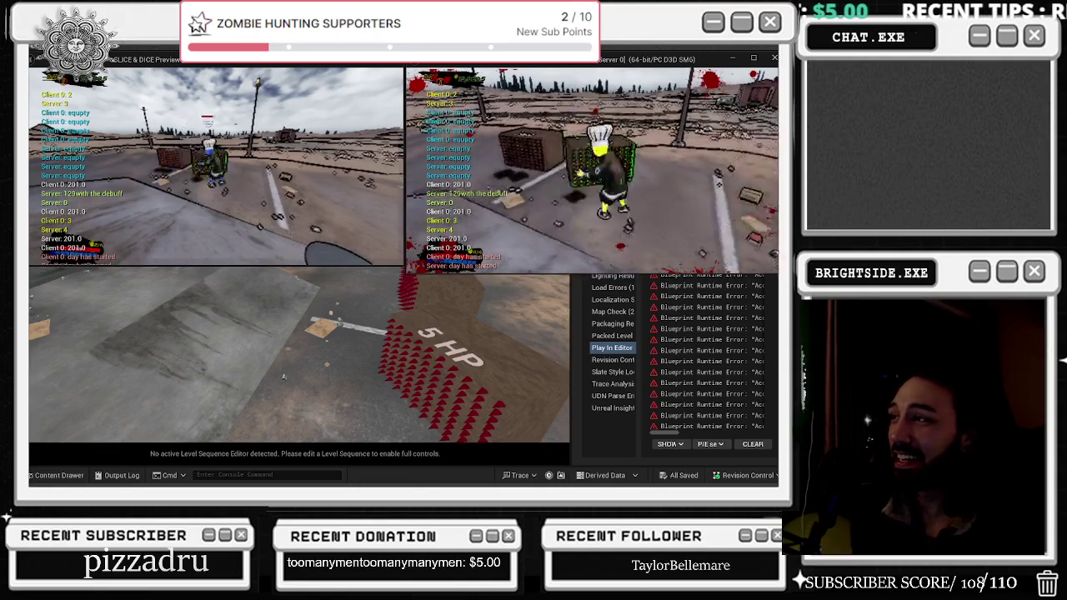
pyautogui.press('Escape')
# - Change the spawn spectator_owning_SERVER event's replication back to Not Replicated
pyautogui.click(200, 70)
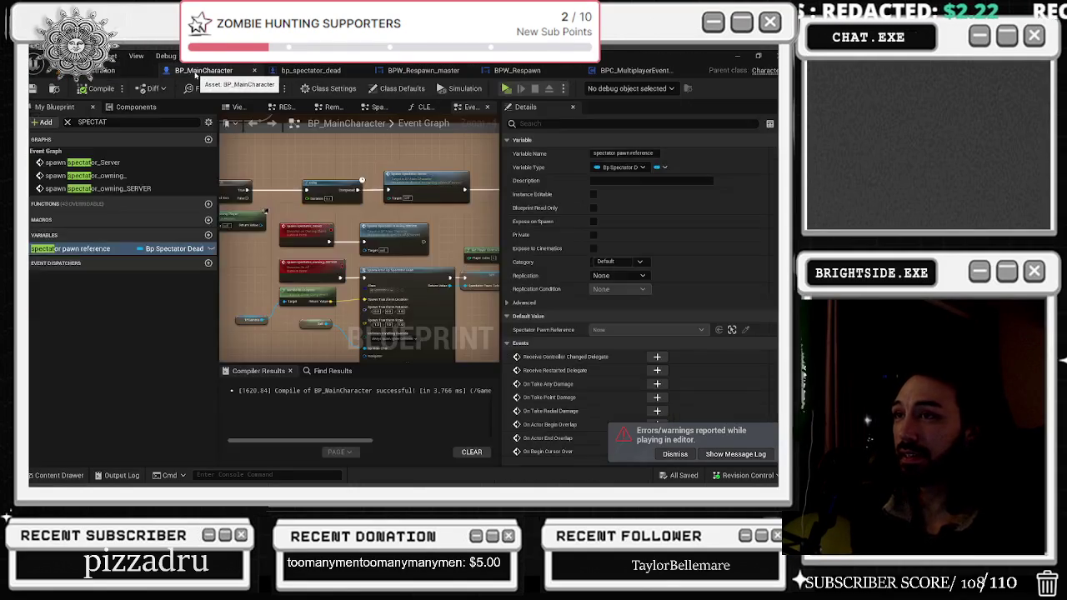
pyautogui.click(326, 265)
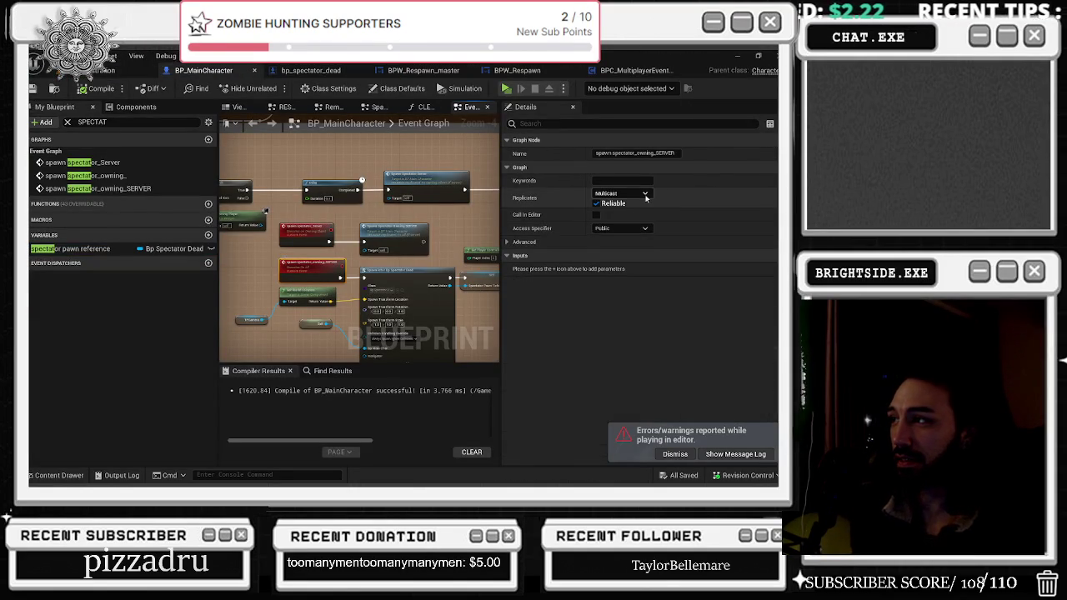
pyautogui.click(640, 195)
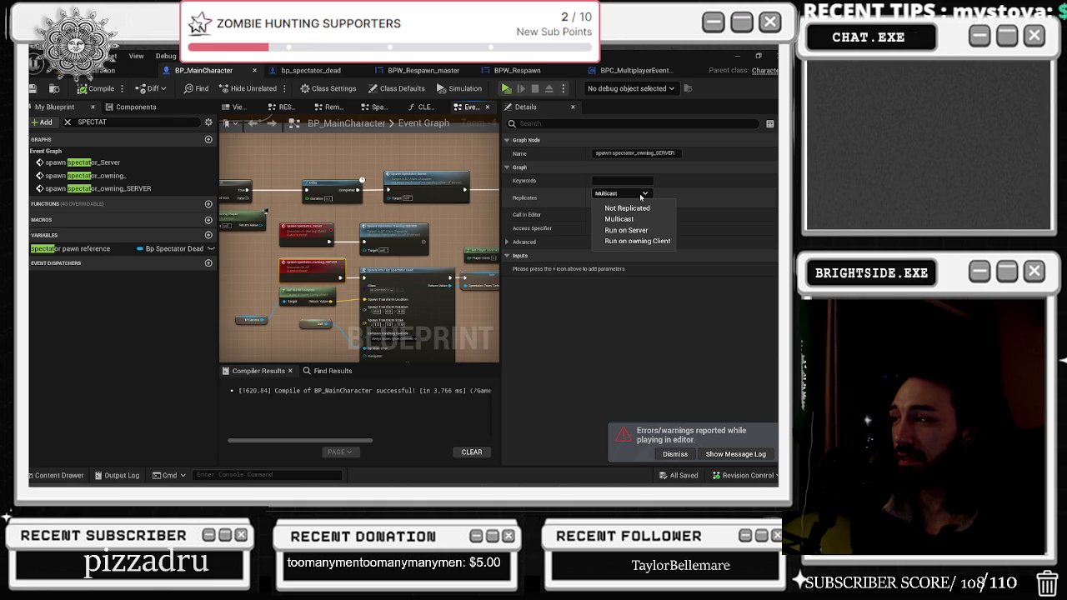
pyautogui.click(637, 241)
pyautogui.click(307, 230)
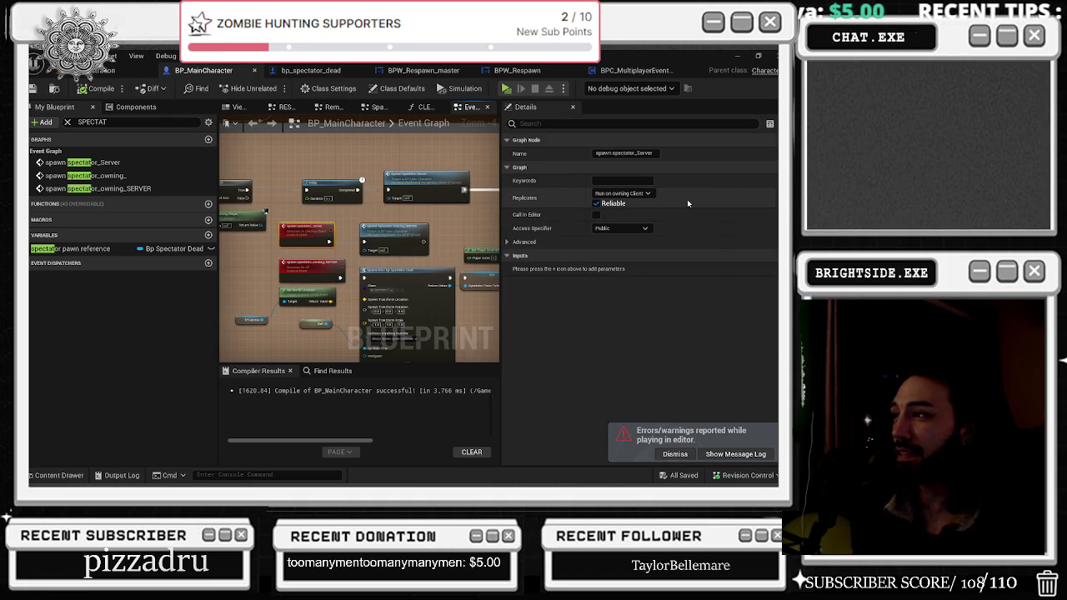
pyautogui.click(307, 259)
pyautogui.click(621, 193)
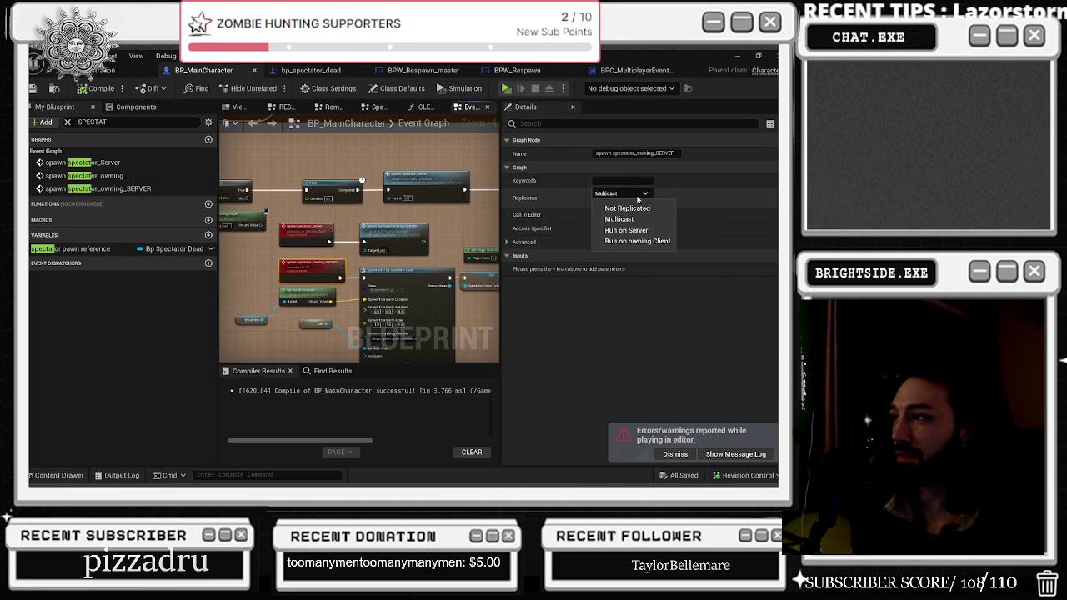
pyautogui.click(643, 238)
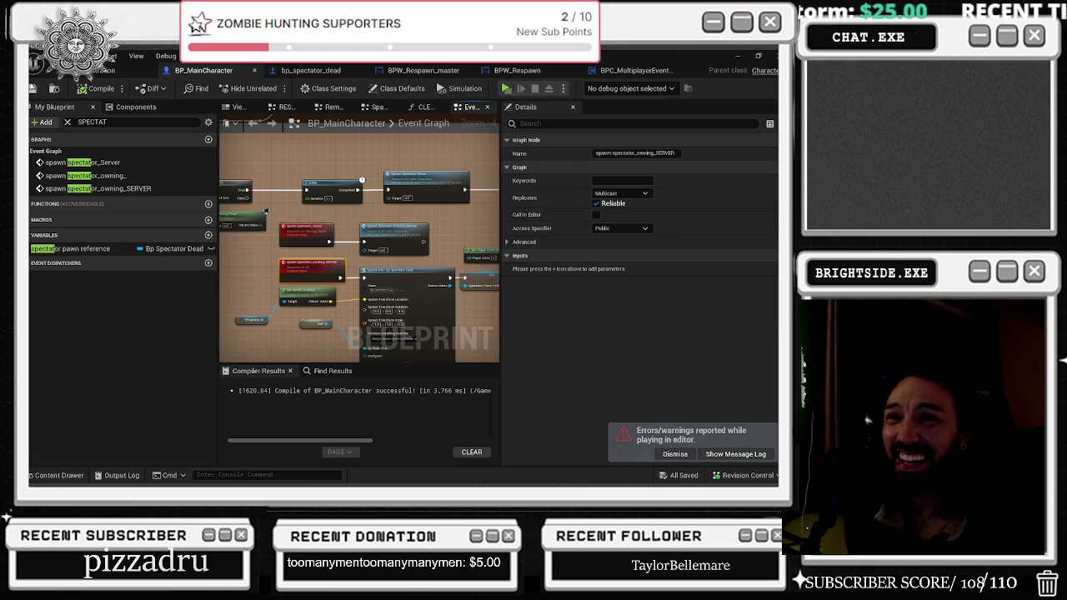
pyautogui.hotkey('ctrl', 'z')
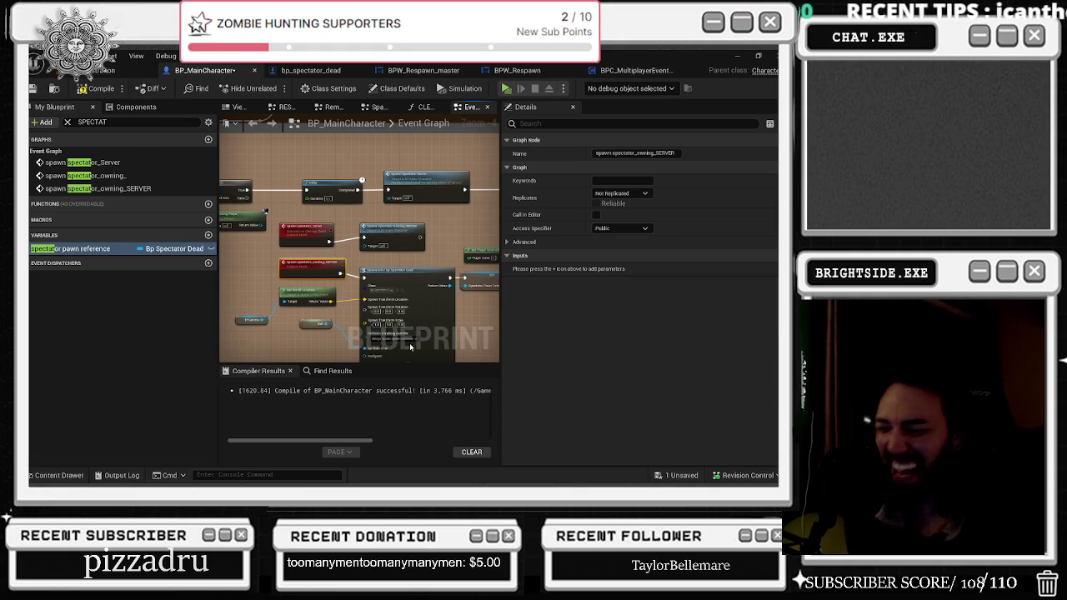
# - Save BP_MainCharacter and launch a new multiplayer playtest from the level editor
pyautogui.click(681, 475)
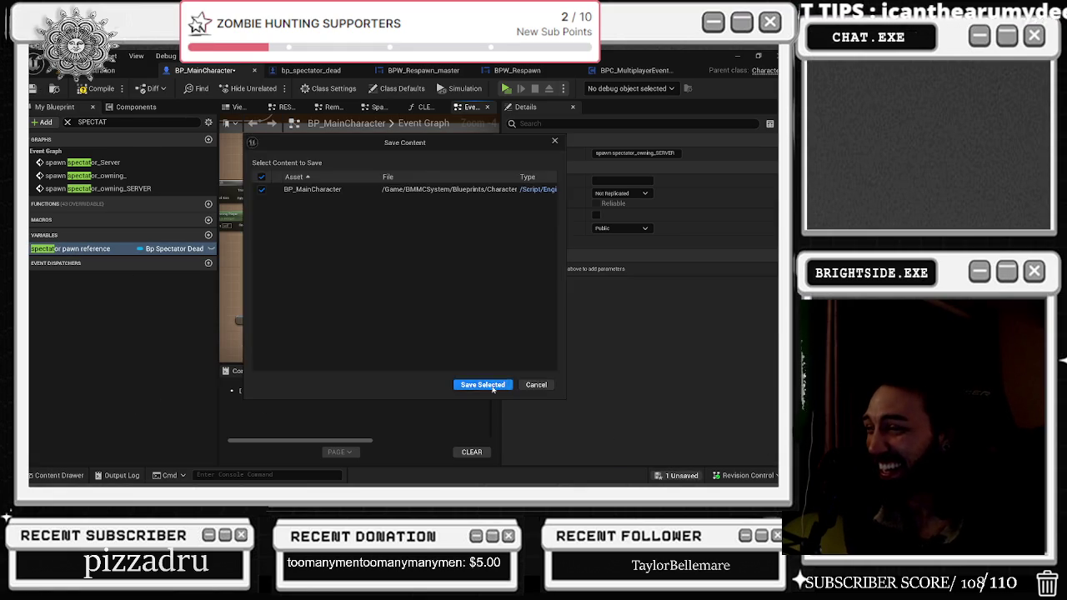
pyautogui.click(483, 384)
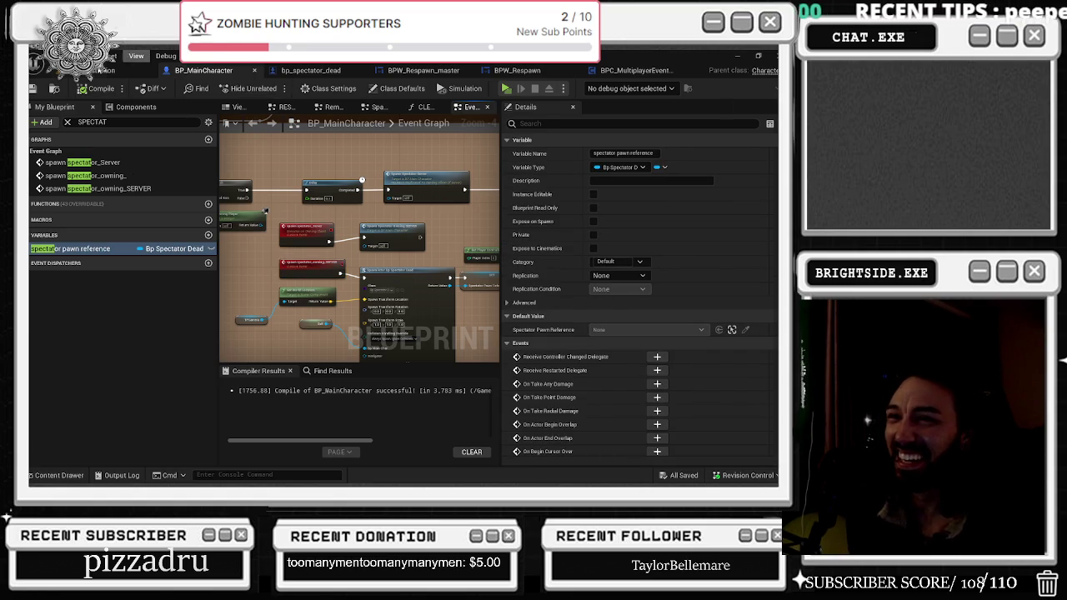
pyautogui.click(133, 60)
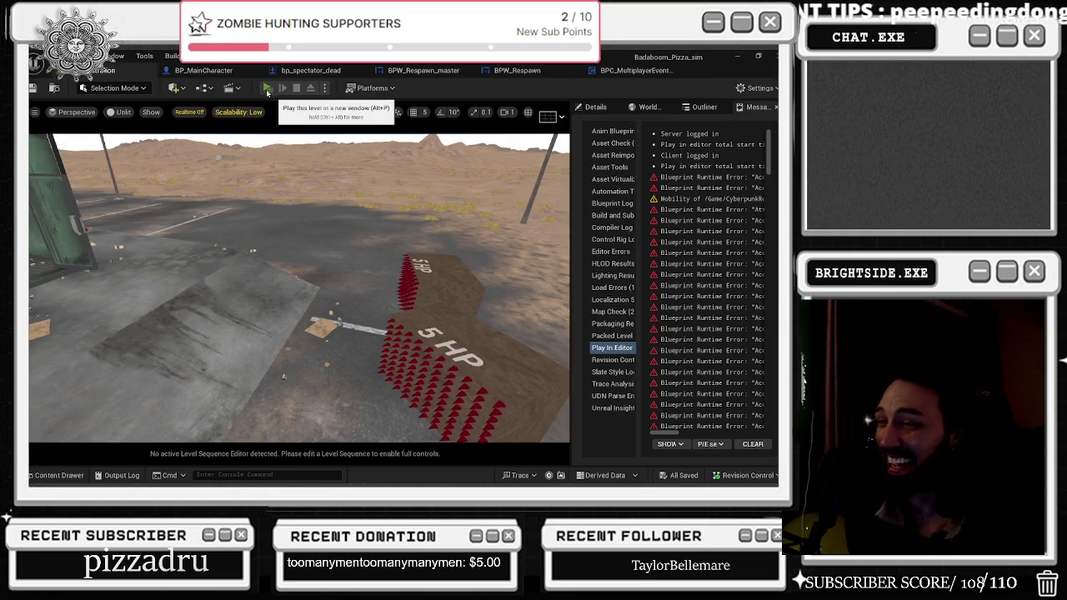
pyautogui.click(267, 88)
pyautogui.hotkey('alt', 'Tab')
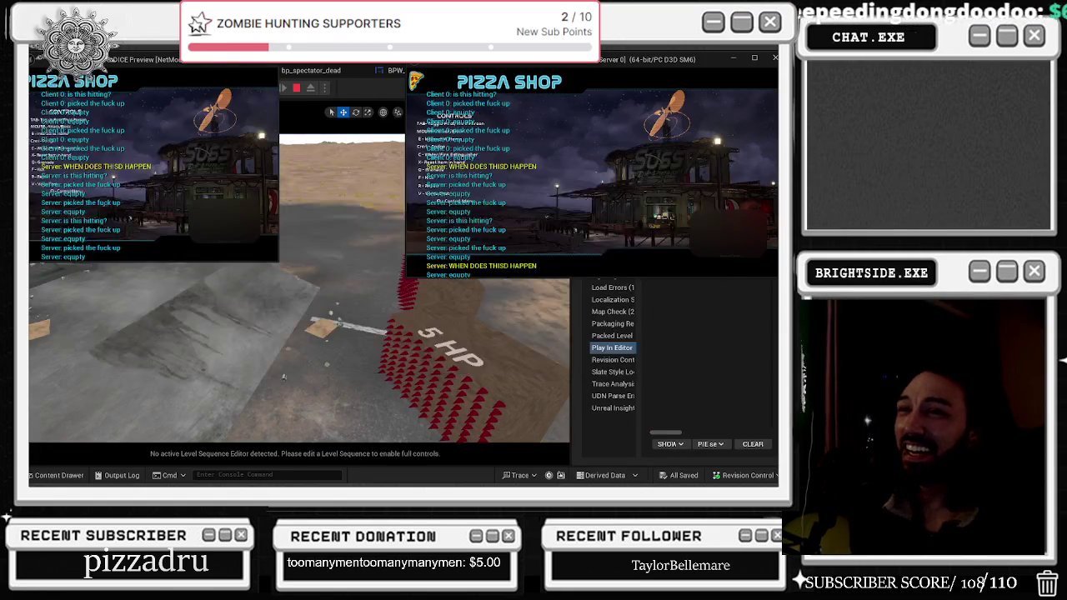
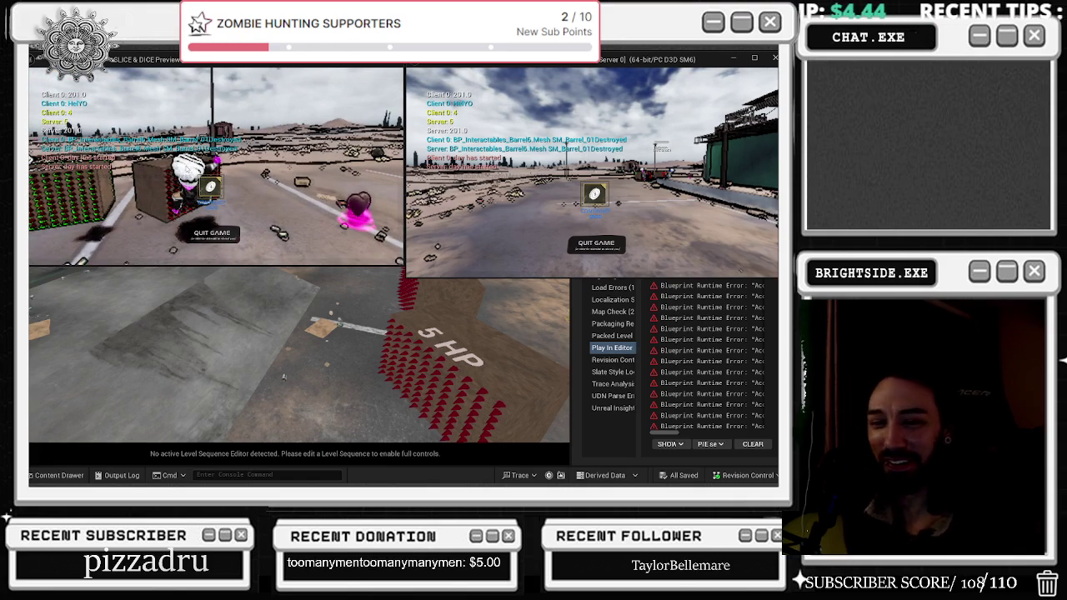
# - In the client game, fire the E debug event, interact, toggle the inventory, and walk into the yard
pyautogui.press('e')
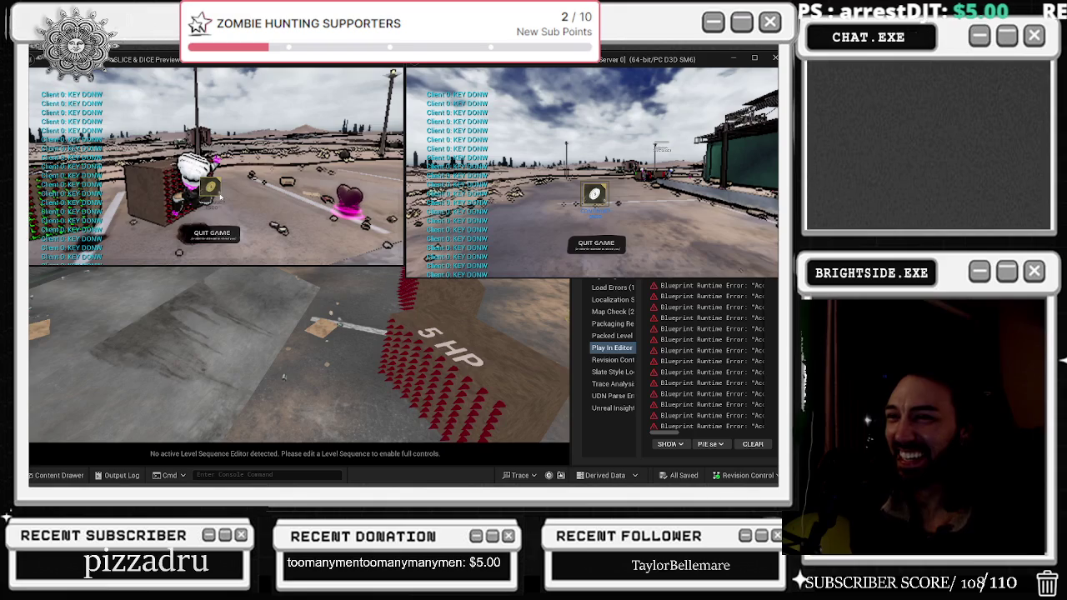
pyautogui.click(211, 194)
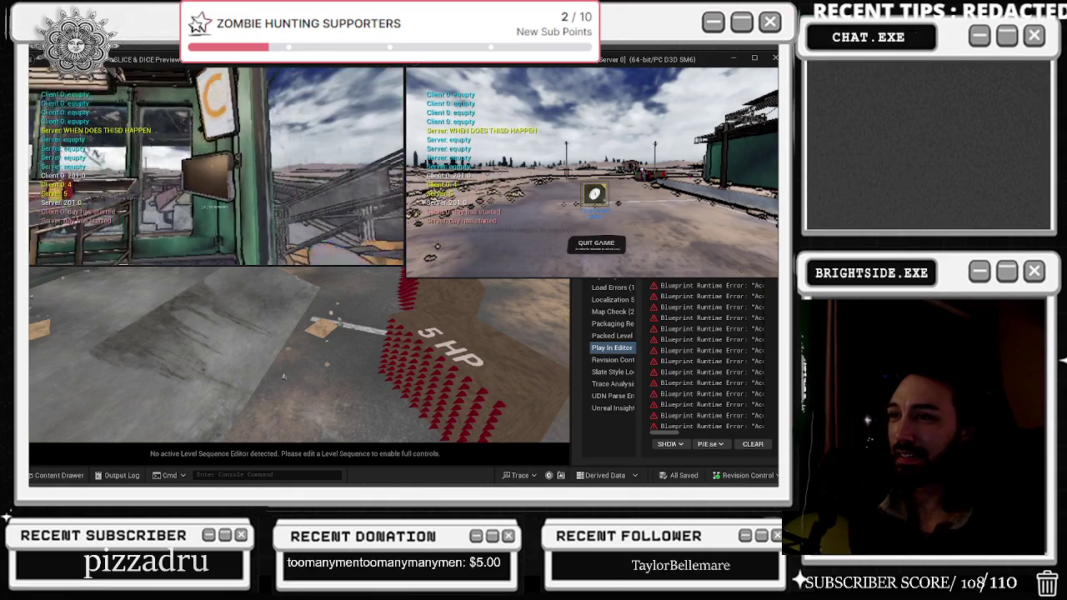
pyautogui.press('Tab')
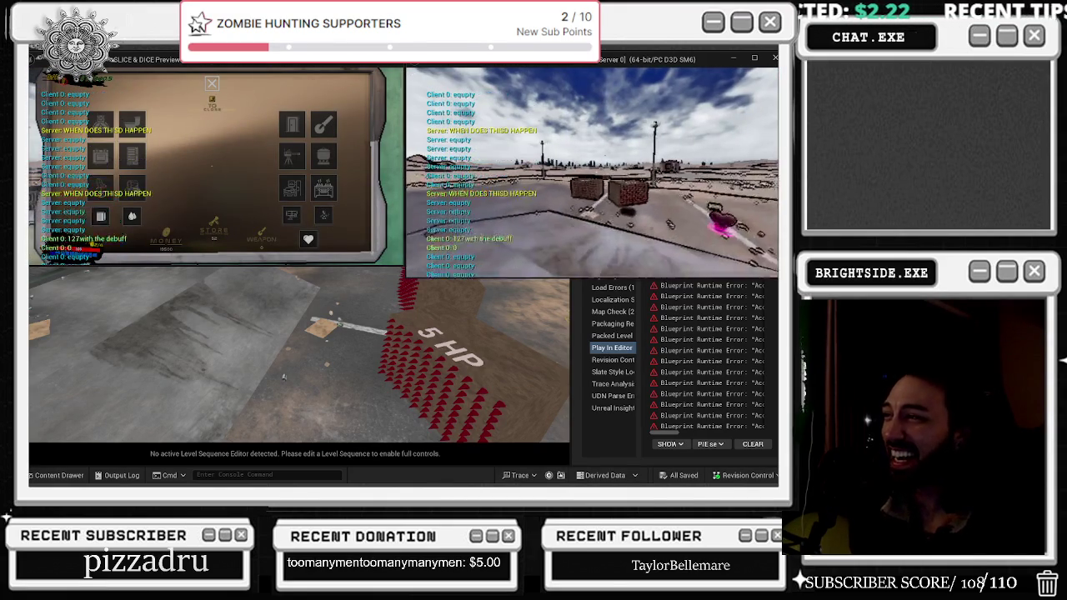
pyautogui.press('x')
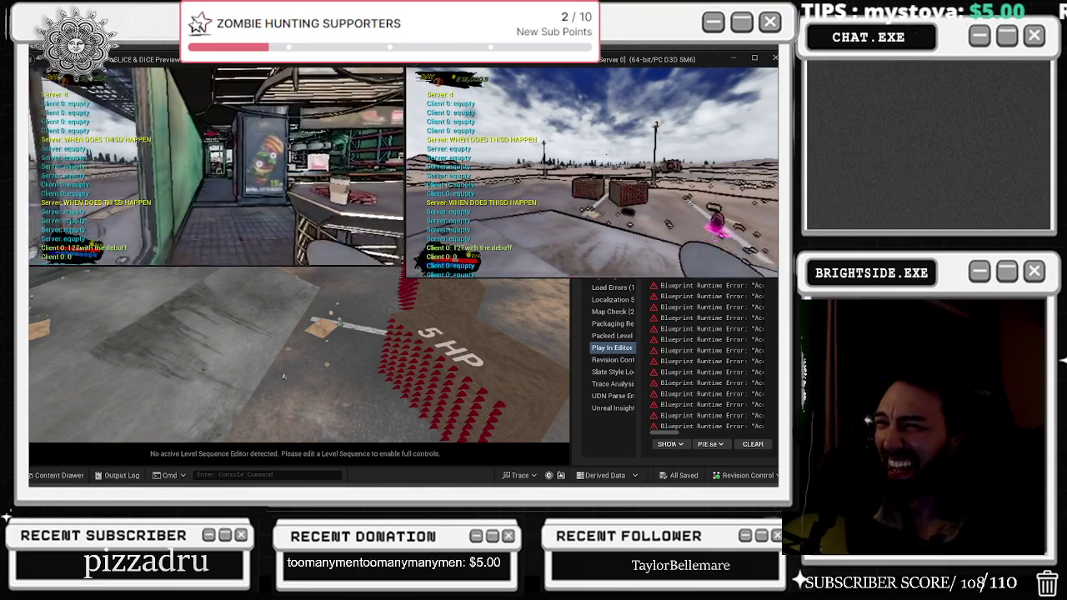
pyautogui.press('w')
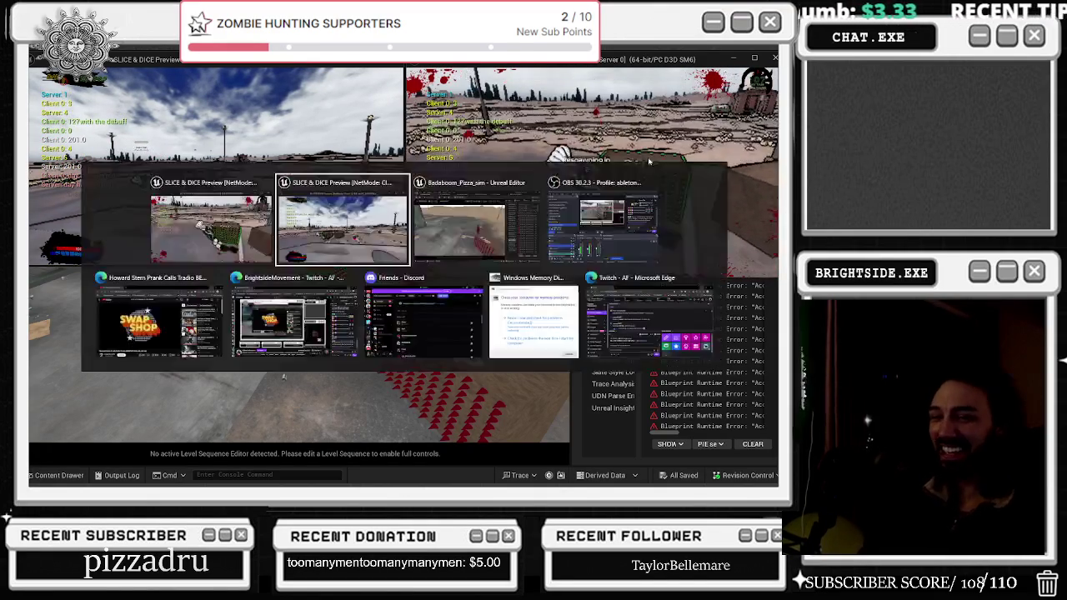
# - Open the in-game store in the left client, then bring up the bp_spectator_dead editor window
pyautogui.hotkey('alt', 'Tab')
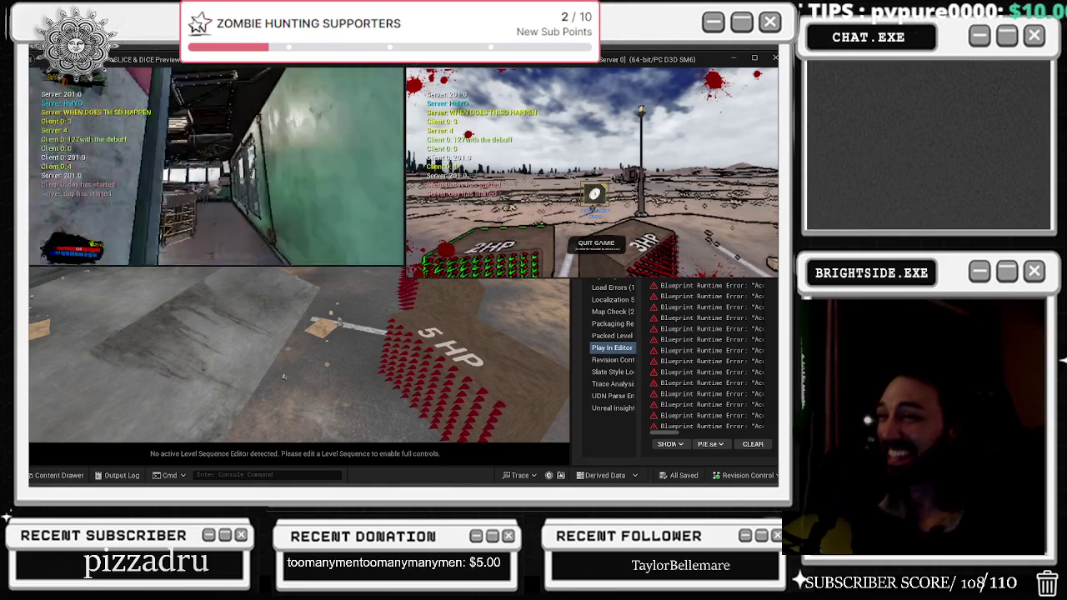
pyautogui.press('e')
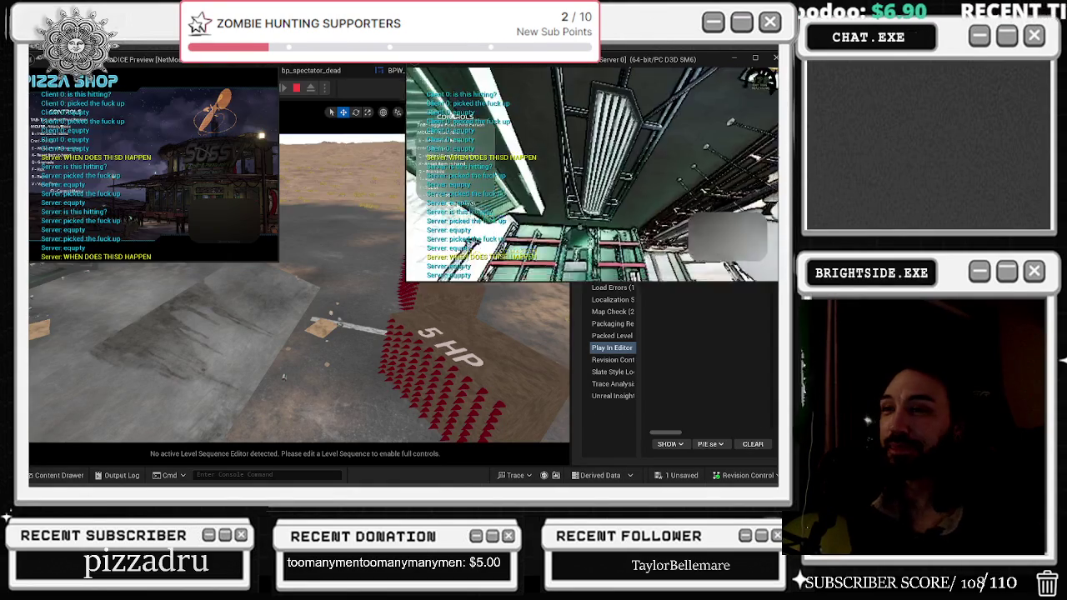
pyautogui.hotkey('alt', 'Tab')
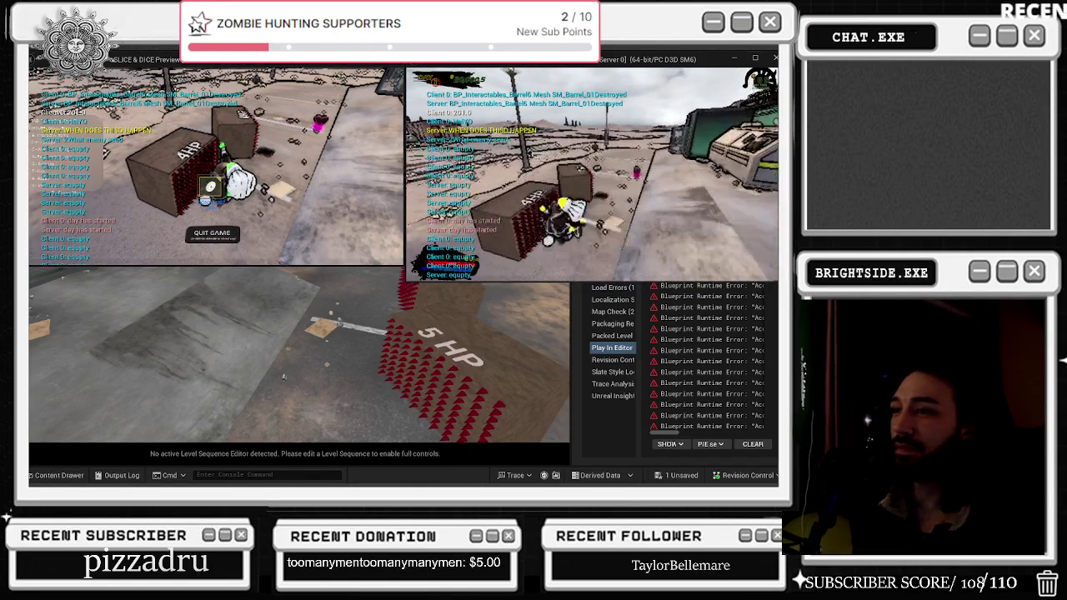
# - Stop Play-In-Editor and return to the BP_MainCharacter Blueprint editor
pyautogui.press('Escape')
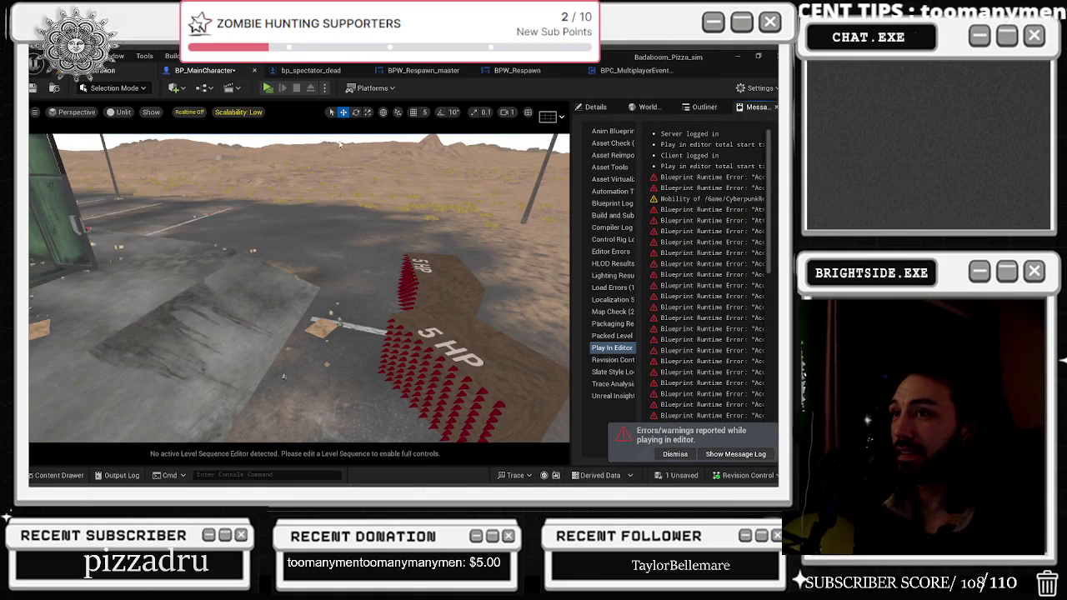
pyautogui.hotkey('ctrl', 'Tab')
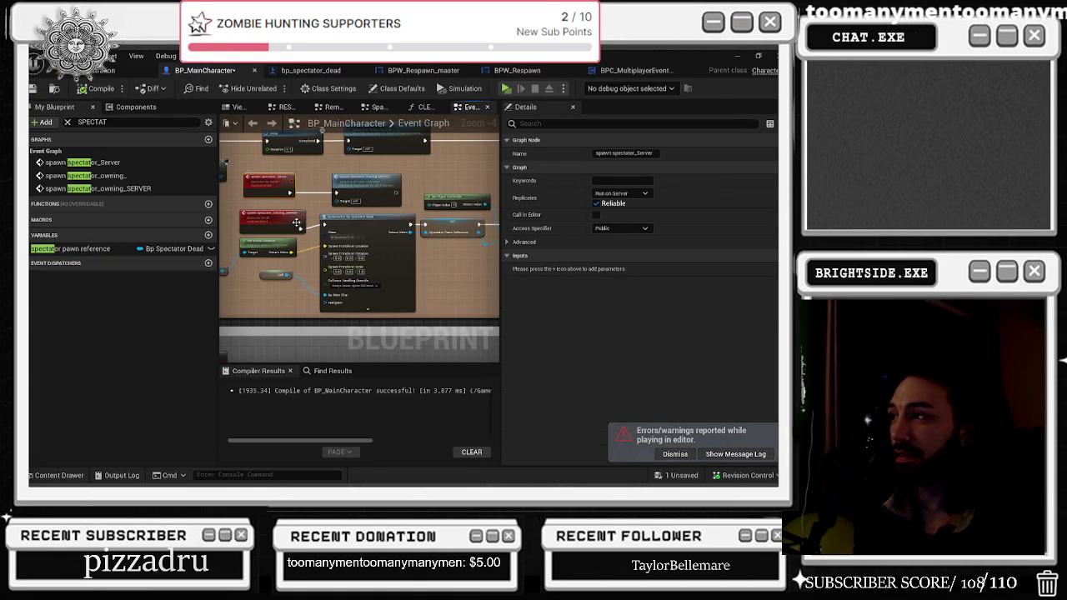
# - Change spawn_spectator_owning_SERVER replication from Multicast to Run on Server
pyautogui.click(276, 219)
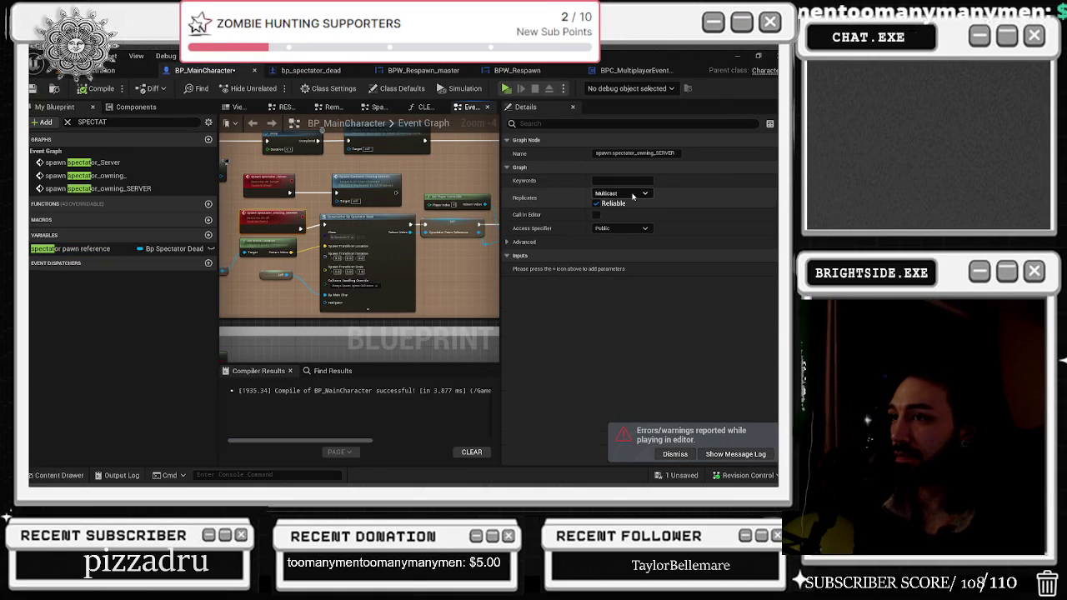
pyautogui.click(632, 196)
pyautogui.click(657, 230)
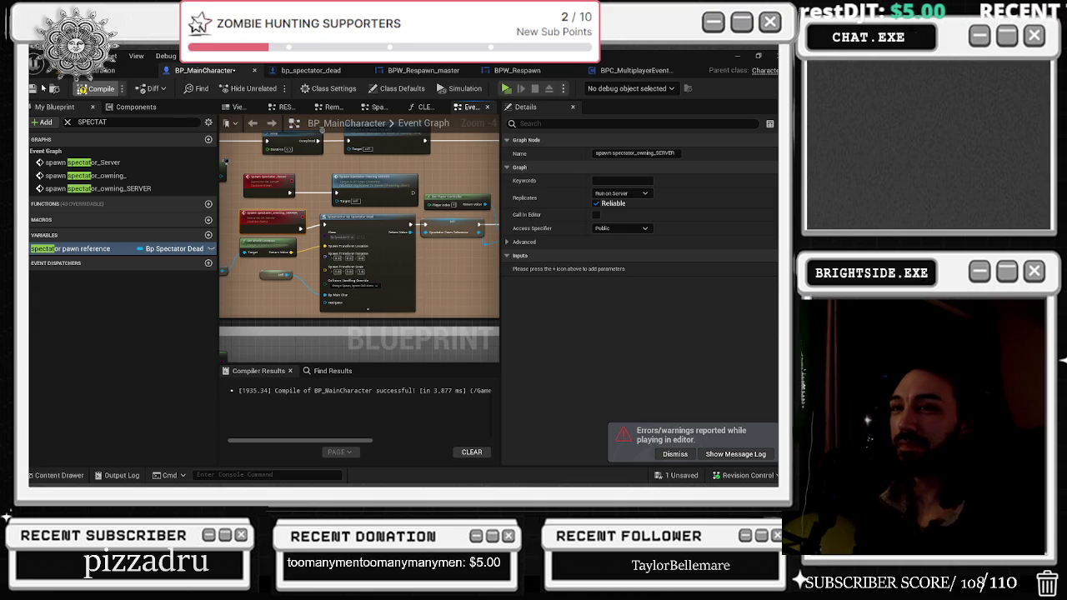
pyautogui.click(735, 454)
# - Save BP_MainCharacter, then run and stop a two-player PIE test across both clients
pyautogui.hotkey('ctrl', 'shift', 's')
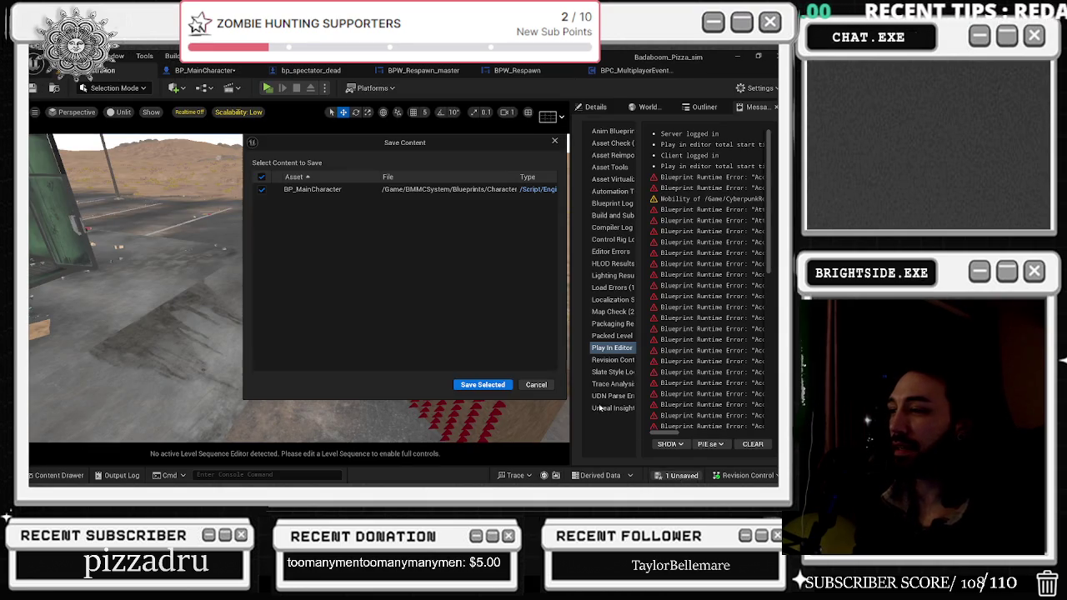
pyautogui.click(484, 385)
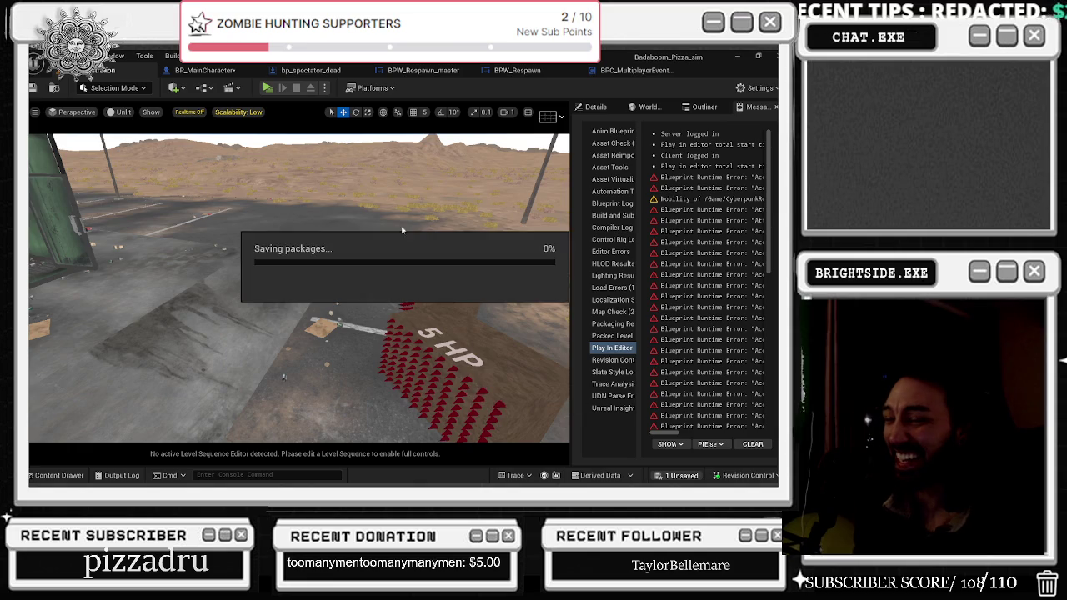
pyautogui.click(267, 88)
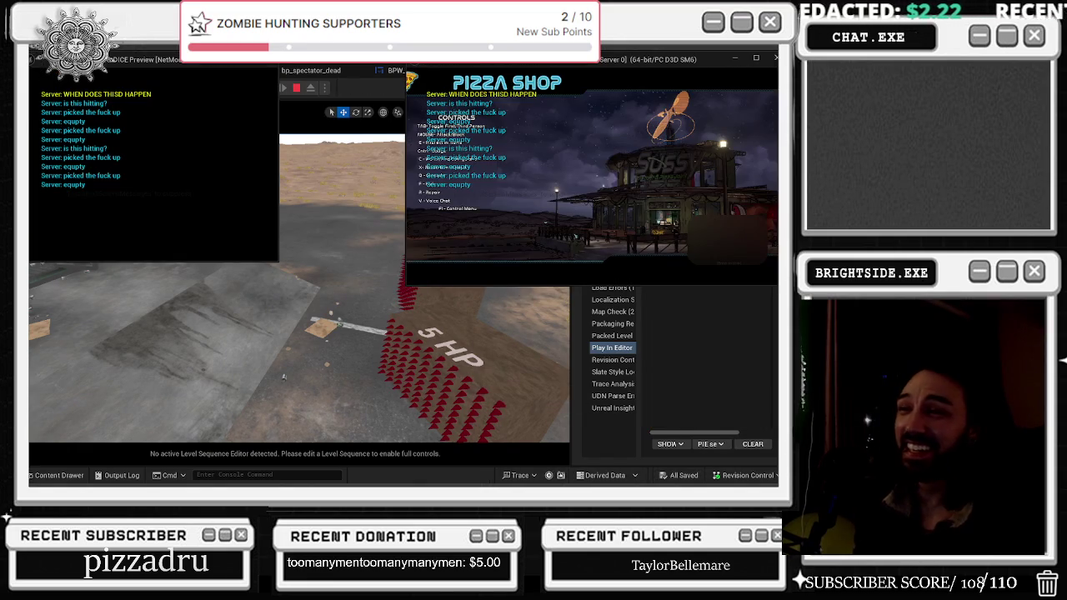
pyautogui.hotkey('alt', 'Tab')
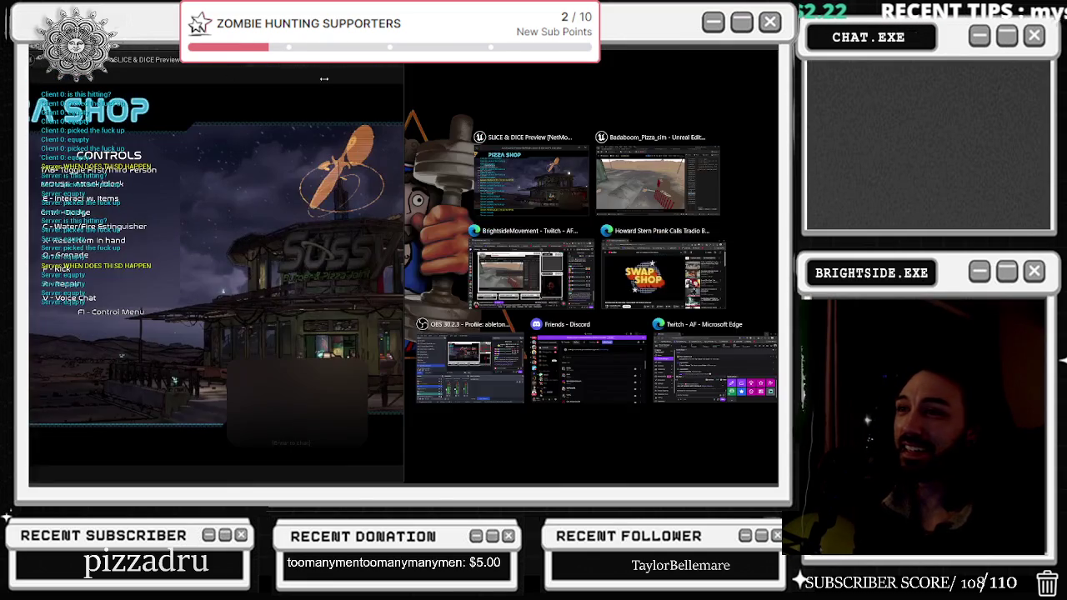
pyautogui.hotkey('alt', 'Tab')
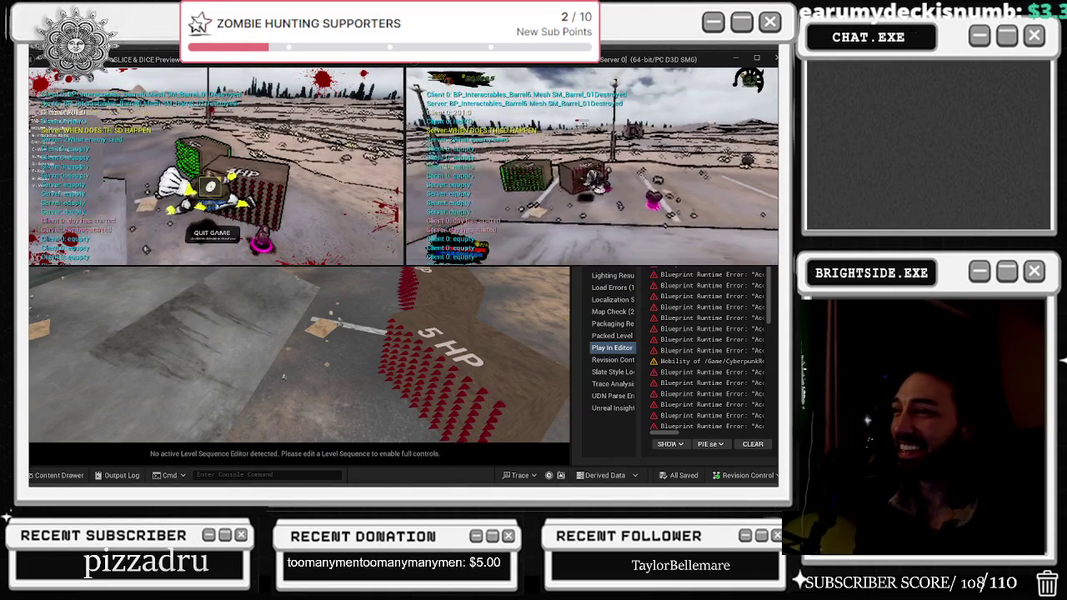
pyautogui.press('Escape')
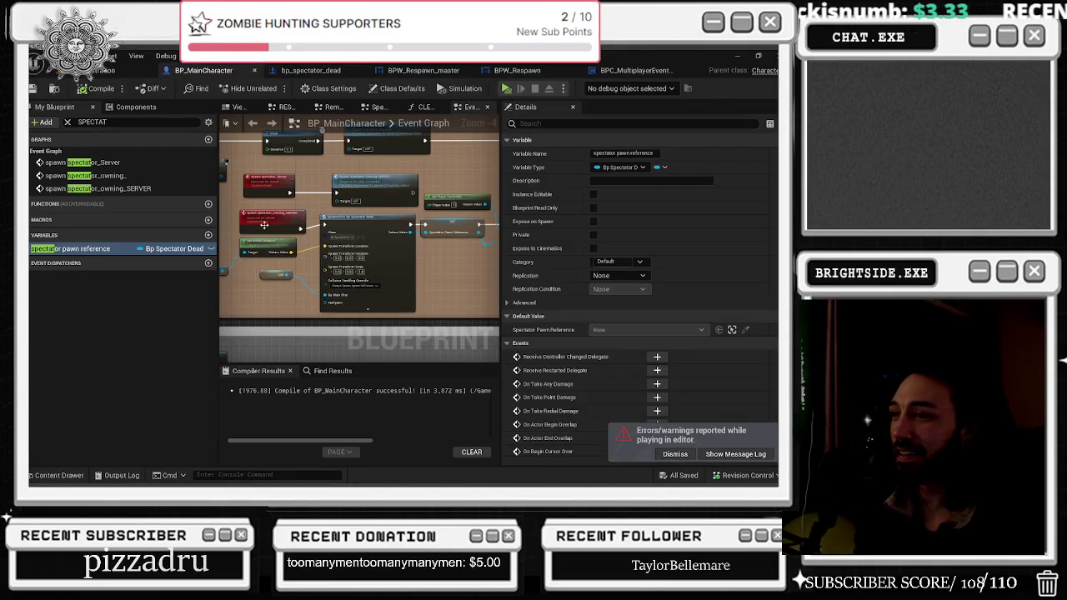
# - Set spawn_spectator_owning_SERVER replication to Run on owning Client and save all changes
pyautogui.click(263, 225)
pyautogui.click(621, 193)
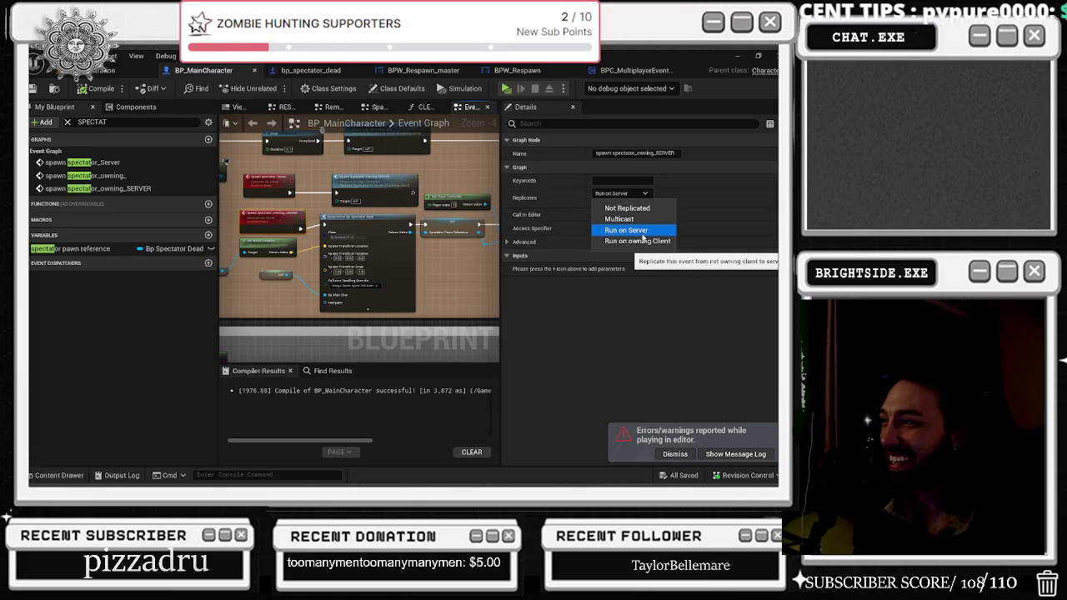
pyautogui.click(644, 241)
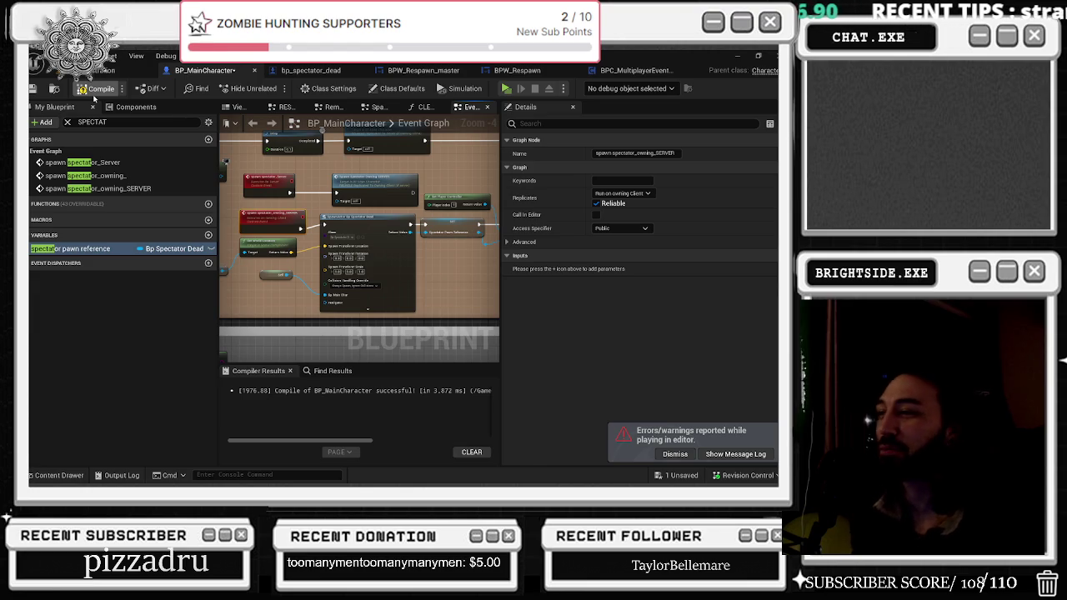
pyautogui.click(92, 70)
pyautogui.hotkey('ctrl', 's')
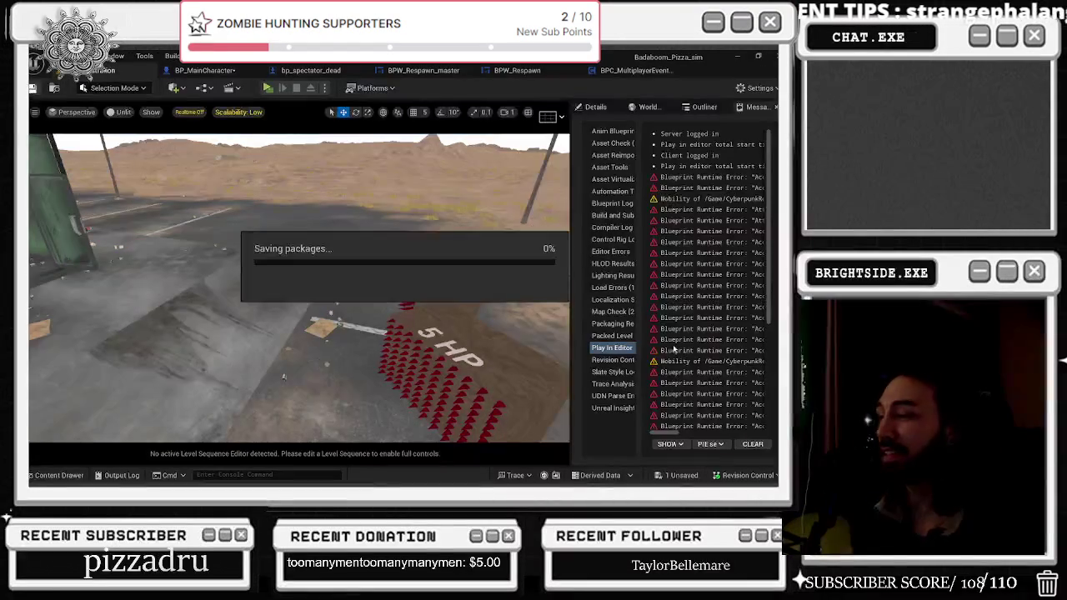
# - Save BP_MainCharacter from the 1 Unsaved list, then run and stop a two-player PIE test
pyautogui.click(675, 475)
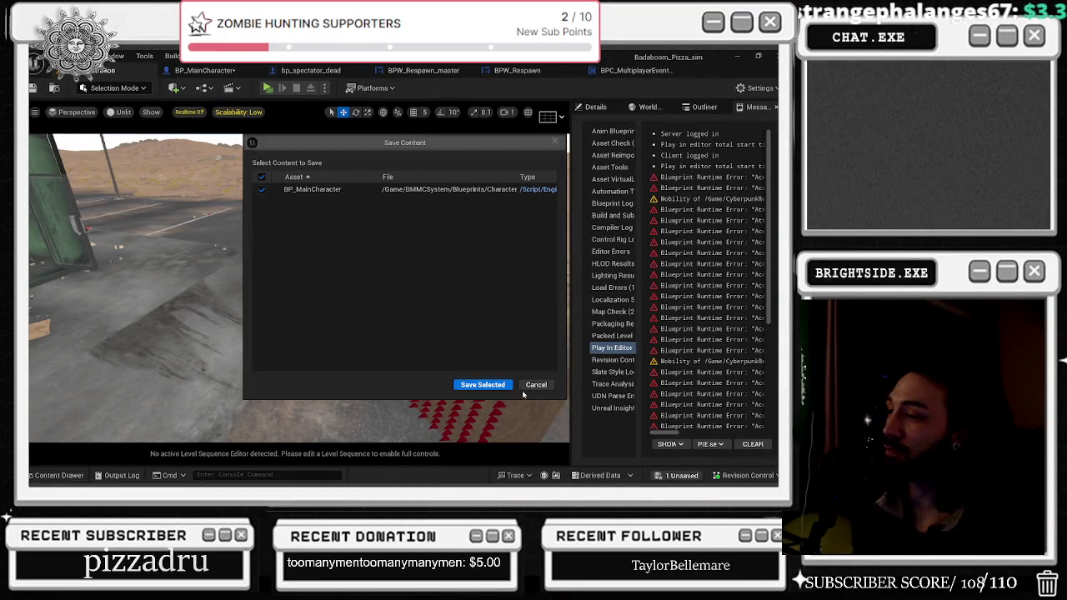
pyautogui.click(488, 385)
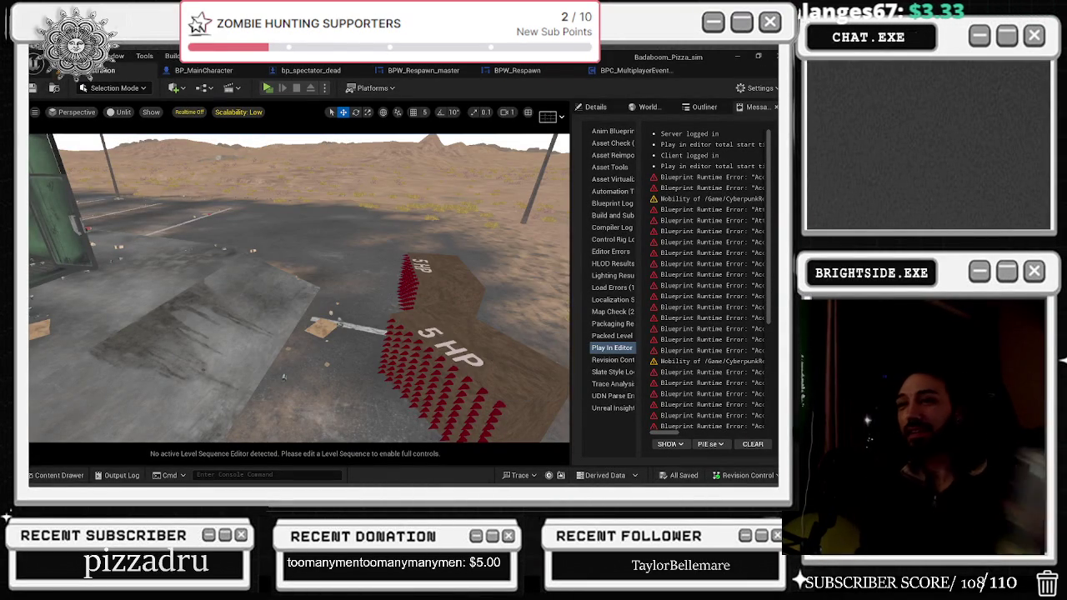
pyautogui.click(268, 89)
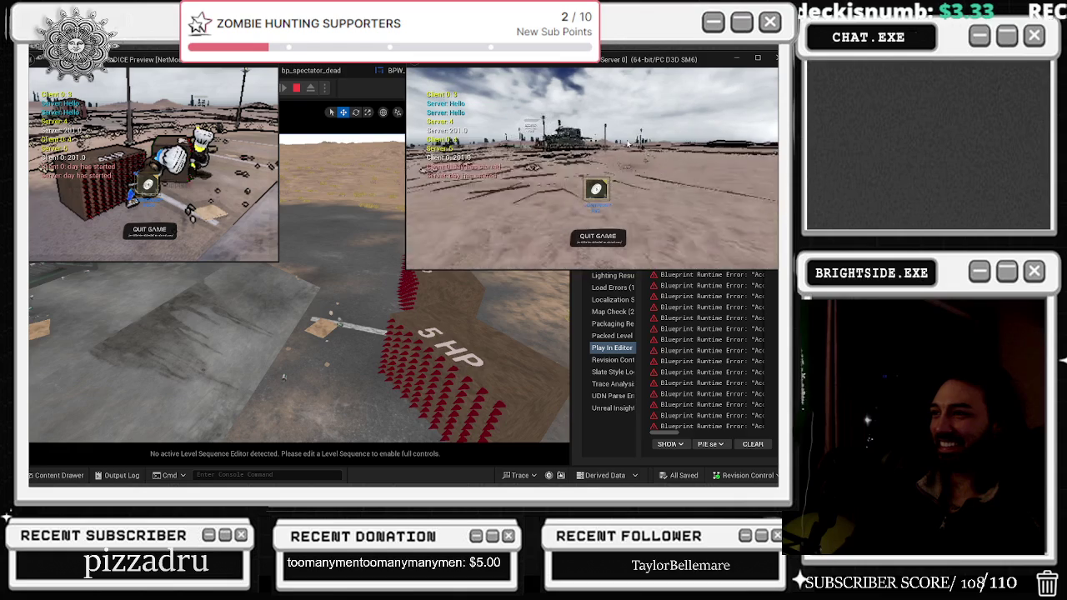
pyautogui.press('Escape')
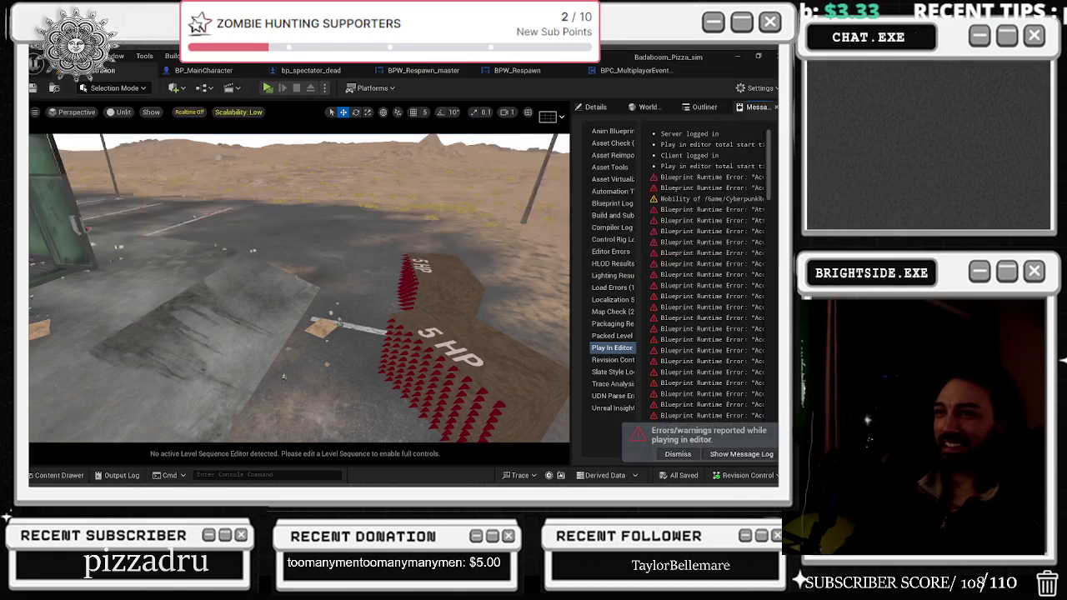
# - Check the spawn spectator events' replication, keeping spawn spectator_Server on Run on Server
pyautogui.click(199, 72)
pyautogui.click(276, 226)
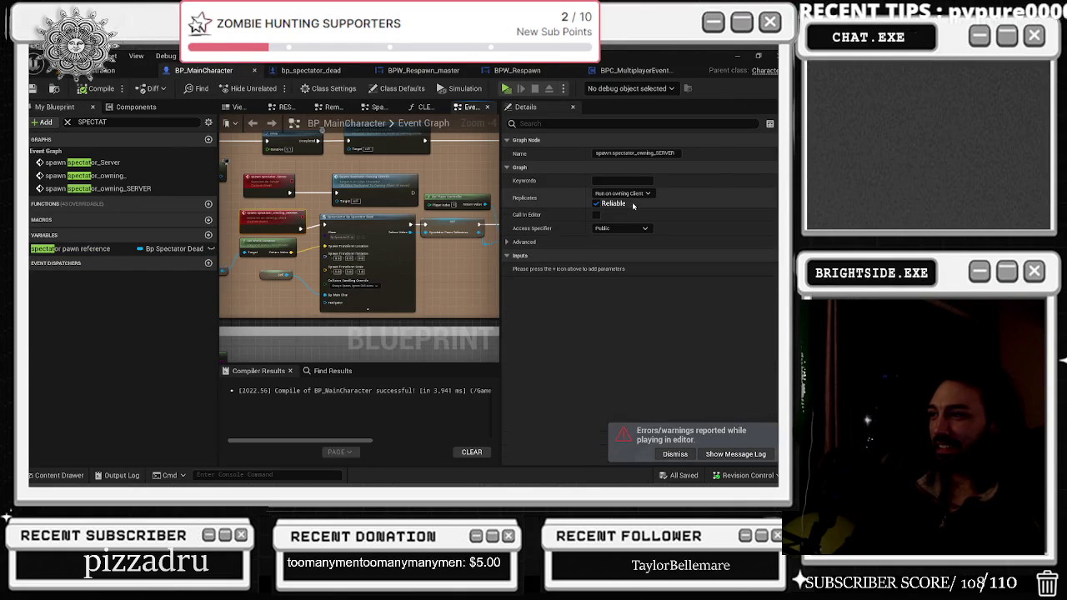
pyautogui.click(626, 230)
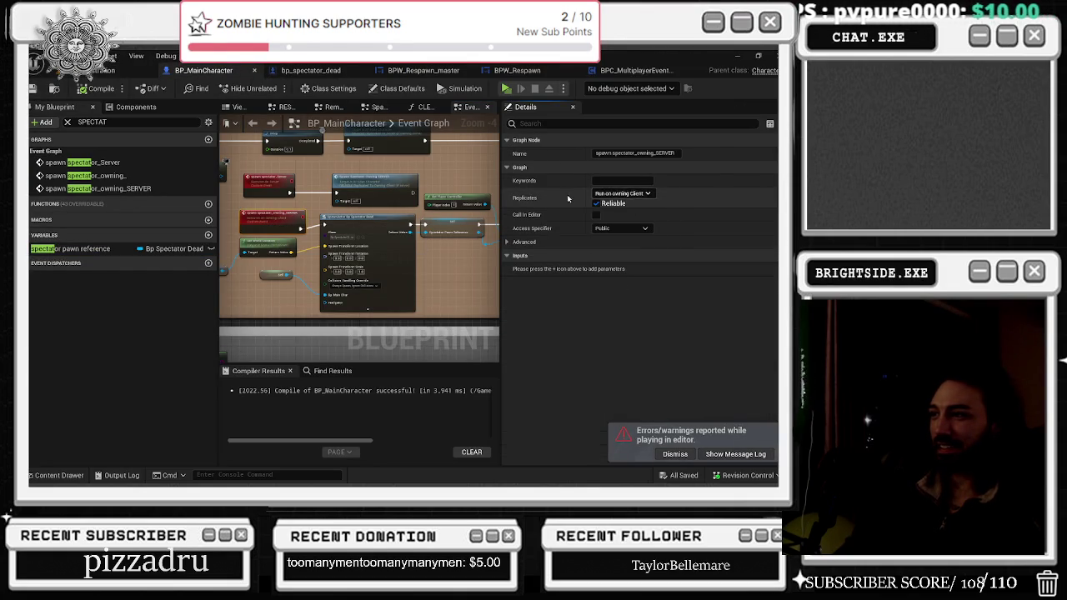
pyautogui.click(261, 185)
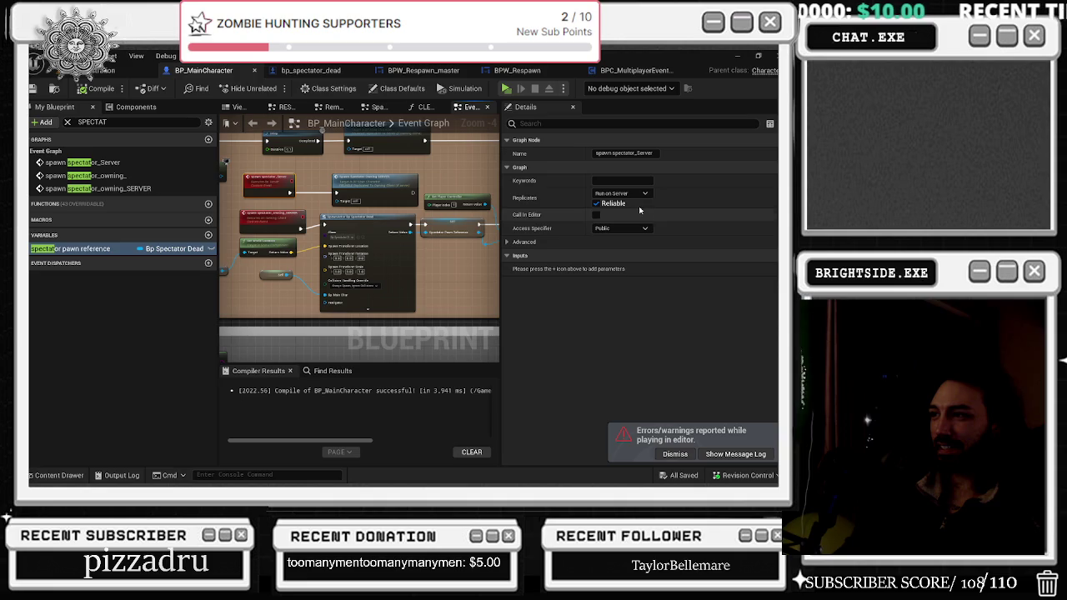
pyautogui.click(621, 194)
pyautogui.click(637, 234)
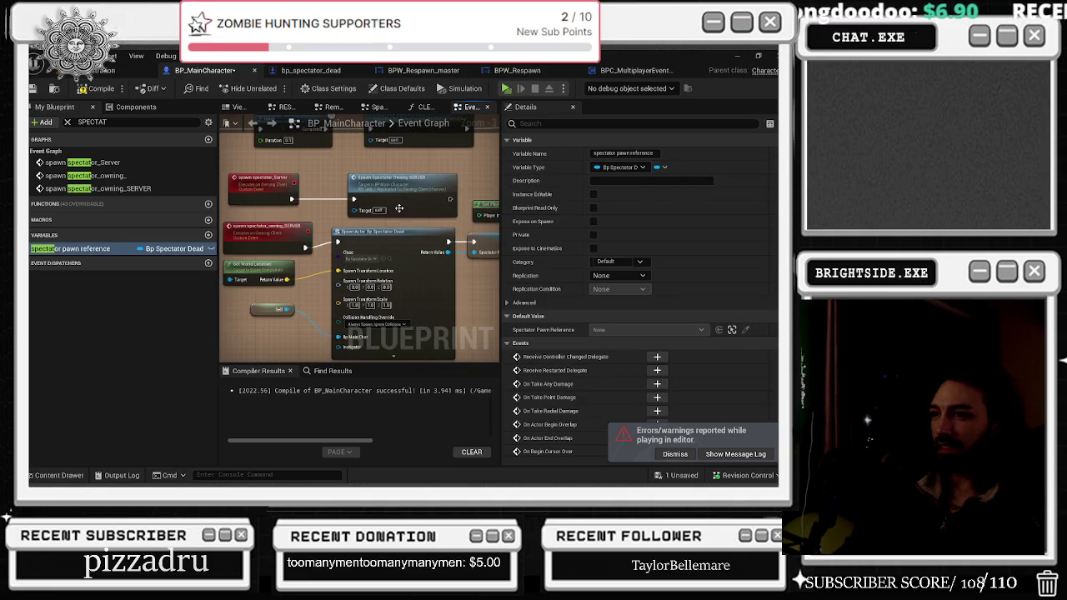
# - Set spawn spectator_owning_SERVER to Run on owning Client (Reliable)
pyautogui.scroll(1, 345, 210)
pyautogui.click(254, 218)
pyautogui.click(636, 193)
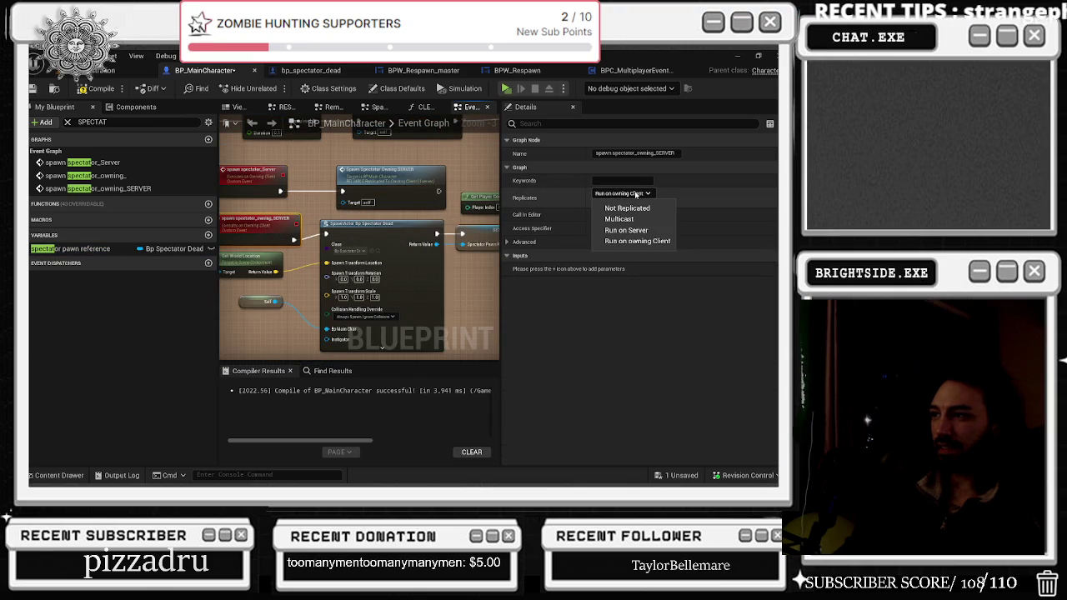
pyautogui.click(637, 241)
# - Save and compile BP_MainCharacter, then return to the level editor
pyautogui.click(671, 474)
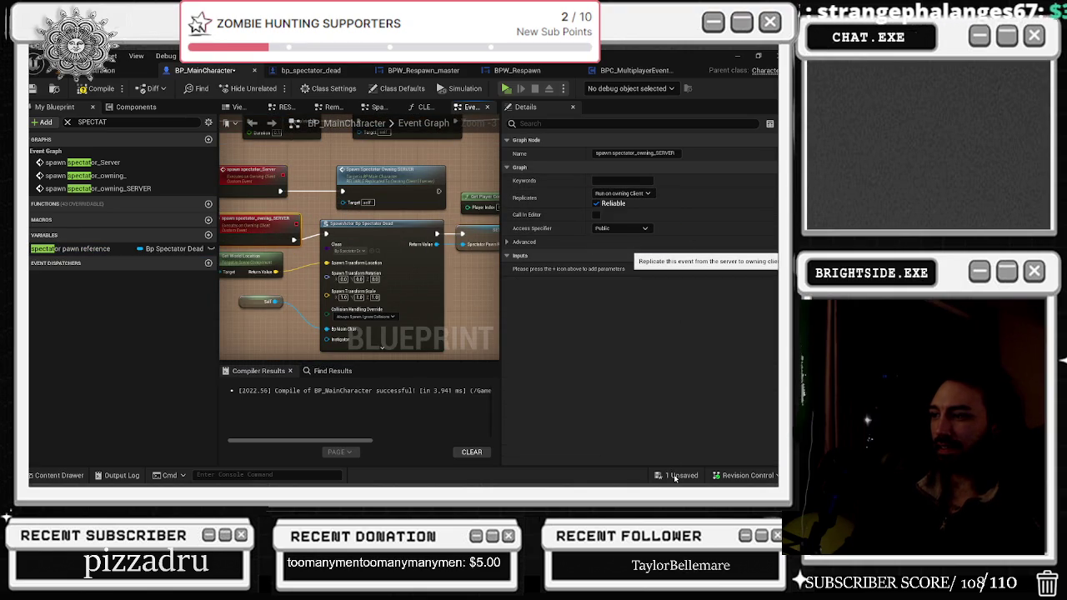
pyautogui.press('Return')
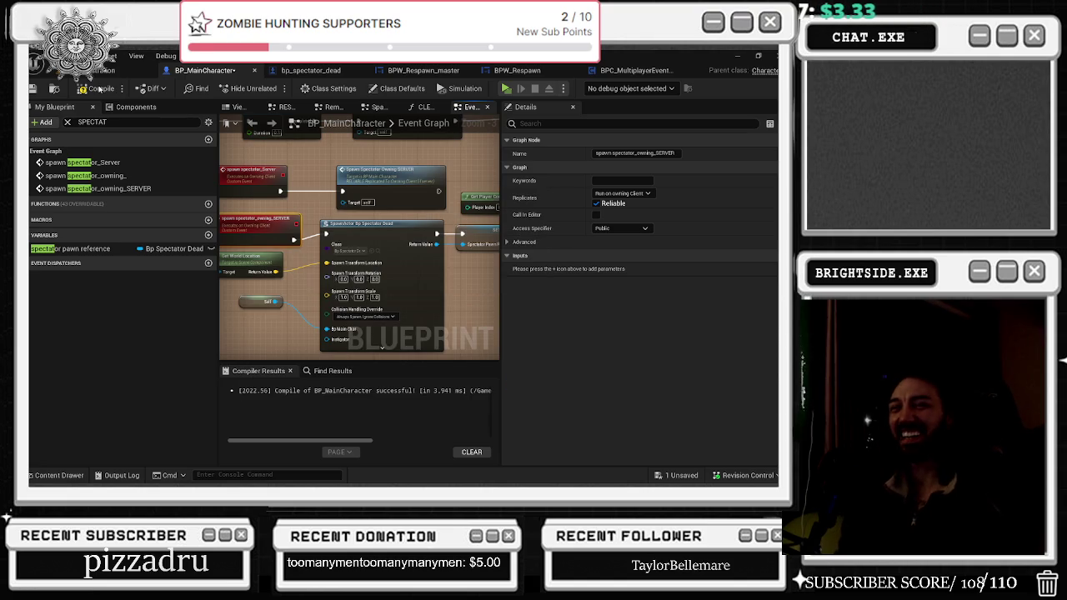
pyautogui.click(34, 87)
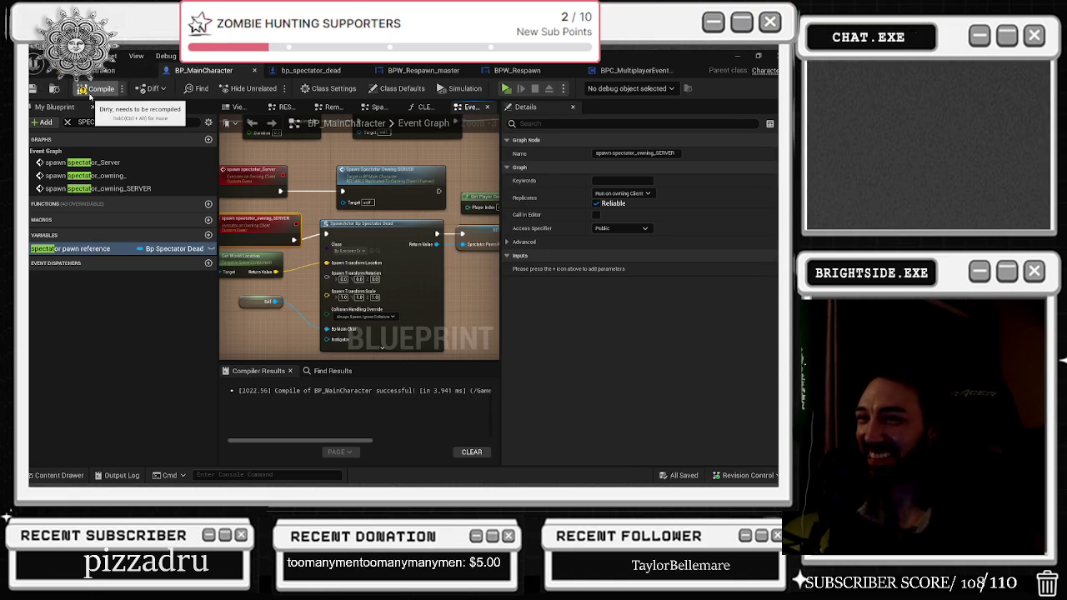
pyautogui.click(85, 92)
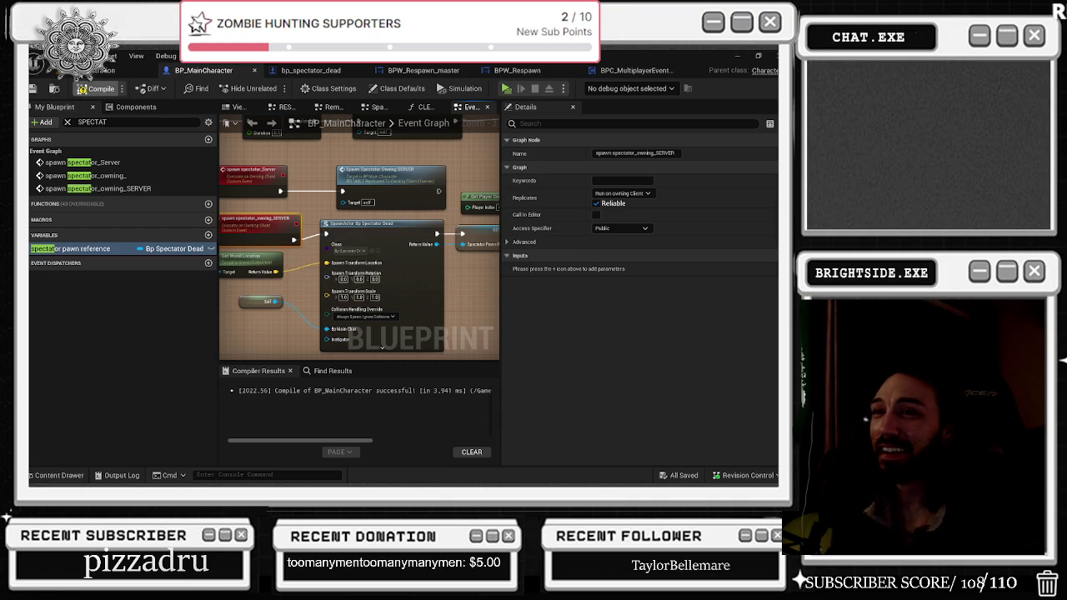
pyautogui.click(50, 70)
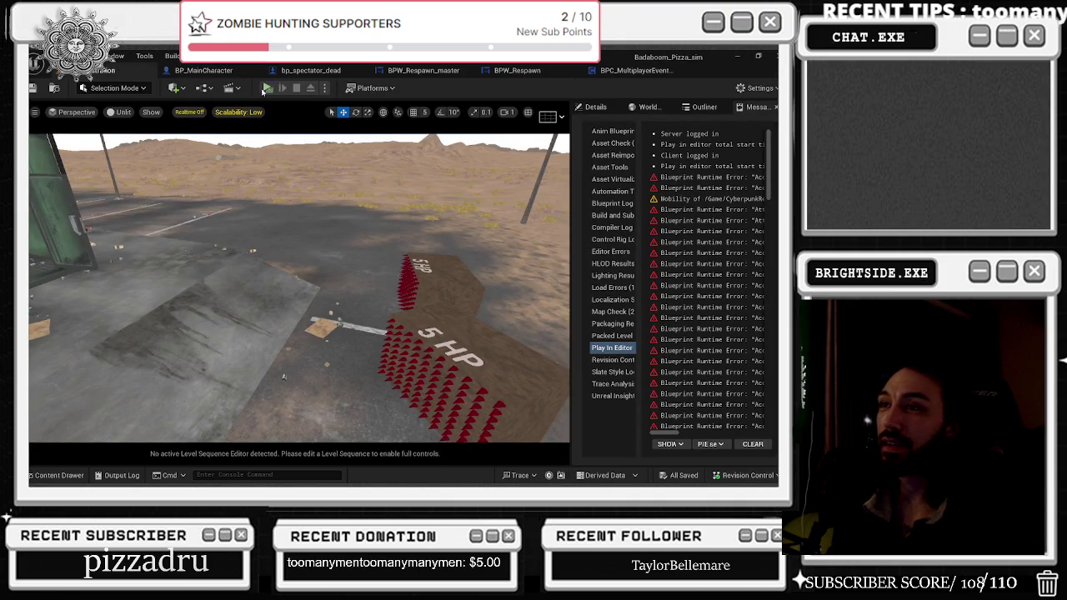
# - Run a two-player PIE test: open and close the store, trigger the R debug event, then stop
pyautogui.hotkey('alt', 'p')
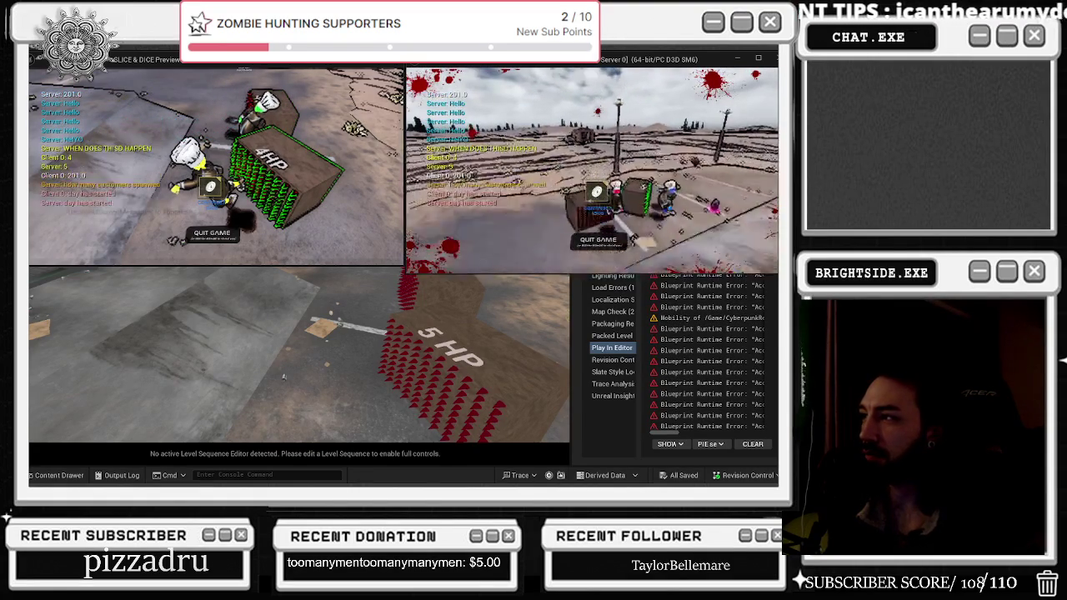
pyautogui.click(558, 243)
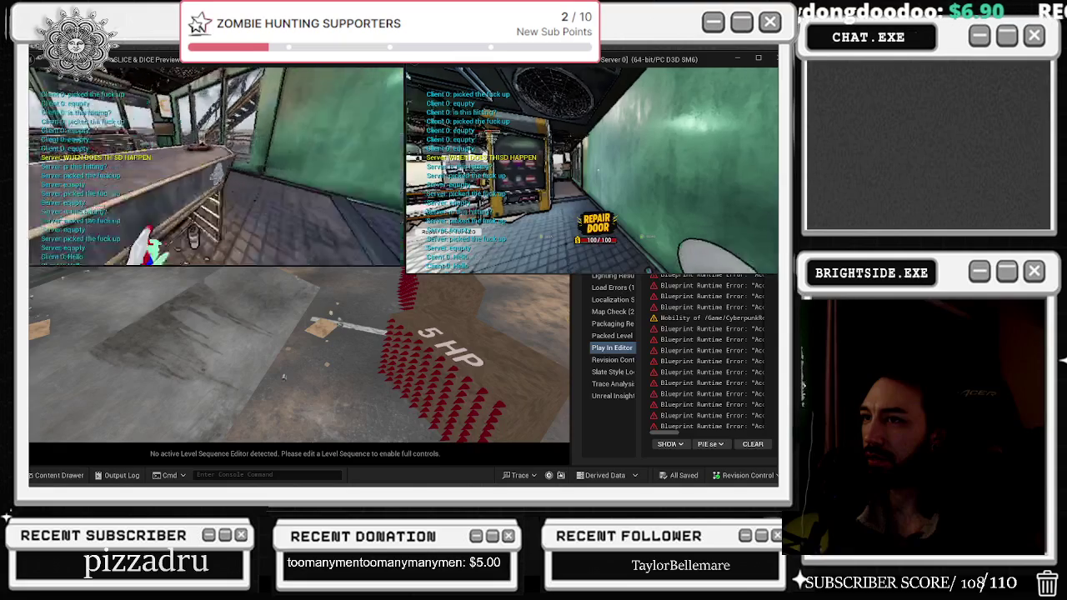
pyautogui.press('e')
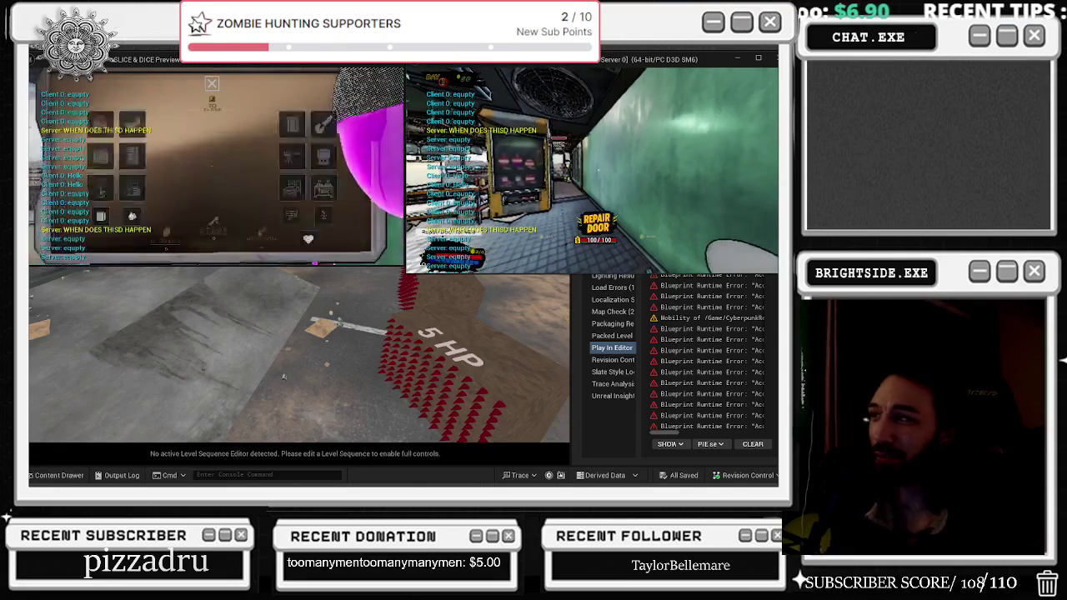
pyautogui.press('e')
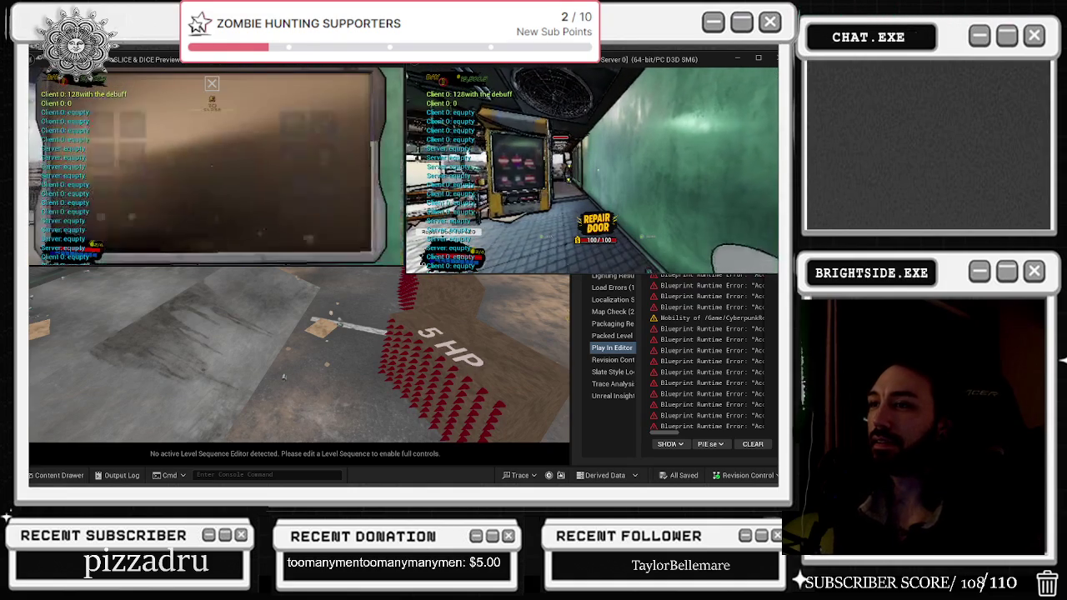
pyautogui.click(327, 217)
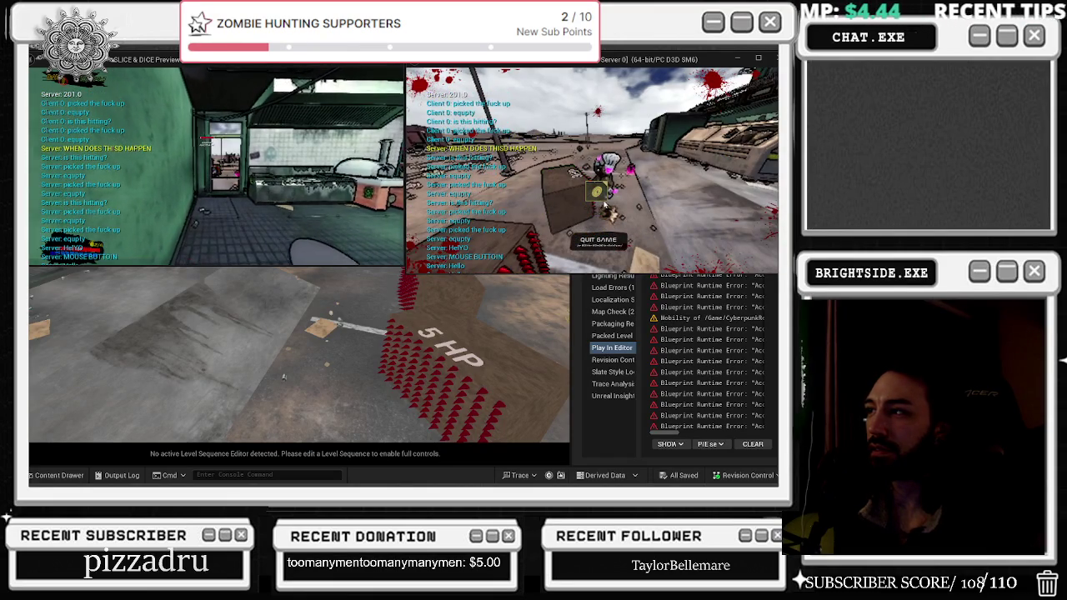
pyautogui.press('r')
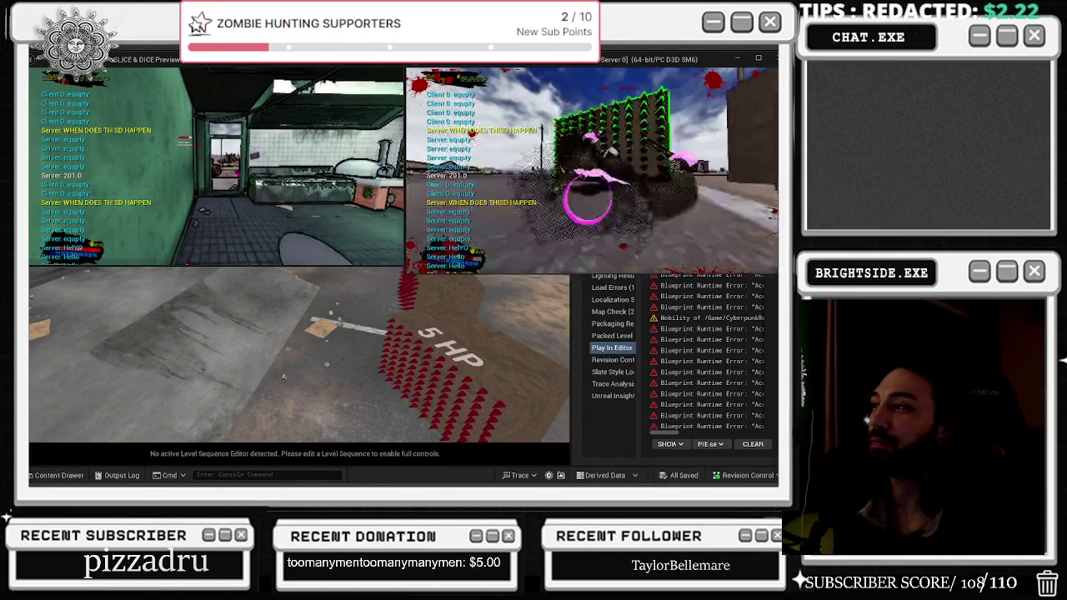
pyautogui.press('Escape')
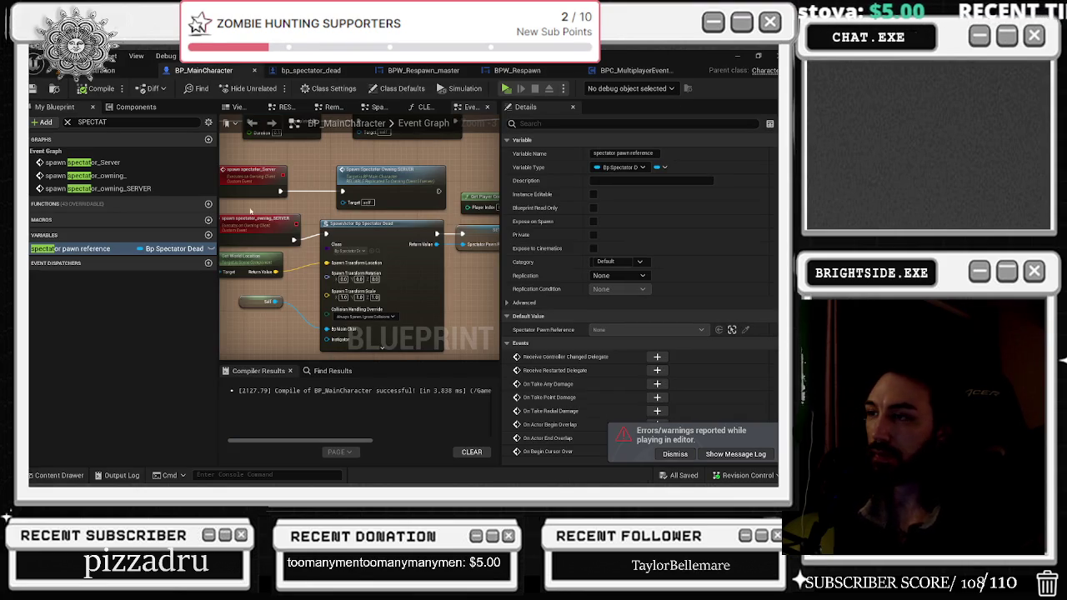
# - Recheck both spawn spectator events, keeping spawn spectator_owning_SERVER on Run on owning Client
pyautogui.click(255, 219)
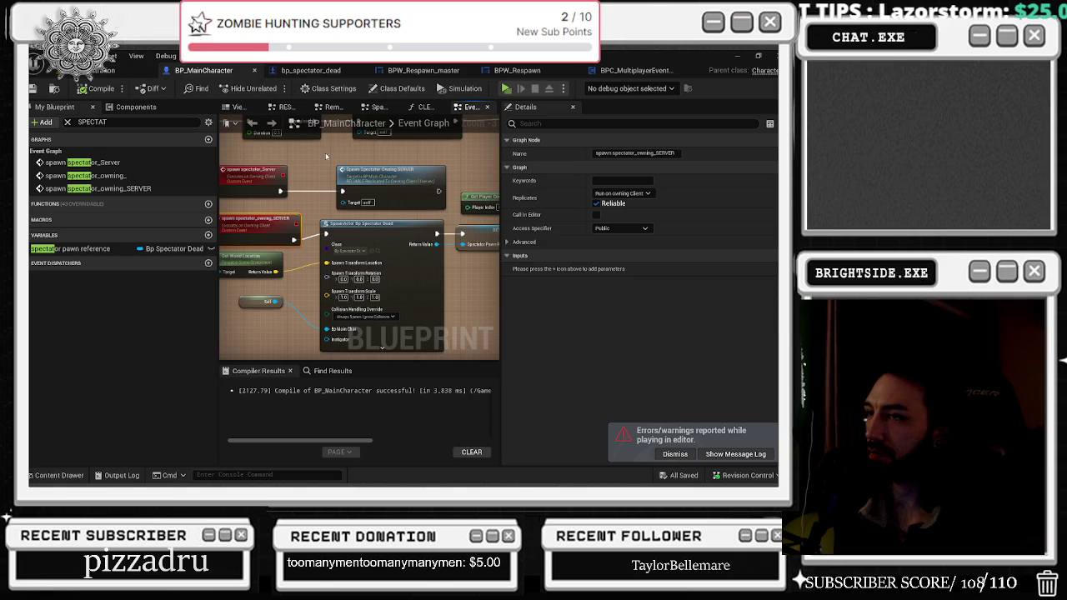
pyautogui.click(250, 175)
pyautogui.click(621, 193)
pyautogui.click(617, 196)
pyautogui.hotkey('ctrl', 'z')
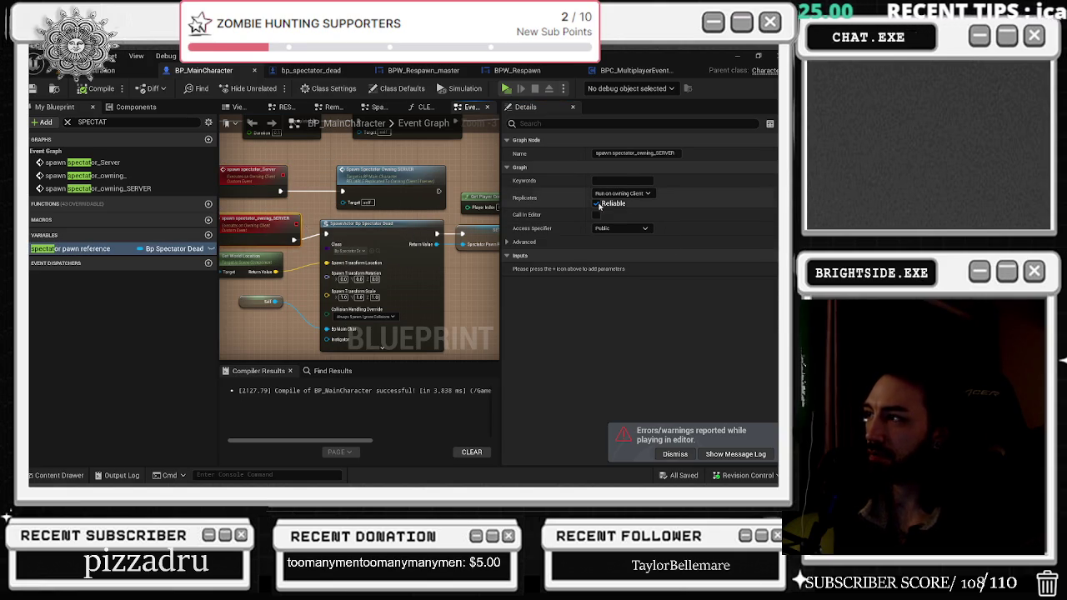
pyautogui.click(613, 194)
pyautogui.click(620, 231)
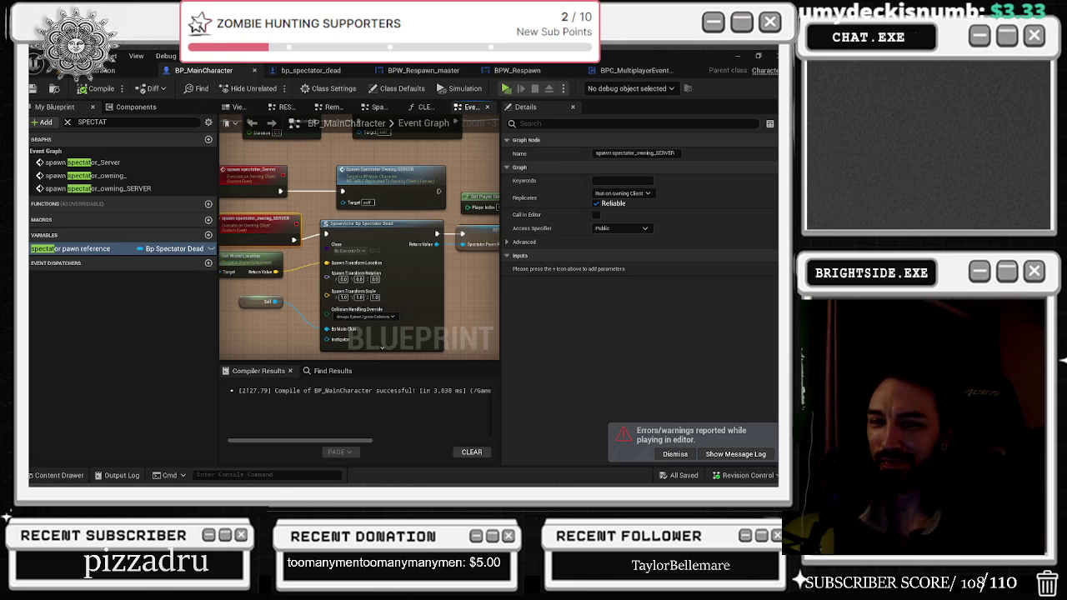
pyautogui.click(75, 248)
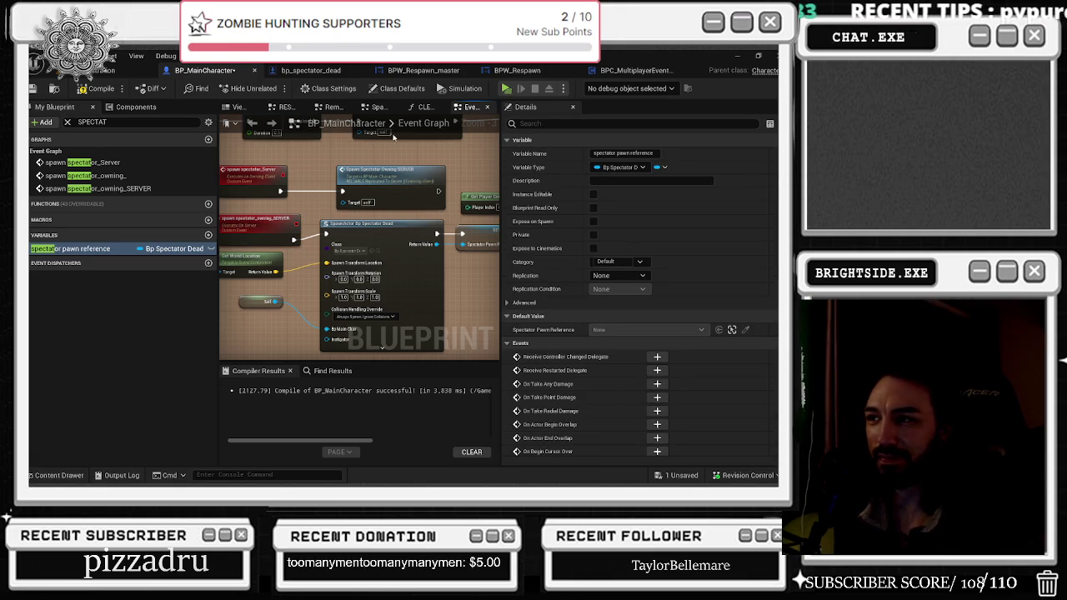
# - Compile and save BP_MainCharacter, then save the level and all packages
pyautogui.click(98, 90)
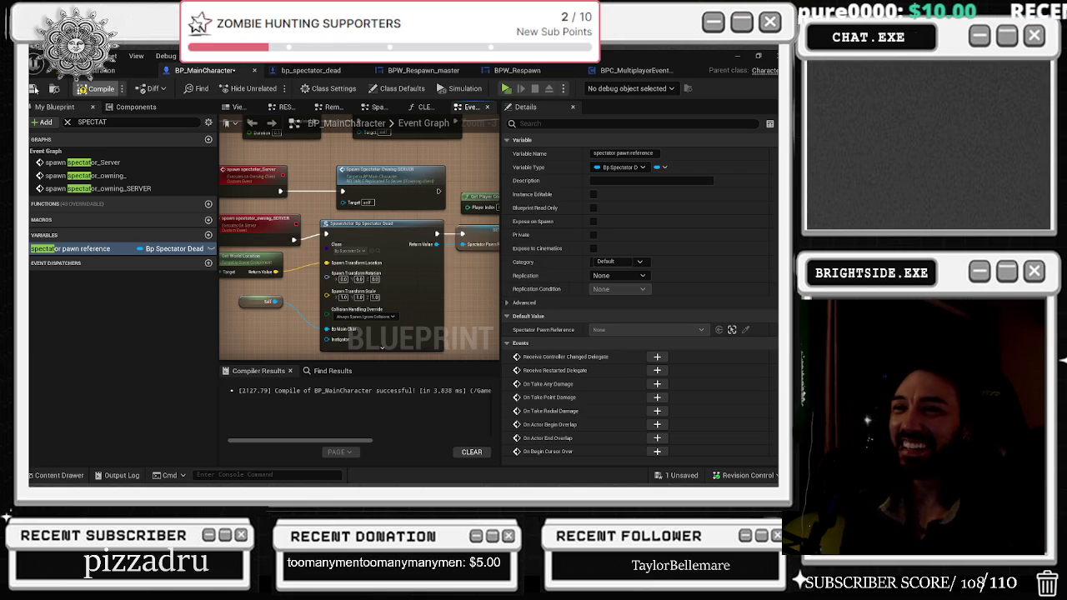
pyautogui.click(34, 89)
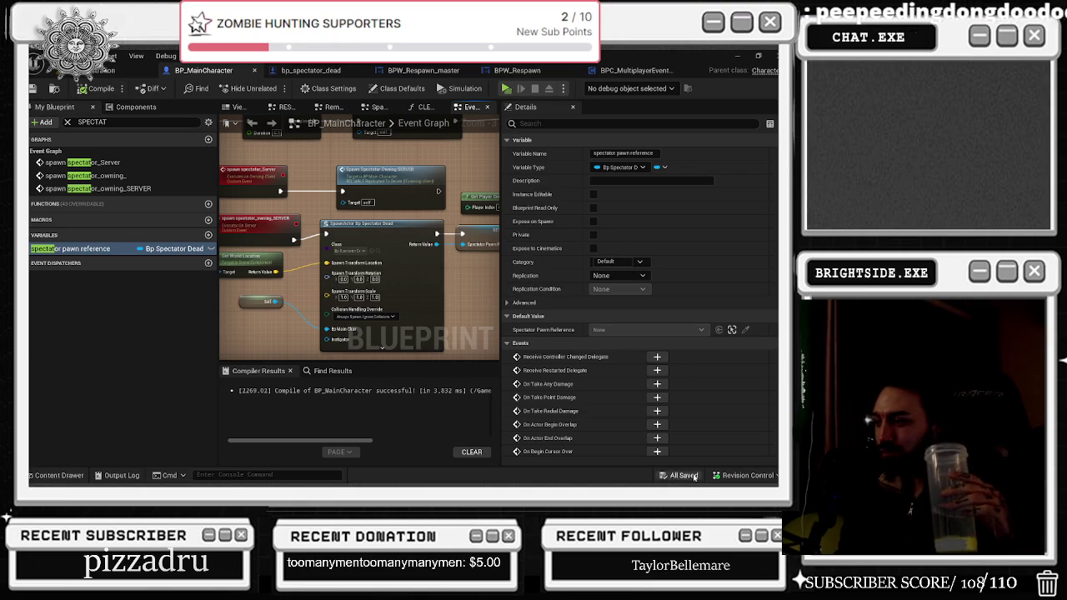
pyautogui.click(100, 70)
pyautogui.click(34, 88)
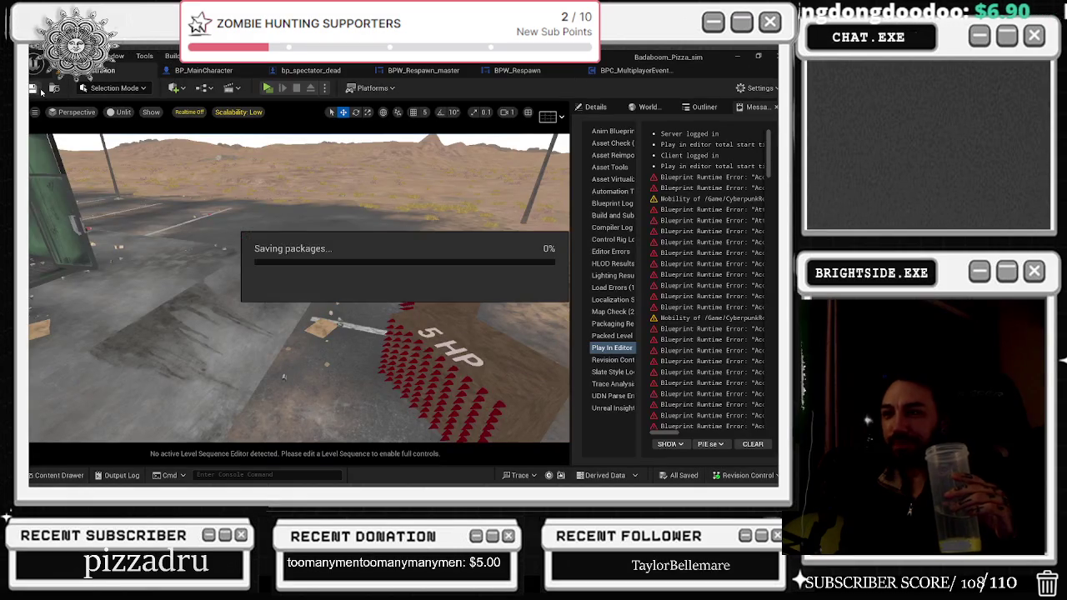